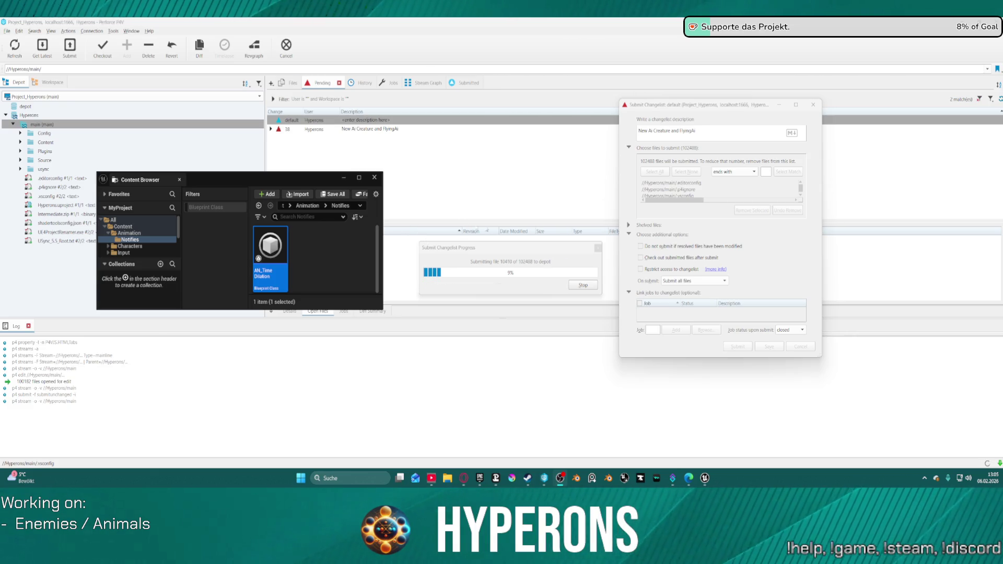
Step: Check P4V's submit progress, close the floating Content Browser, and bring Aura Chat forward
{"action": "left_click", "coordinate": [520, 271]}
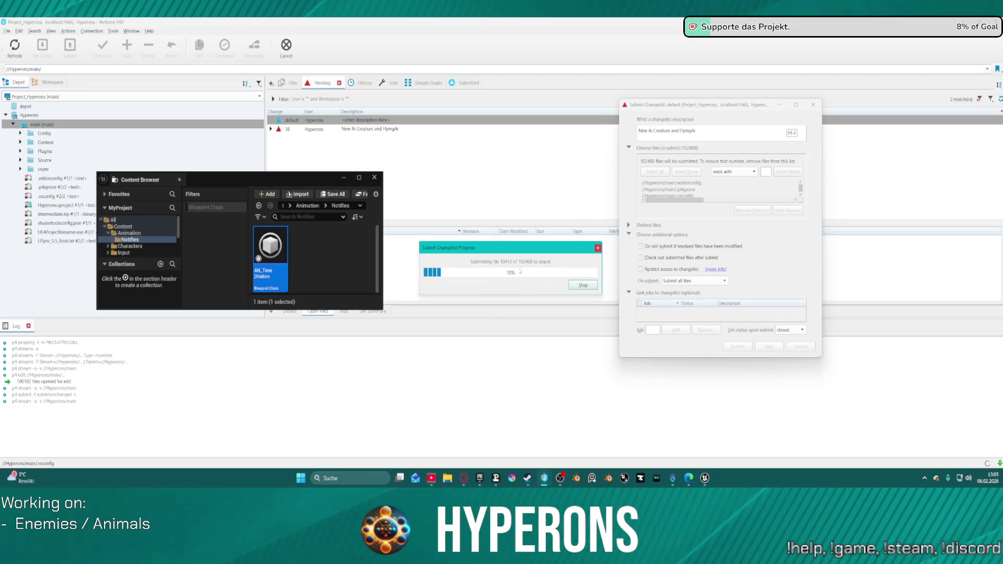
{"action": "left_click", "coordinate": [369, 181]}
{"action": "left_click", "coordinate": [370, 179]}
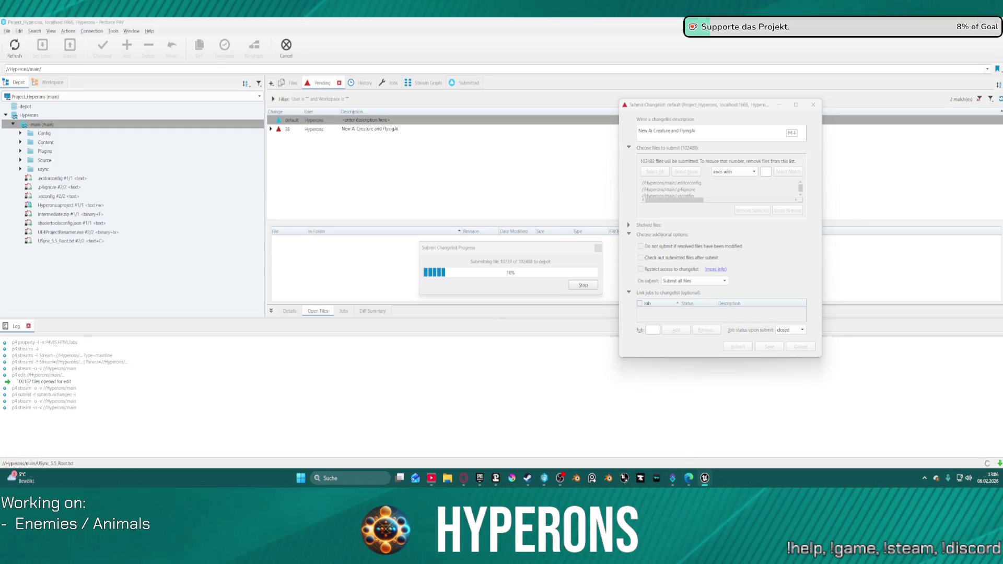
{"action": "key", "text": "alt+Tab"}
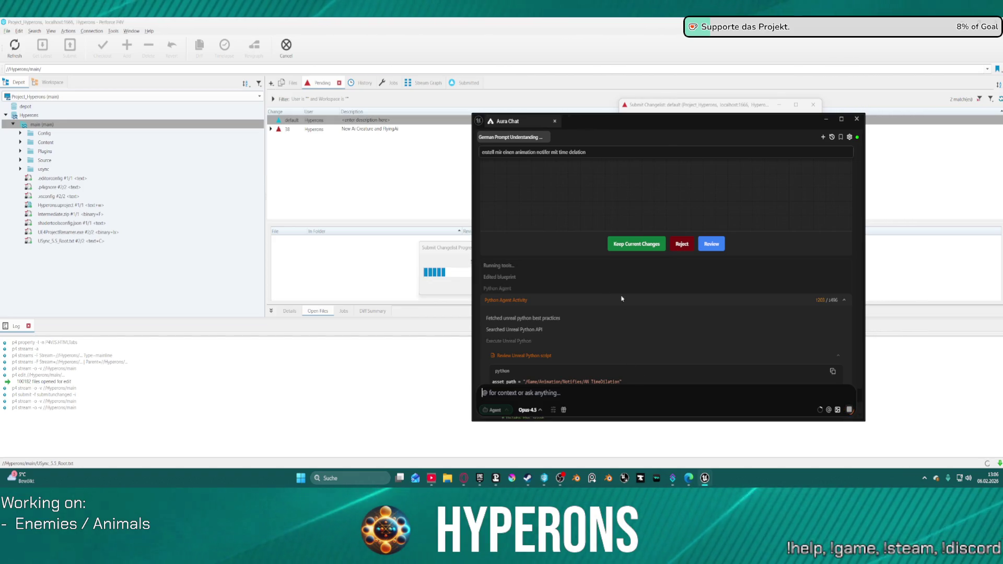
Step: Accept & Run the agent's Python script removing AN_TimeDilation, then review the chat output
{"action": "scroll", "coordinate": [756, 296], "scroll_direction": "up", "scroll_amount": 2}
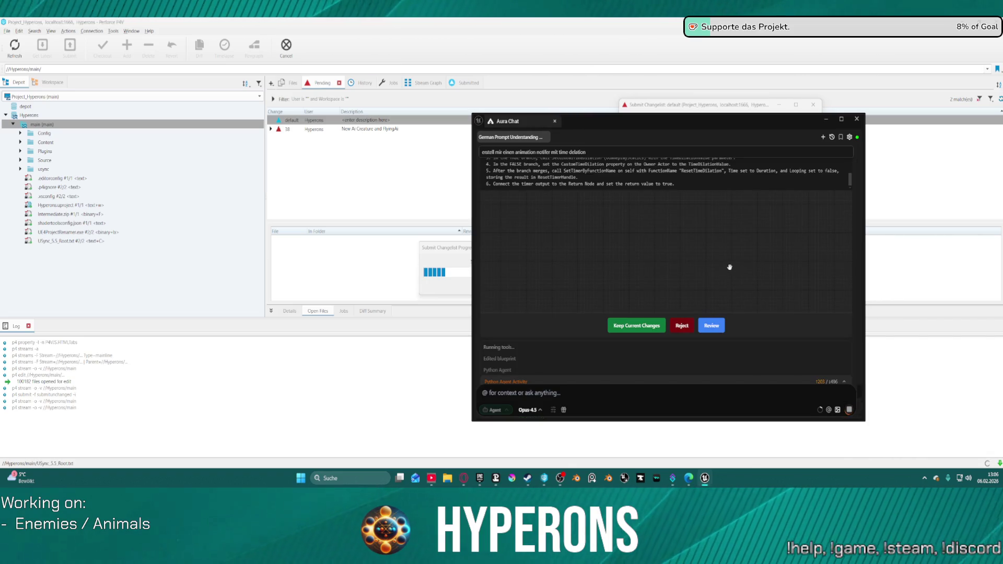
{"action": "scroll", "coordinate": [762, 324], "scroll_direction": "down", "scroll_amount": 3}
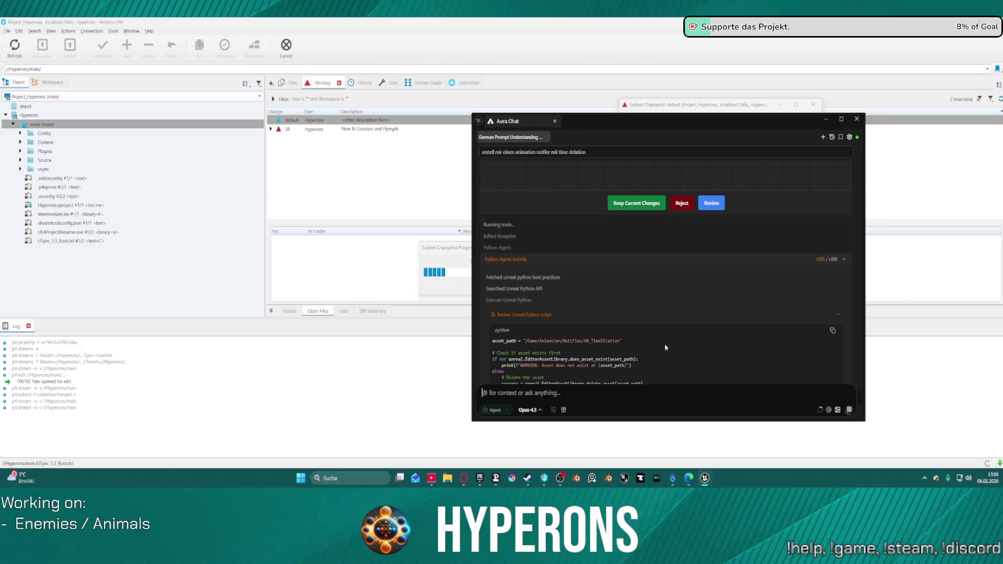
{"action": "mouse_move", "coordinate": [707, 479]}
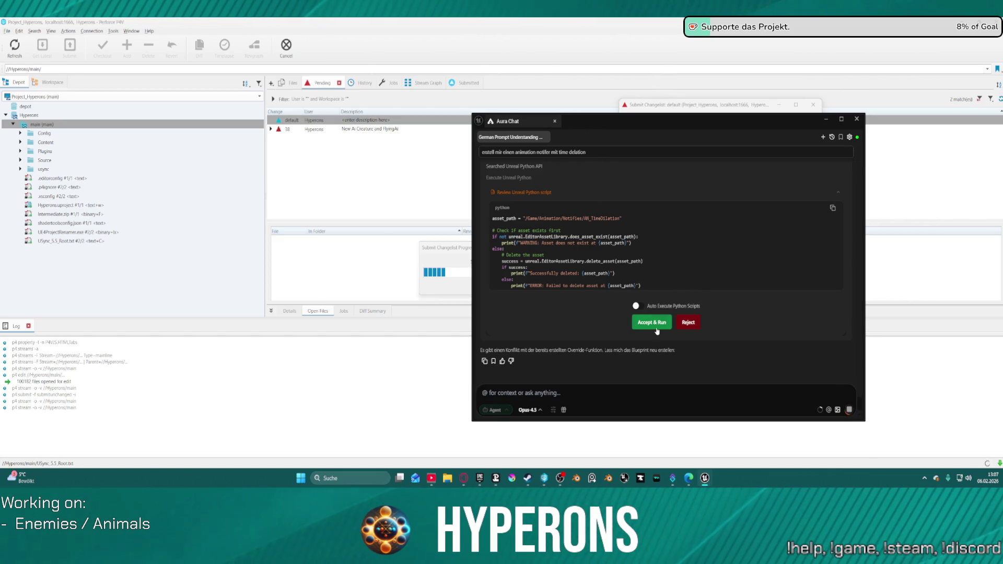
{"action": "left_click", "coordinate": [647, 323]}
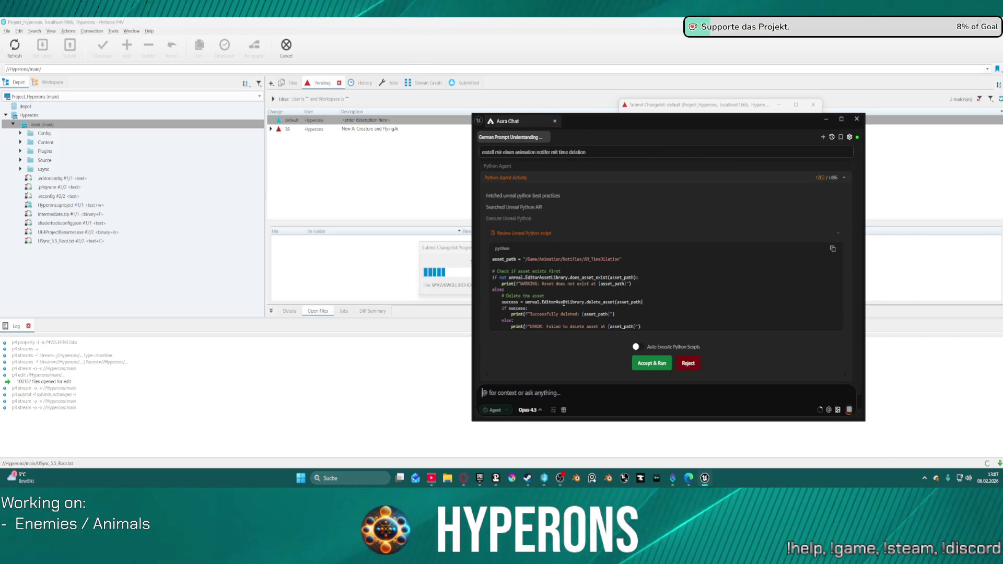
{"action": "scroll", "coordinate": [574, 313], "scroll_direction": "up", "scroll_amount": 5}
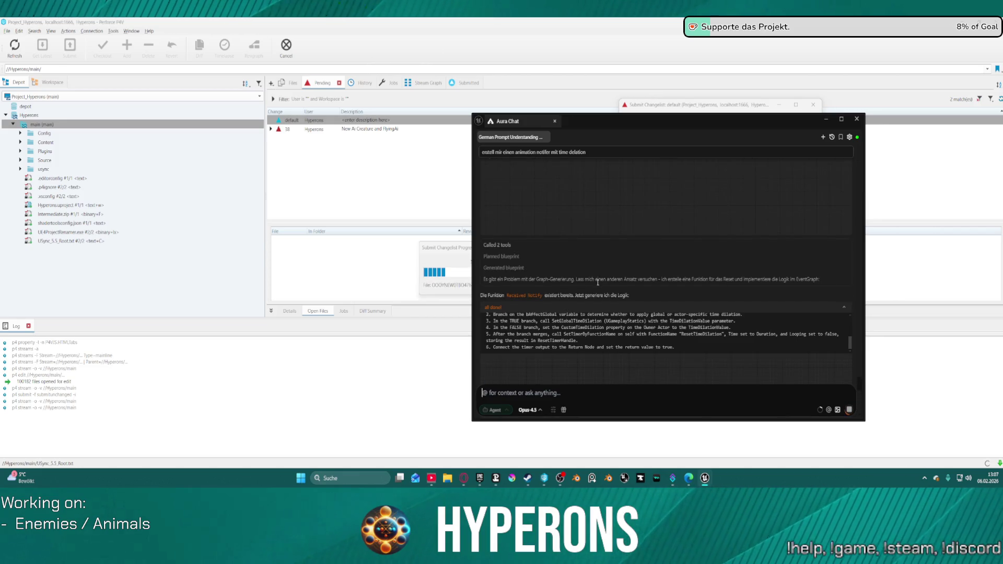
{"action": "scroll", "coordinate": [598, 282], "scroll_direction": "up", "scroll_amount": 10}
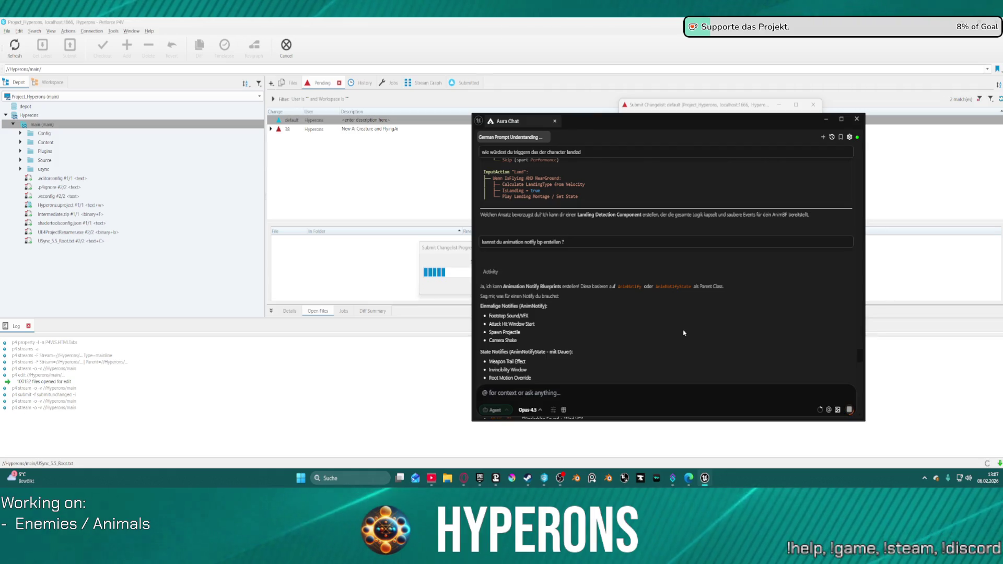
{"action": "scroll", "coordinate": [622, 324], "scroll_direction": "down", "scroll_amount": 3}
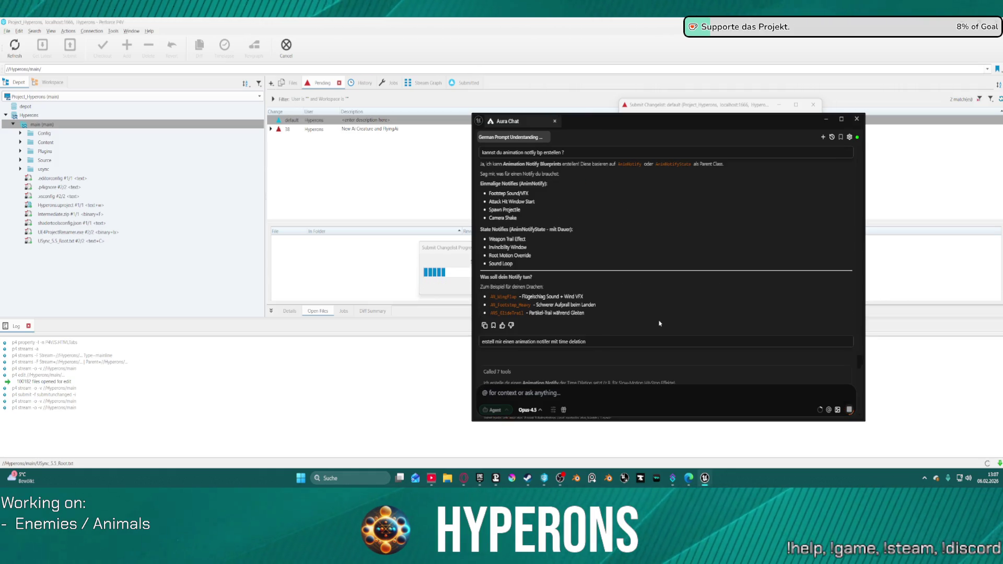
{"action": "scroll", "coordinate": [638, 251], "scroll_direction": "down", "scroll_amount": 5}
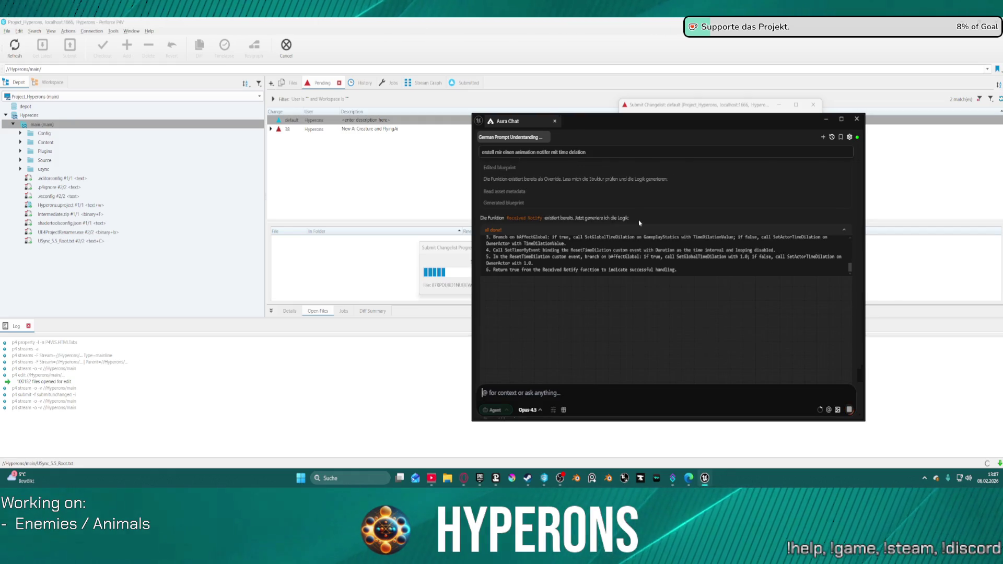
{"action": "scroll", "coordinate": [617, 199], "scroll_direction": "down", "scroll_amount": 2}
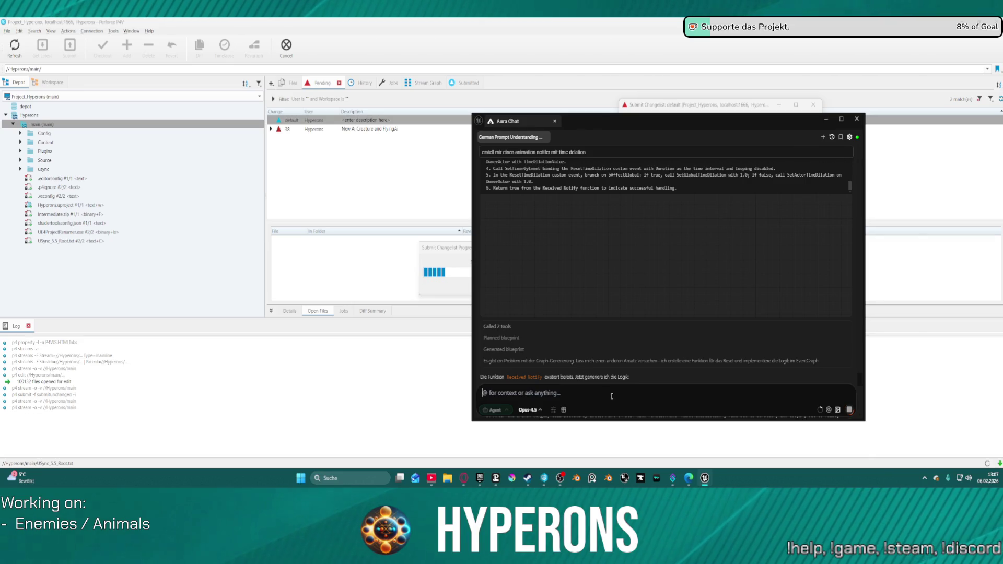
Step: Replace the first draft with the follow-up 'bearbeite den notify noch mal' in the chat input
{"action": "type", "text": "erstelle"}
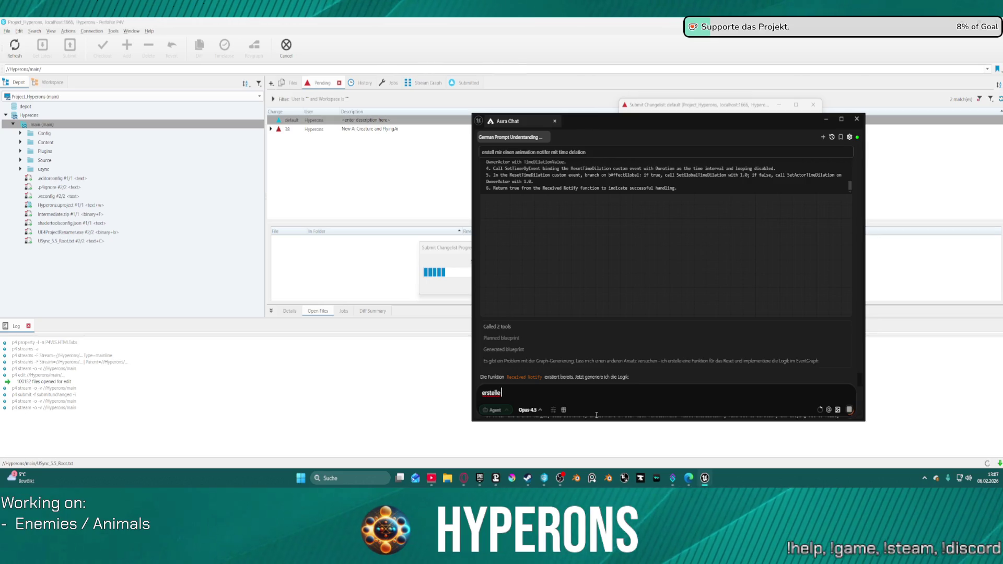
{"action": "key", "text": "BackSpace"}
{"action": "key", "text": "BackSpace"}
{"action": "key", "text": "BackSpace"}
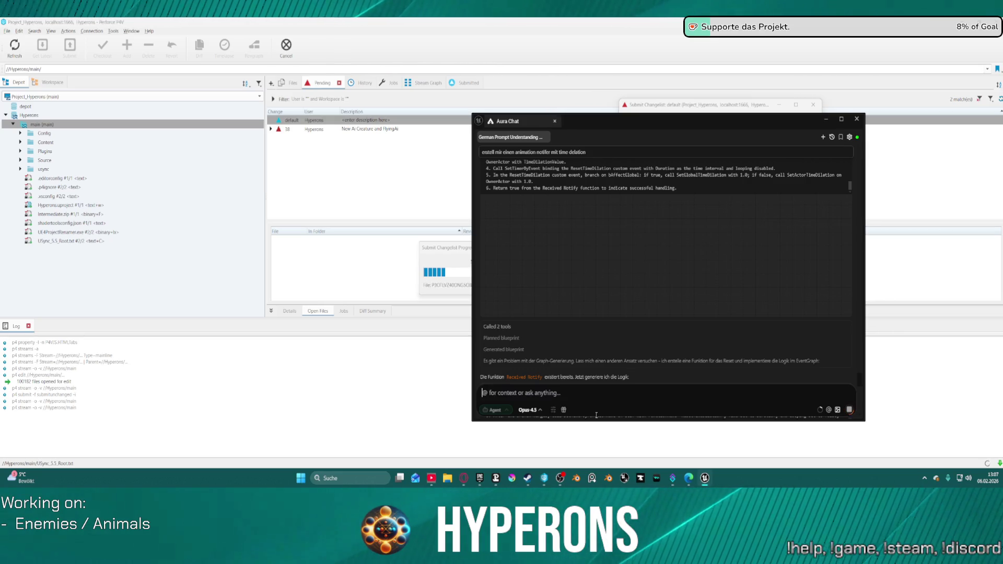
{"action": "type", "text": "bearbeit"}
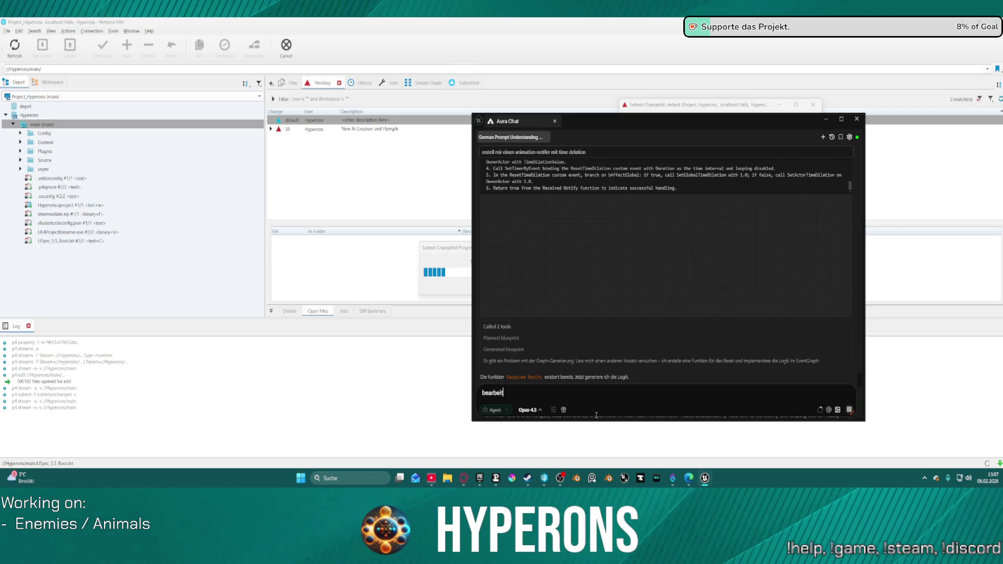
{"action": "type", "text": "e den not"}
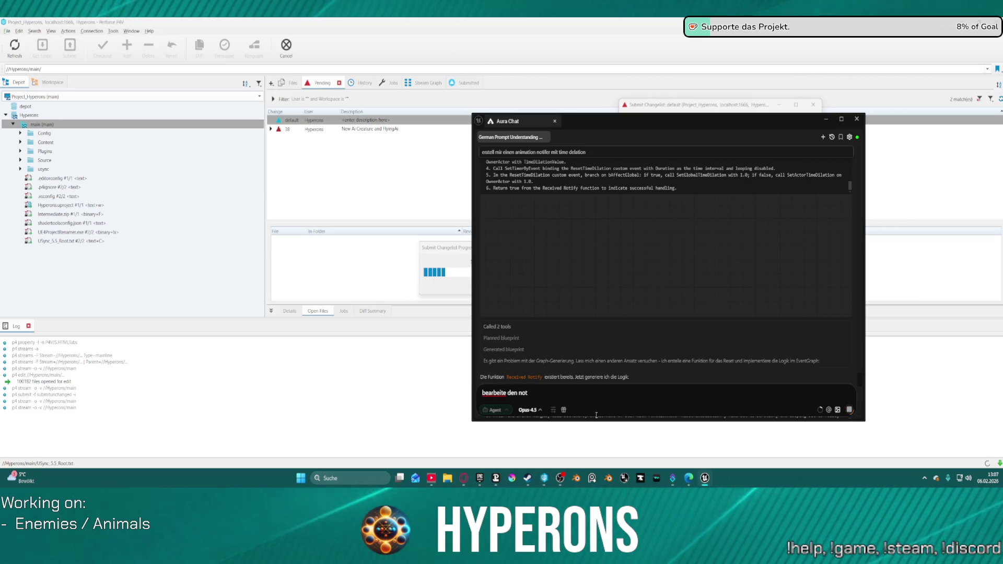
{"action": "type", "text": "iy"}
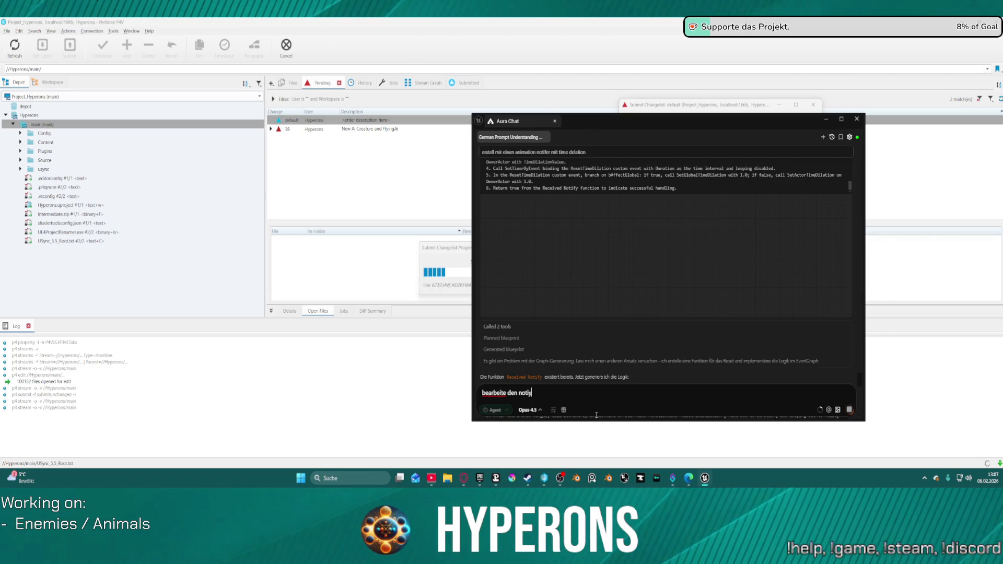
{"action": "type", "text": " noch mal"}
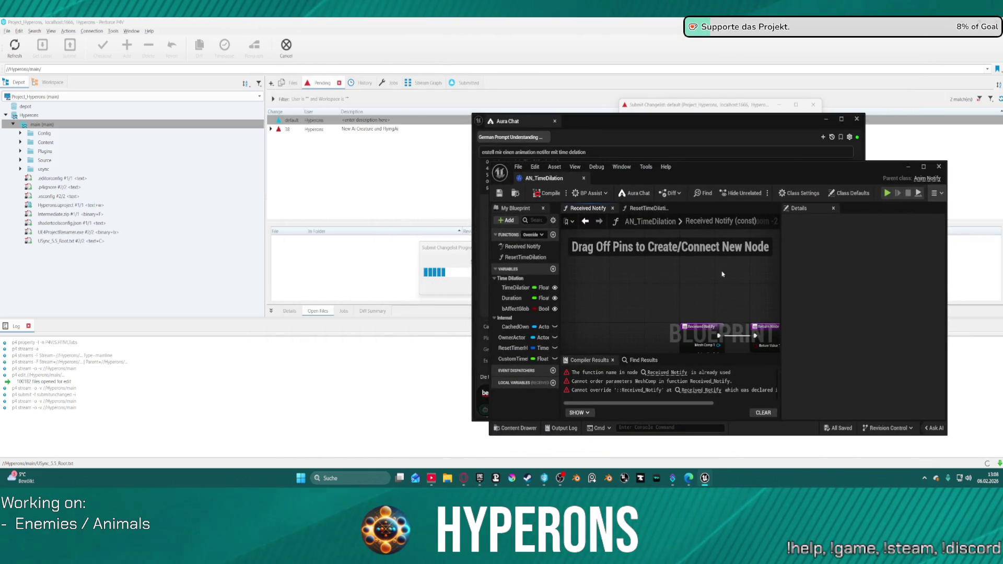
Step: Place the AN_TimeDilation blueprint editor on the left and Aura Chat beside it on the right
{"action": "mouse_move", "coordinate": [724, 173]}
{"action": "left_mouse_down"}
{"action": "mouse_move", "coordinate": [203, 225]}
{"action": "mouse_move", "coordinate": [204, 208]}
{"action": "mouse_move", "coordinate": [255, 145]}
{"action": "mouse_move", "coordinate": [265, 147]}
{"action": "left_mouse_up"}
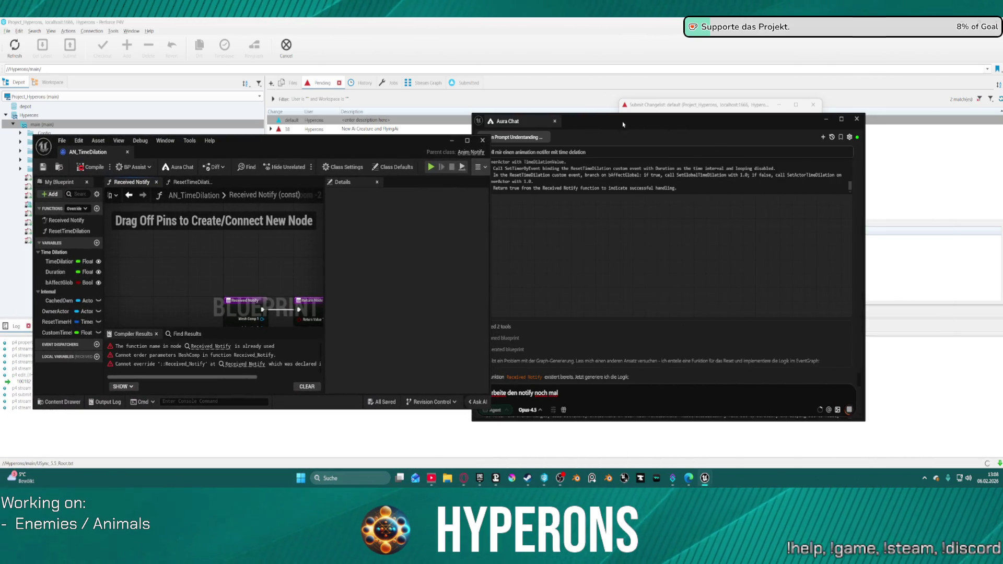
{"action": "left_click_drag", "start_coordinate": [623, 124], "coordinate": [696, 112]}
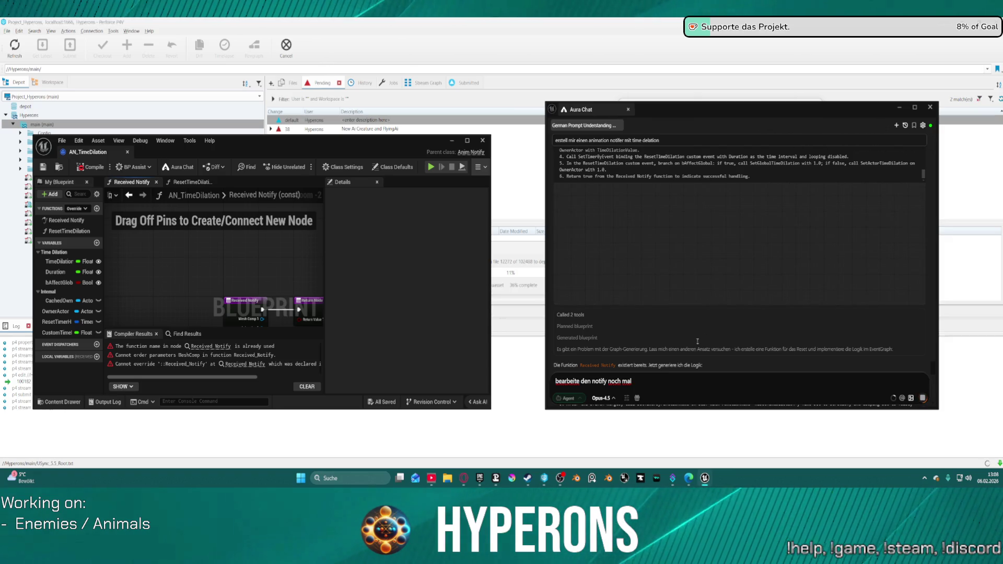
Step: Select the drafted message, check P4V's submit progress, and close the AN_TimeDilation blueprint editor
{"action": "triple_click", "coordinate": [612, 382]}
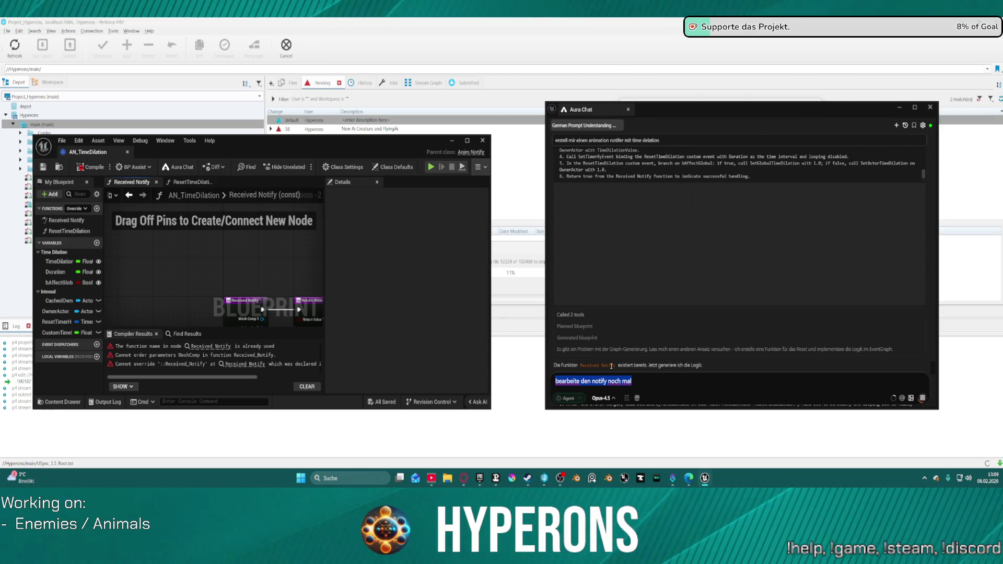
{"action": "scroll", "coordinate": [718, 234], "scroll_direction": "up", "scroll_amount": 5}
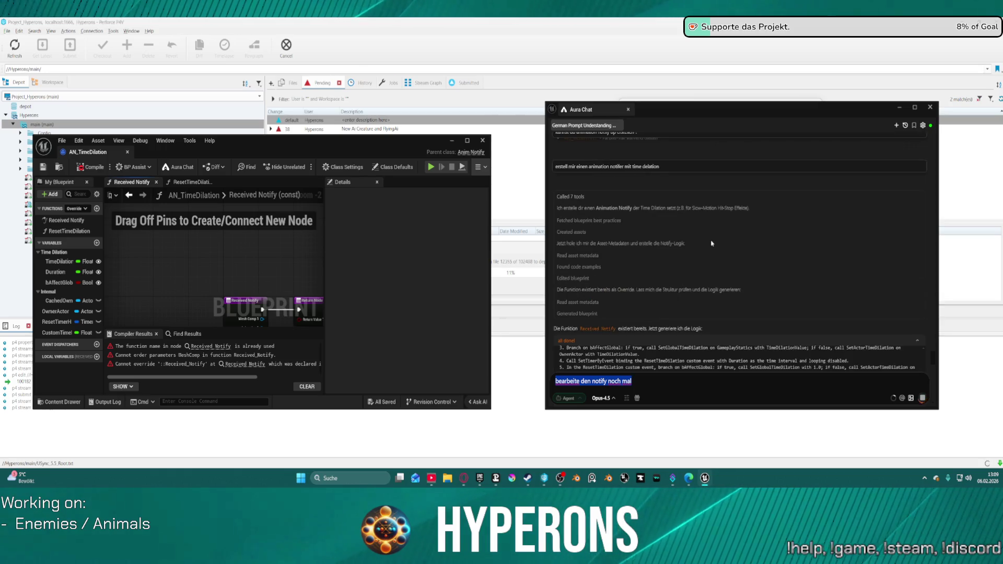
{"action": "scroll", "coordinate": [721, 230], "scroll_direction": "down", "scroll_amount": 5}
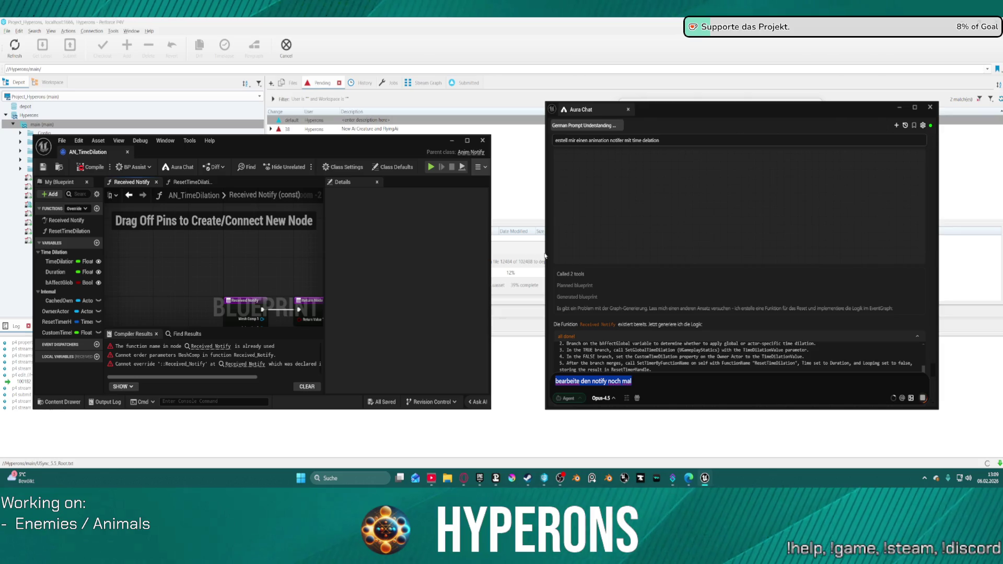
{"action": "left_click", "coordinate": [514, 251]}
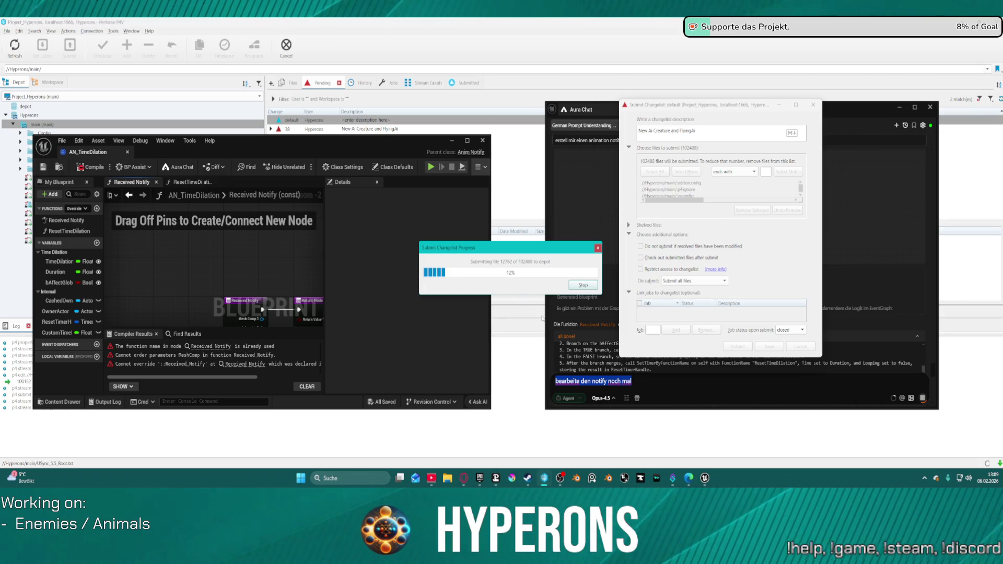
{"action": "left_click", "coordinate": [560, 239]}
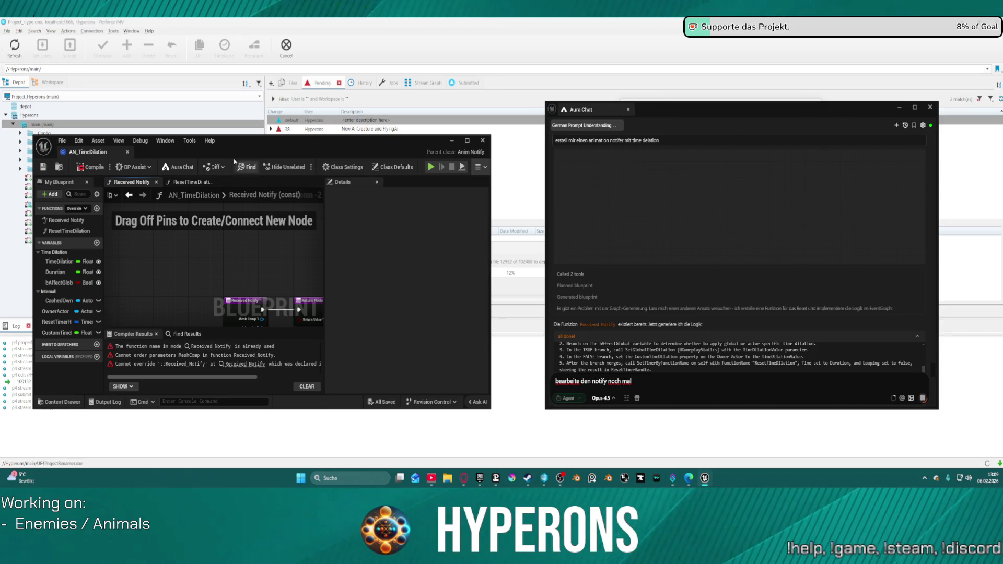
{"action": "left_click", "coordinate": [128, 154]}
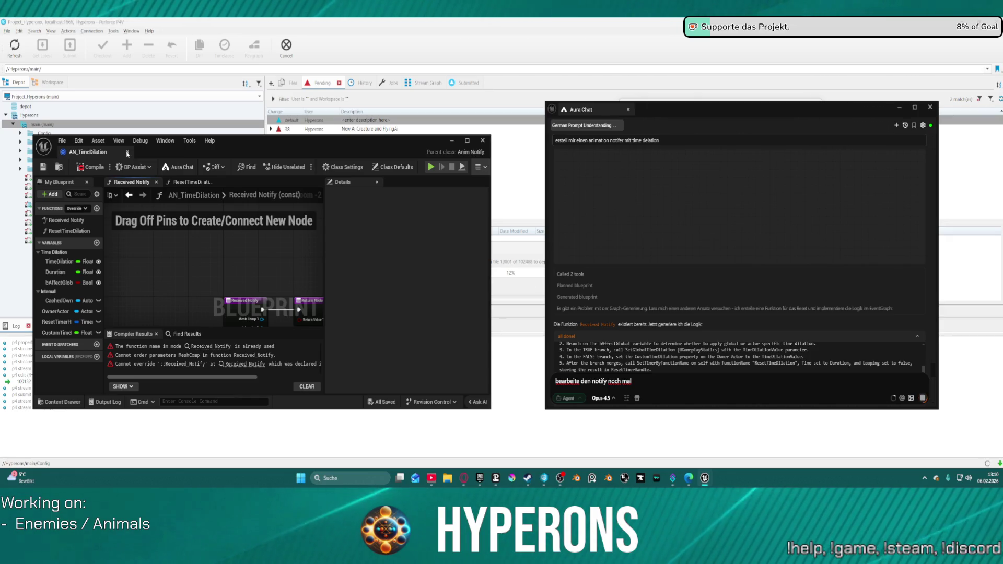
Step: Stop the agent's run, send the request to redo the notify properly, and snap the chat right
{"action": "left_click", "coordinate": [915, 107]}
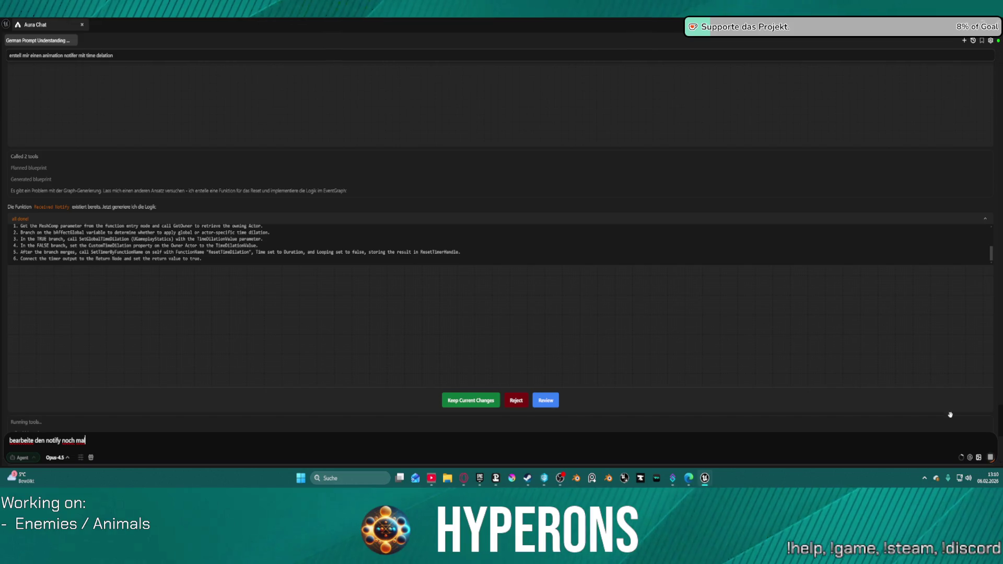
{"action": "left_click", "coordinate": [991, 458]}
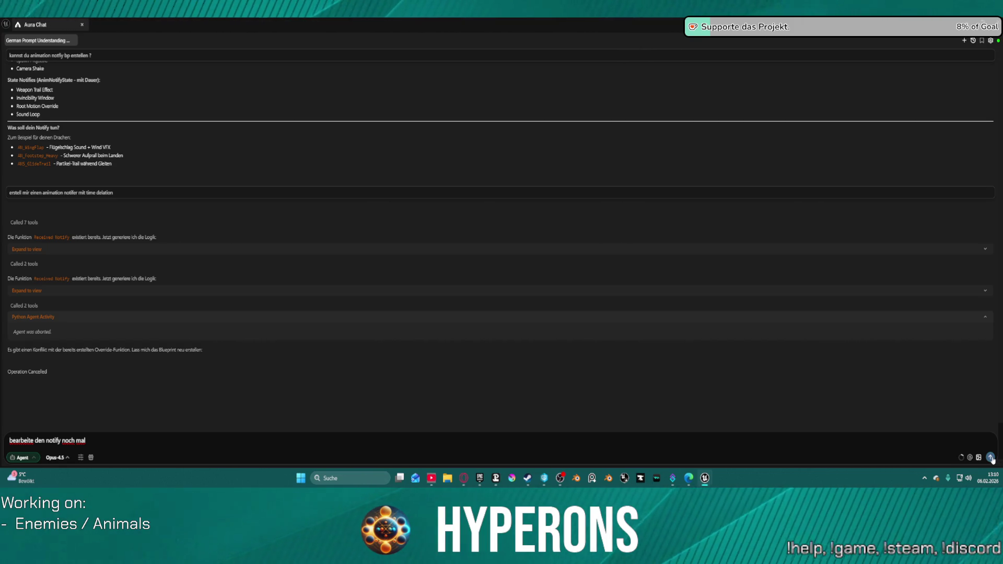
{"action": "left_click", "coordinate": [125, 444]}
{"action": "type", "text": "und erstelle ihn richt"}
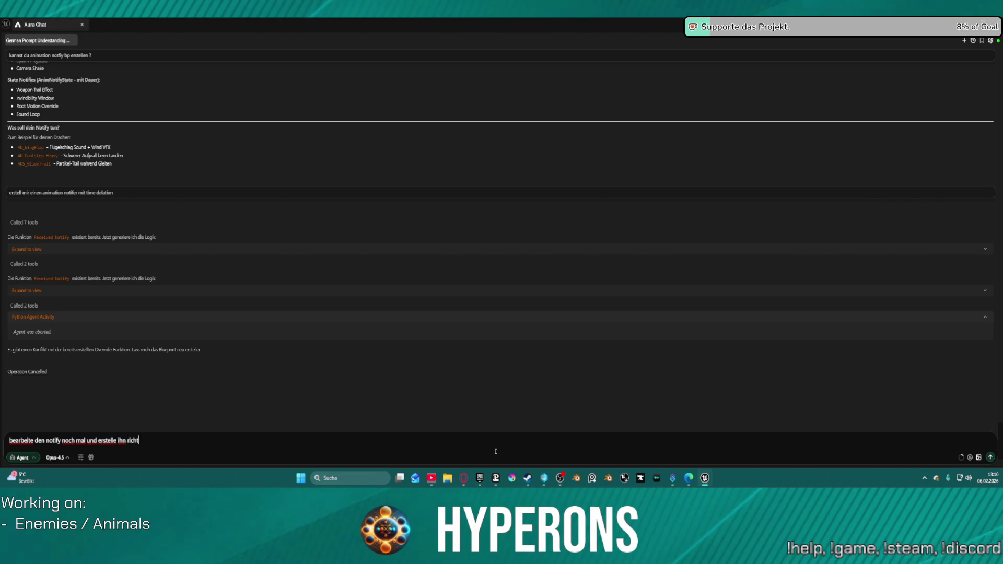
{"action": "type", "text": "ig"}
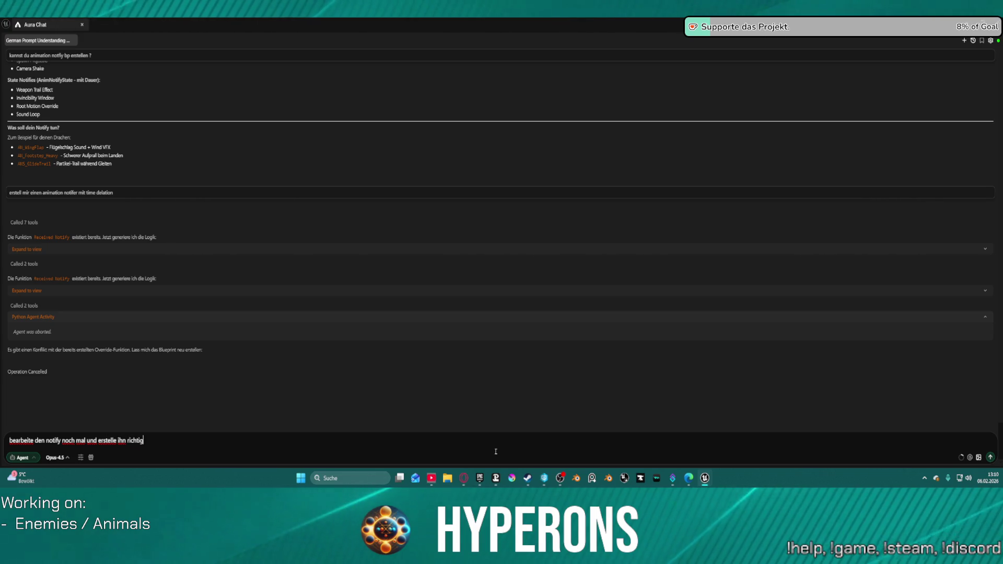
{"action": "left_click", "coordinate": [990, 458]}
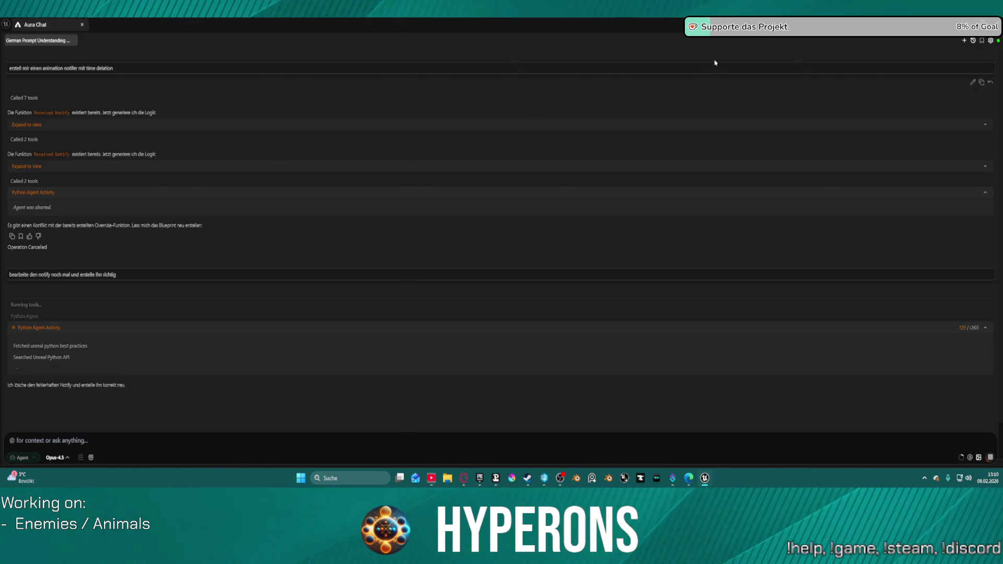
{"action": "key", "text": "super+Right"}
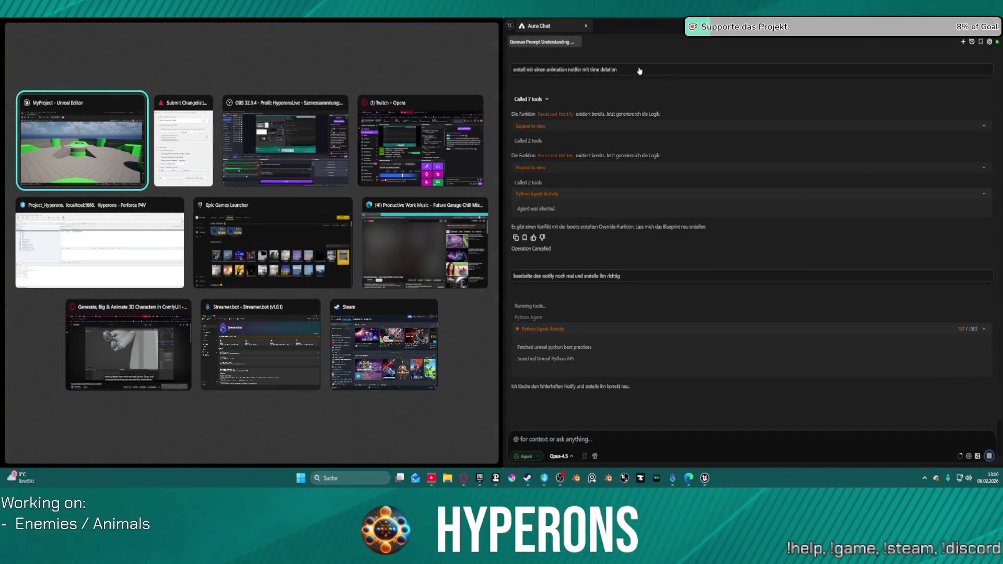
Step: Snap the Unreal Editor to the left half and show the top-level Content folder
{"action": "left_click", "coordinate": [78, 152]}
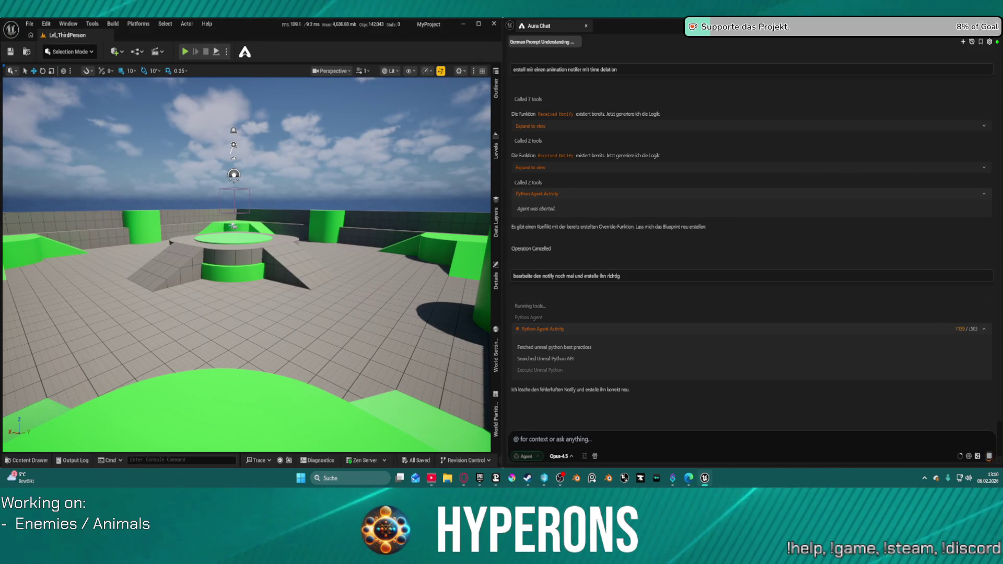
{"action": "left_click", "coordinate": [29, 461]}
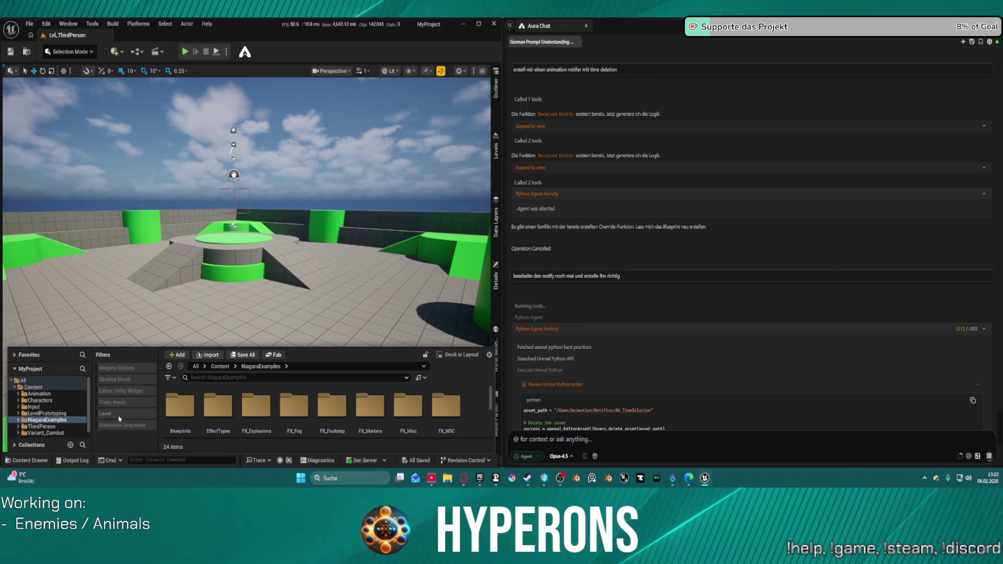
{"action": "scroll", "coordinate": [70, 418], "scroll_direction": "down", "scroll_amount": 1}
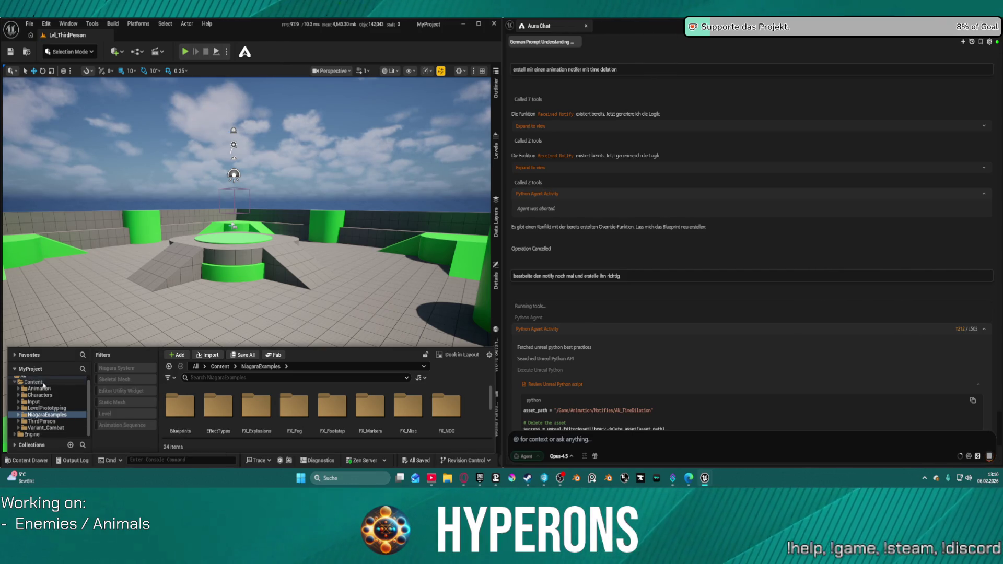
{"action": "left_click", "coordinate": [36, 382]}
{"action": "left_click", "coordinate": [254, 365]}
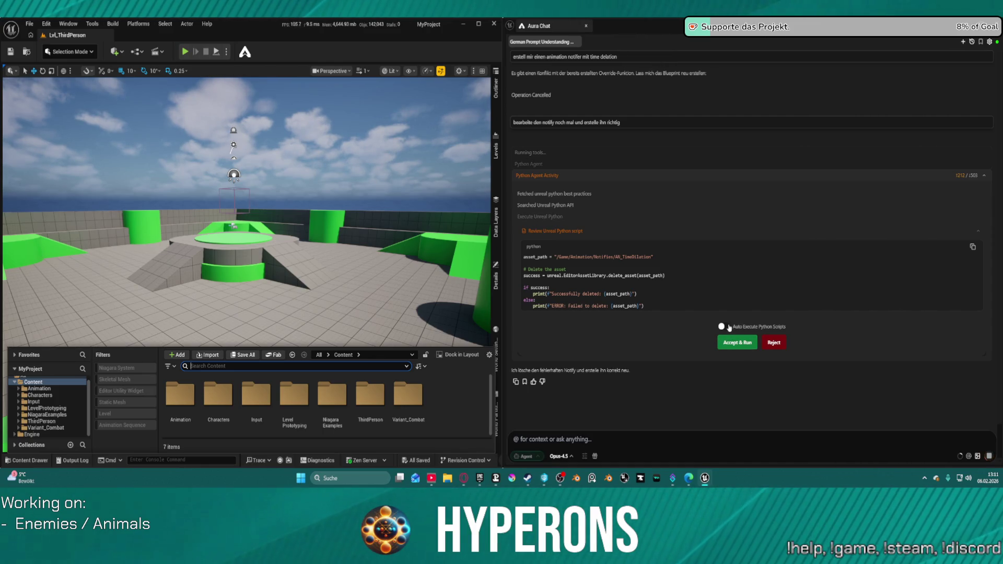
Step: Approve the agent's script deleting the faulty notify and follow its recreation of AN_TimeDilation
{"action": "left_click", "coordinate": [737, 343]}
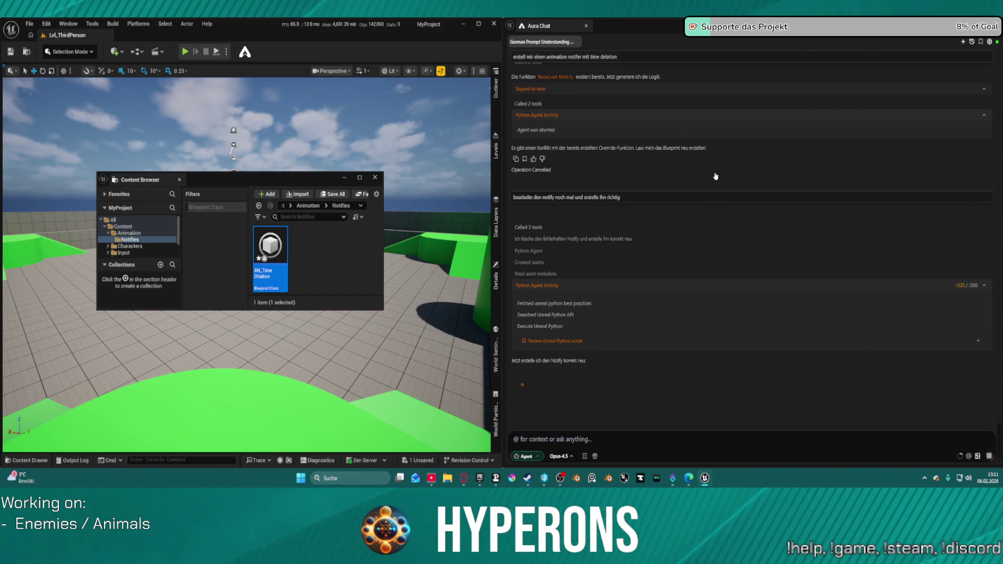
{"action": "scroll", "coordinate": [722, 153], "scroll_direction": "up", "scroll_amount": 15}
{"action": "scroll", "coordinate": [723, 152], "scroll_direction": "up", "scroll_amount": 15}
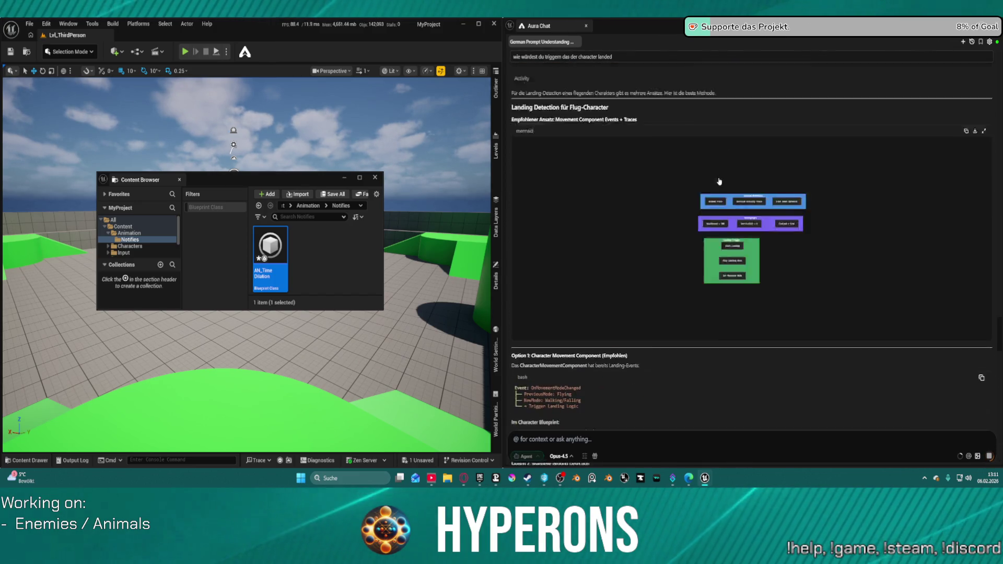
{"action": "scroll", "coordinate": [772, 299], "scroll_direction": "down", "scroll_amount": 10}
{"action": "scroll", "coordinate": [772, 300], "scroll_direction": "down", "scroll_amount": 15}
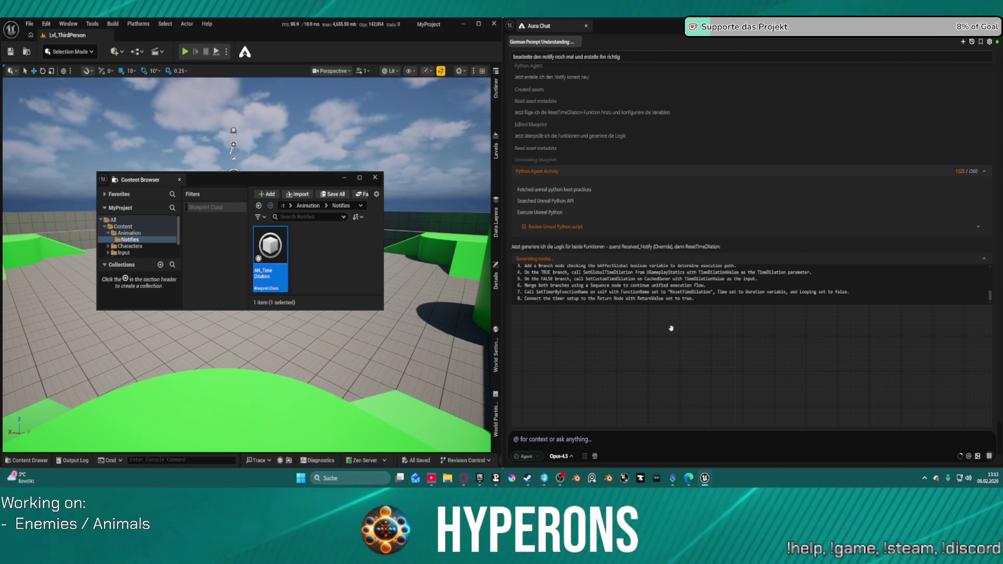
Step: Wait for the agent to build the Received_Notify and ResetTimeDilation nodes and preview the graph
{"action": "mouse_move", "coordinate": [704, 478]}
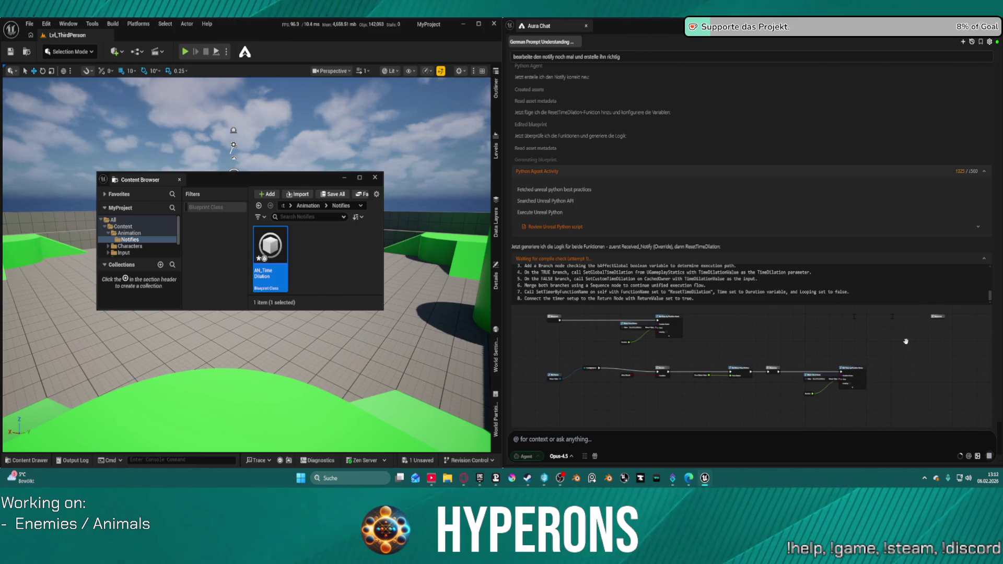
Step: Pan and zoom the generated Received_Notify graph preview in Aura Chat
{"action": "mouse_move", "coordinate": [839, 354]}
{"action": "left_mouse_down"}
{"action": "mouse_move", "coordinate": [823, 353]}
{"action": "mouse_move", "coordinate": [852, 347]}
{"action": "left_mouse_up"}
{"action": "scroll", "coordinate": [852, 346], "scroll_direction": "up", "scroll_amount": 2}
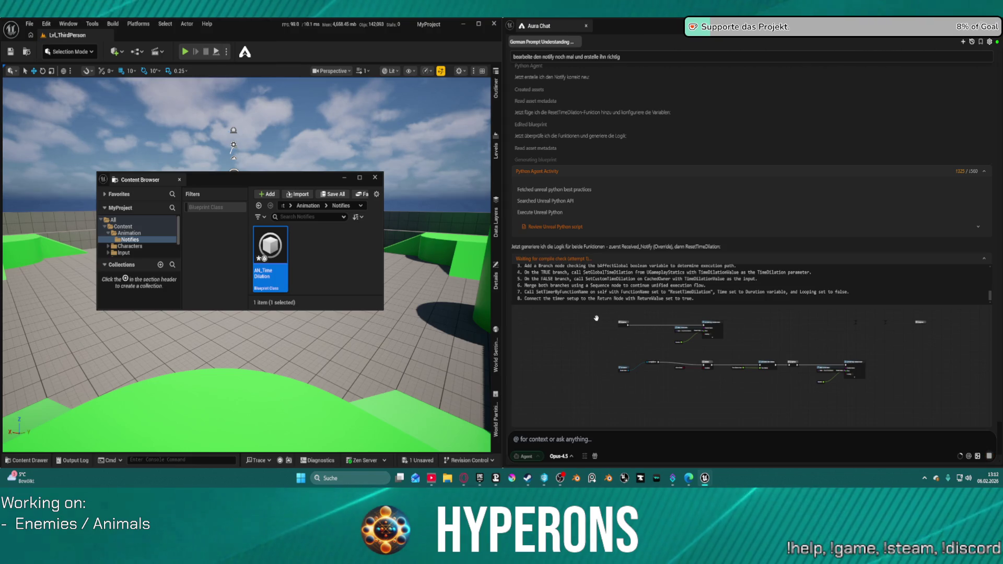
{"action": "scroll", "coordinate": [621, 328], "scroll_direction": "up", "scroll_amount": 2}
{"action": "scroll", "coordinate": [622, 328], "scroll_direction": "up", "scroll_amount": 5}
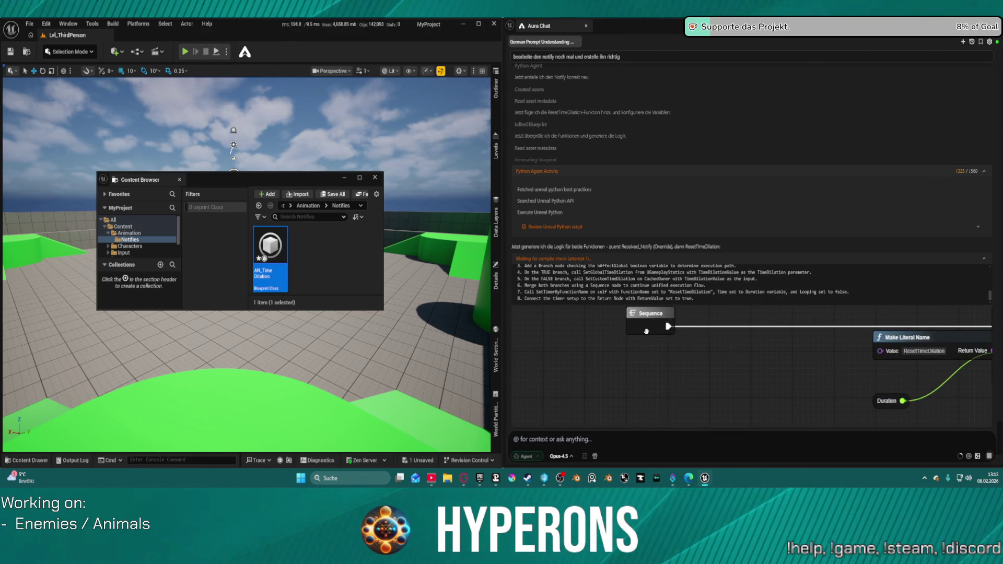
{"action": "scroll", "coordinate": [646, 331], "scroll_direction": "down", "scroll_amount": 5}
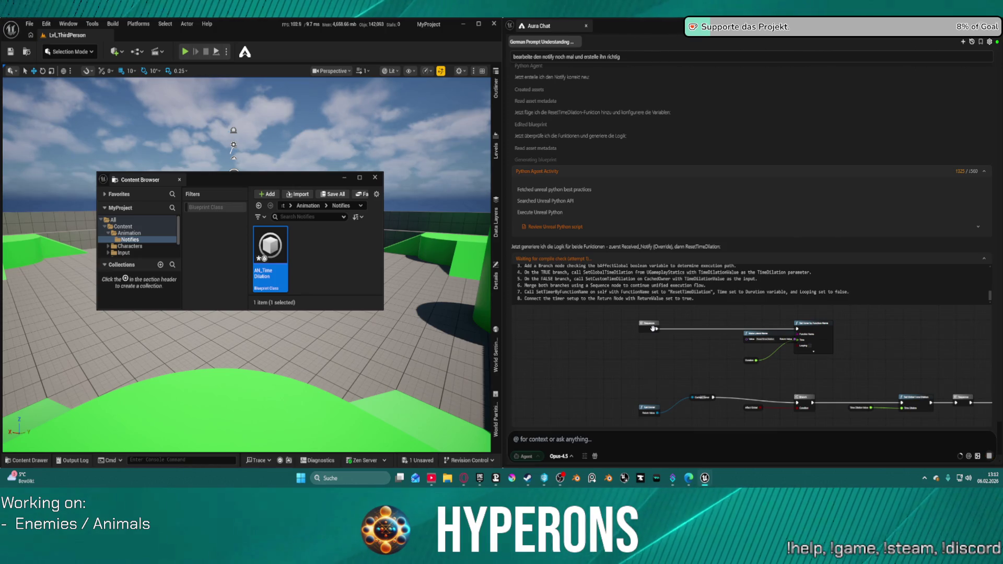
{"action": "scroll", "coordinate": [653, 328], "scroll_direction": "down", "scroll_amount": 2}
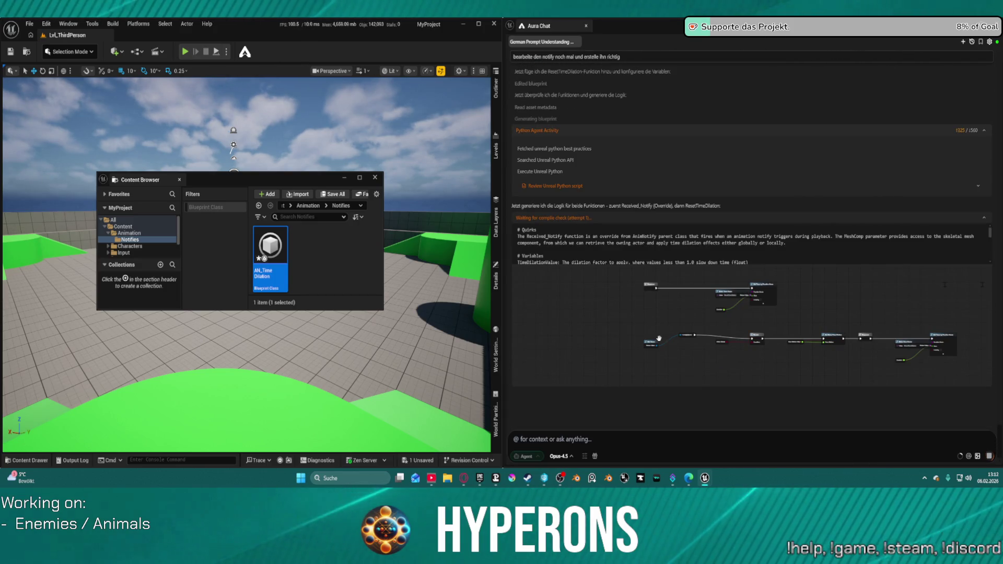
{"action": "scroll", "coordinate": [659, 339], "scroll_direction": "up", "scroll_amount": 4}
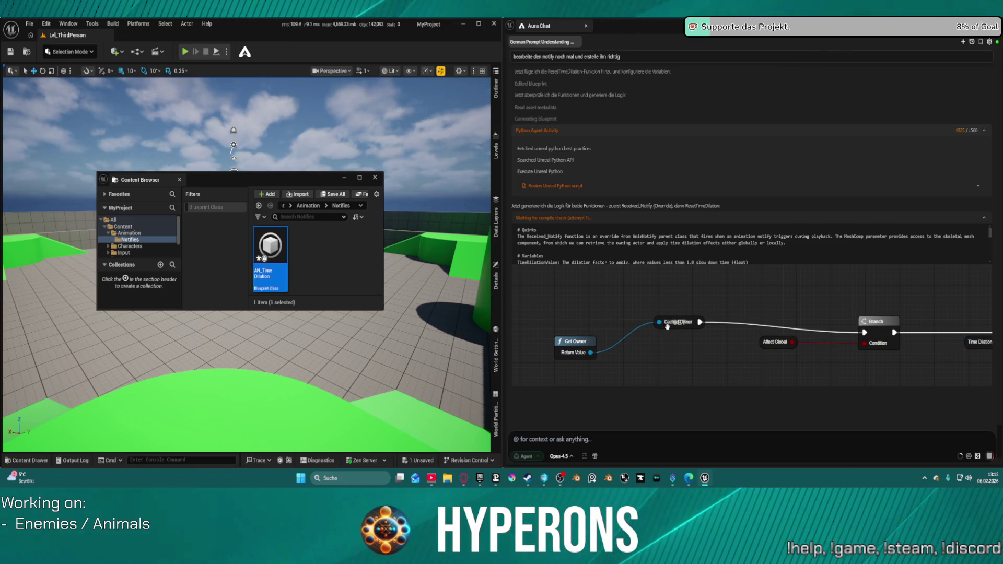
{"action": "scroll", "coordinate": [653, 308], "scroll_direction": "down", "scroll_amount": 3}
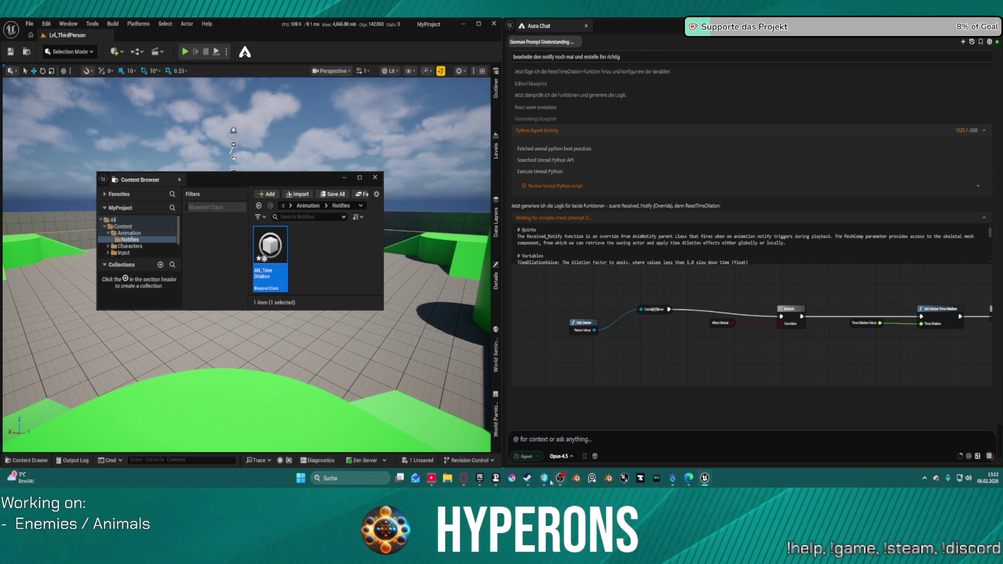
Step: Clear the Perforce submit windows and open the AN_TimeDilation Blueprint from the Content Browser
{"action": "mouse_move", "coordinate": [592, 478]}
{"action": "left_click", "coordinate": [571, 437]}
{"action": "left_click", "coordinate": [571, 437]}
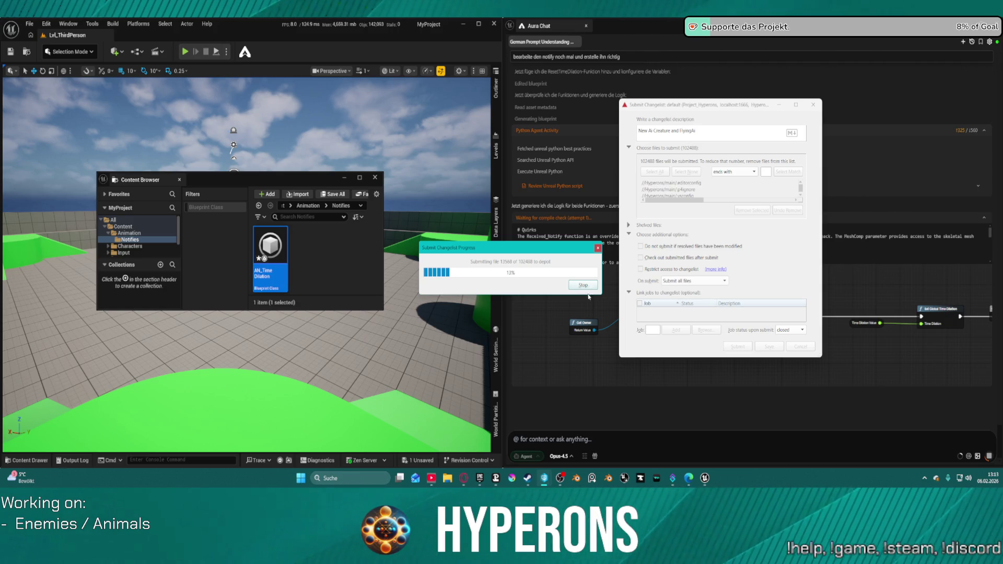
{"action": "left_click", "coordinate": [584, 285]}
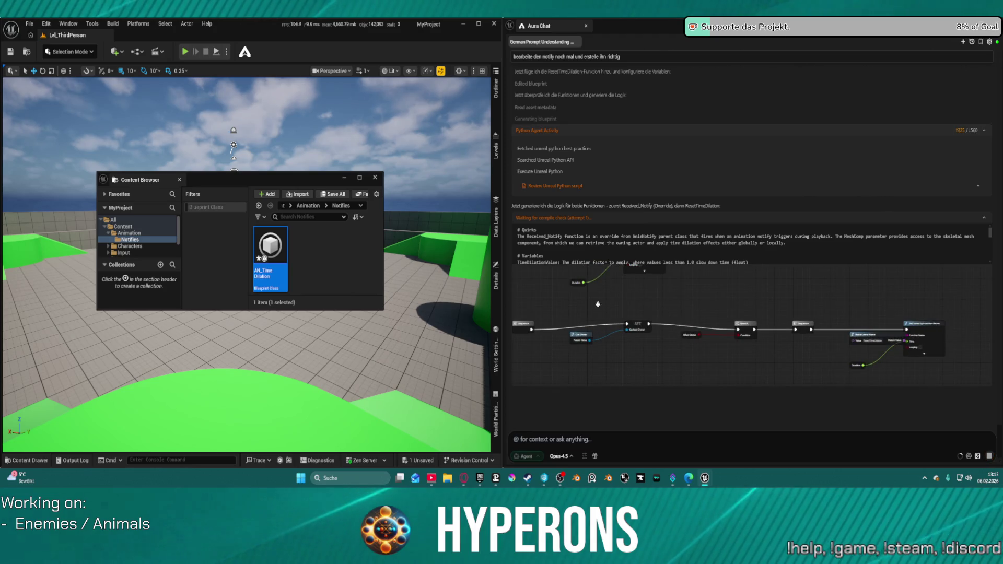
{"action": "scroll", "coordinate": [580, 280], "scroll_direction": "up", "scroll_amount": 1}
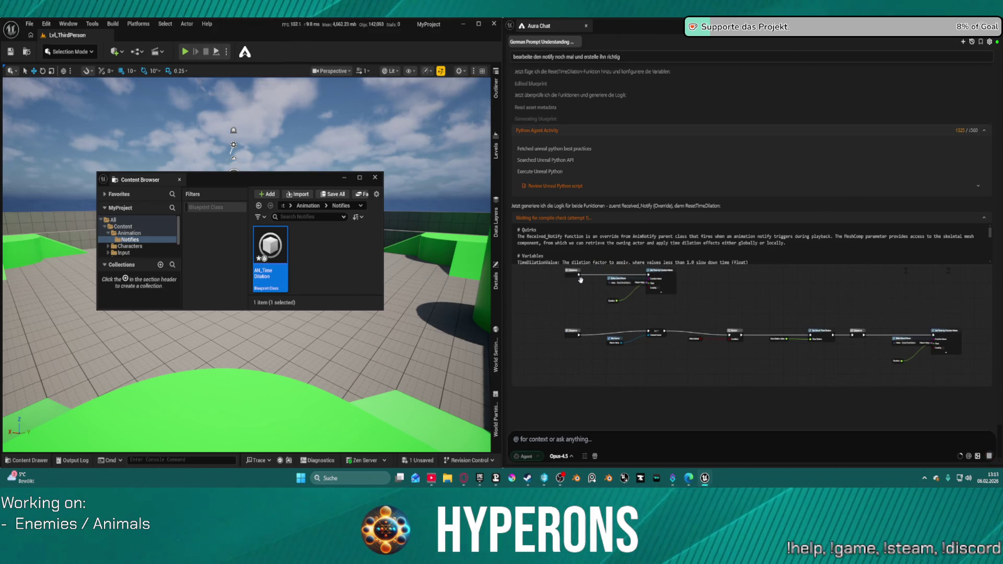
{"action": "double_click", "coordinate": [271, 252]}
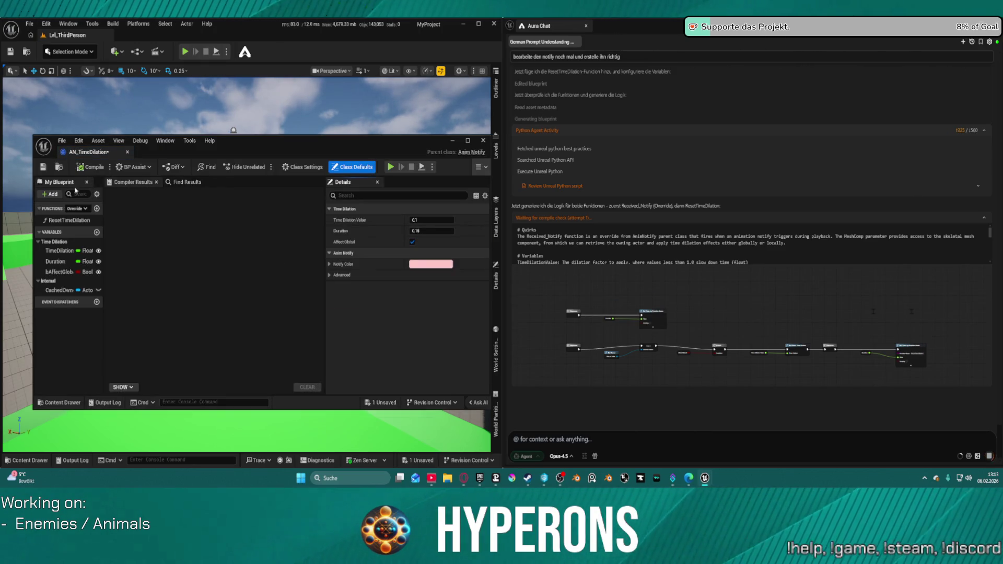
Step: Open the ResetTimeDilation function graph and choose Keep Current Changes in Aura Chat
{"action": "left_click", "coordinate": [68, 221]}
{"action": "double_click", "coordinate": [69, 220]}
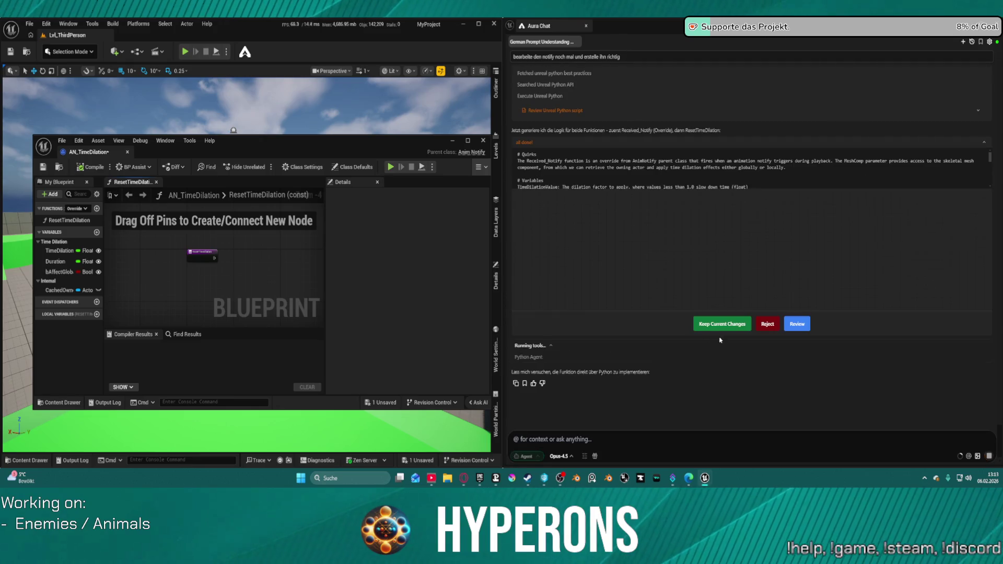
{"action": "left_click", "coordinate": [719, 324]}
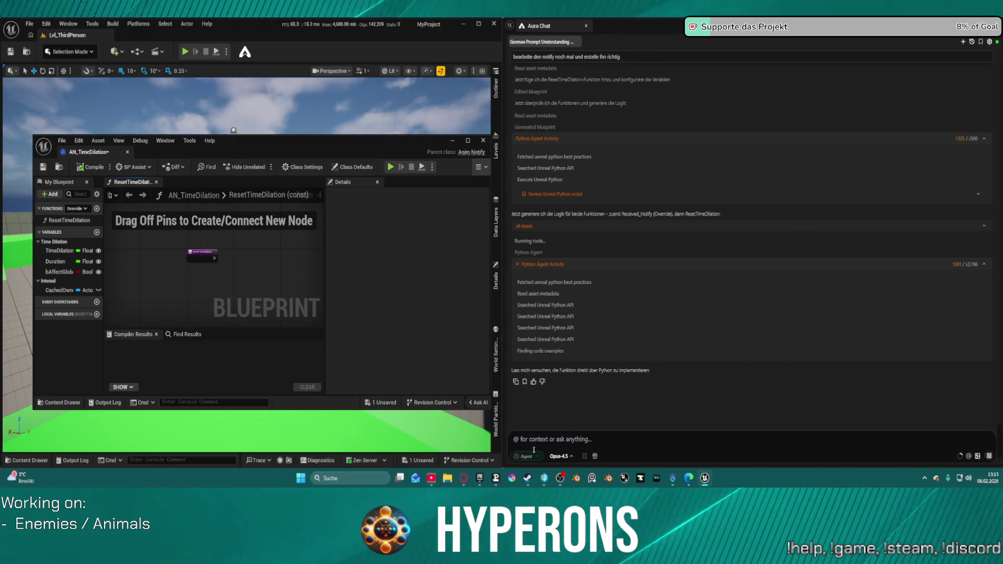
Step: Check the Perforce project window and submit progress, then return to the AN_TimeDilation blueprint
{"action": "mouse_move", "coordinate": [545, 479]}
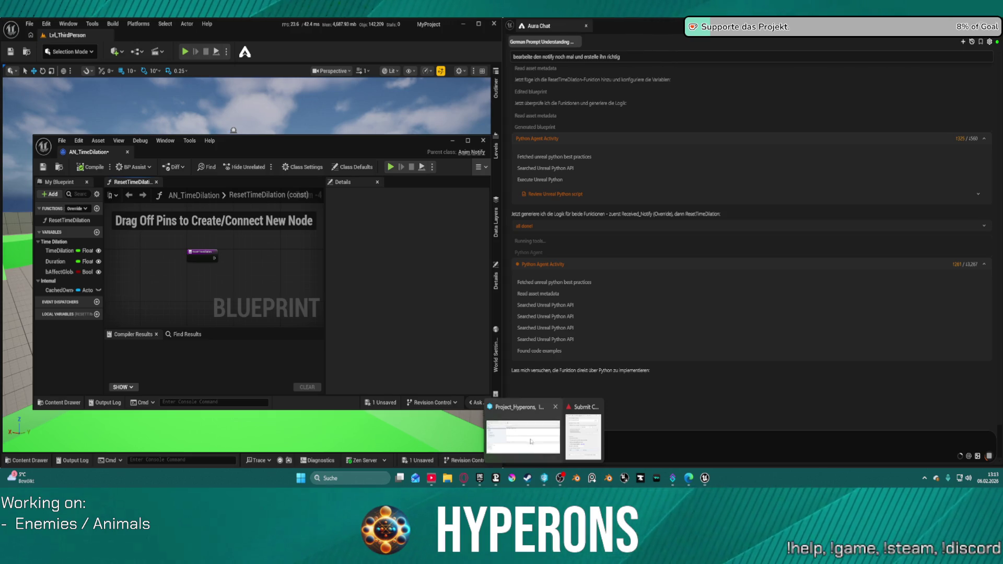
{"action": "left_click", "coordinate": [528, 438]}
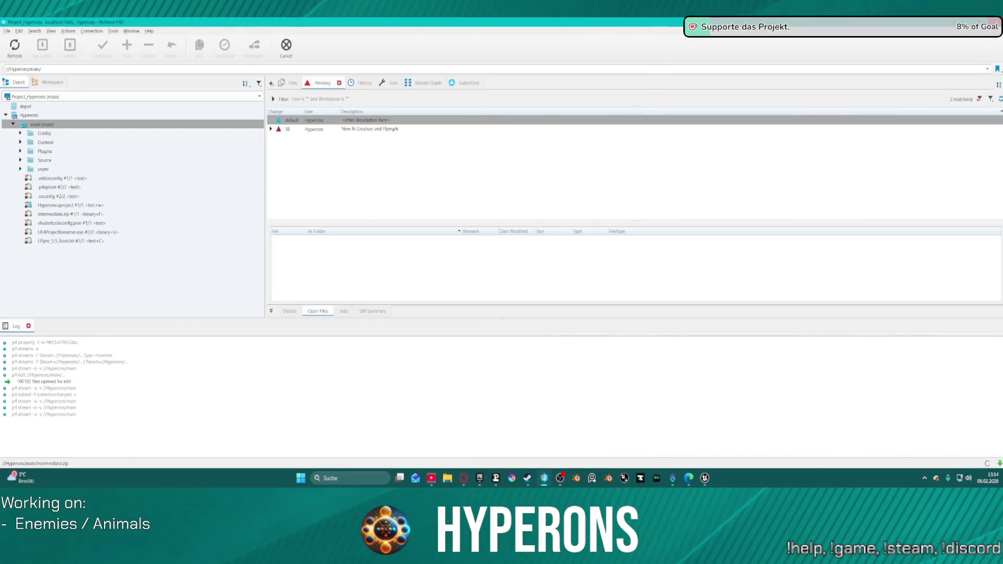
{"action": "mouse_move", "coordinate": [567, 481]}
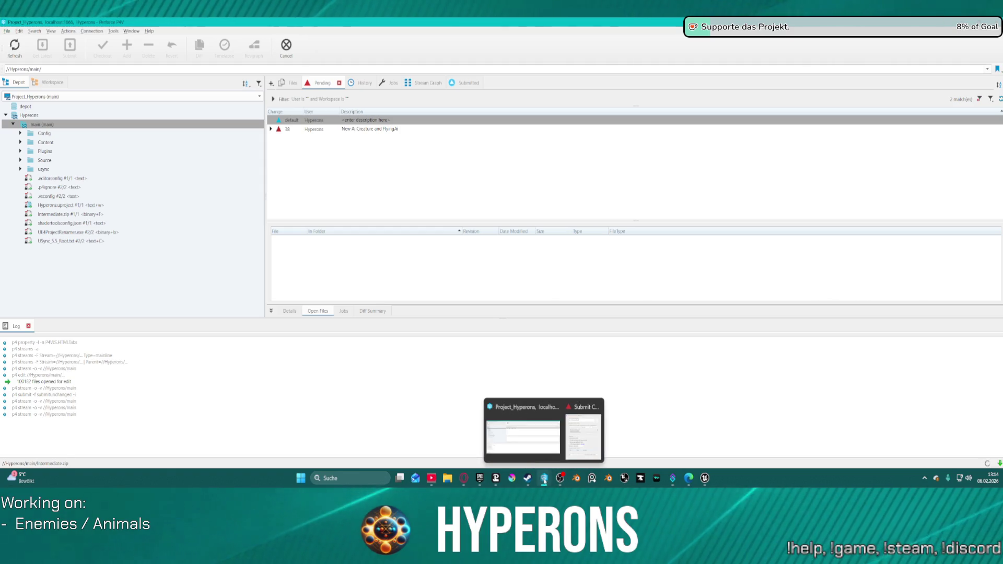
{"action": "mouse_move", "coordinate": [594, 430]}
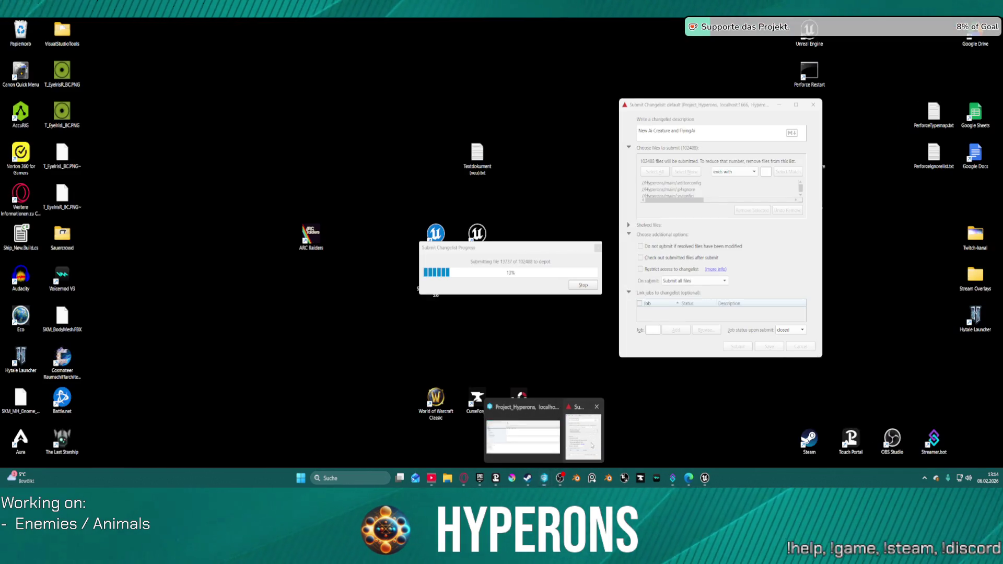
{"action": "left_click", "coordinate": [594, 430]}
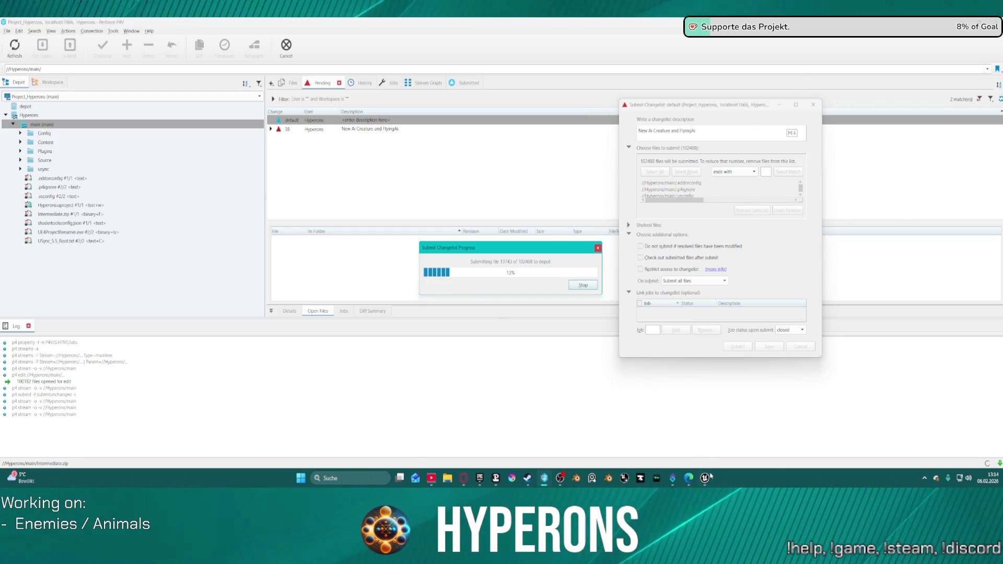
{"action": "mouse_move", "coordinate": [706, 477]}
{"action": "mouse_move", "coordinate": [748, 437]}
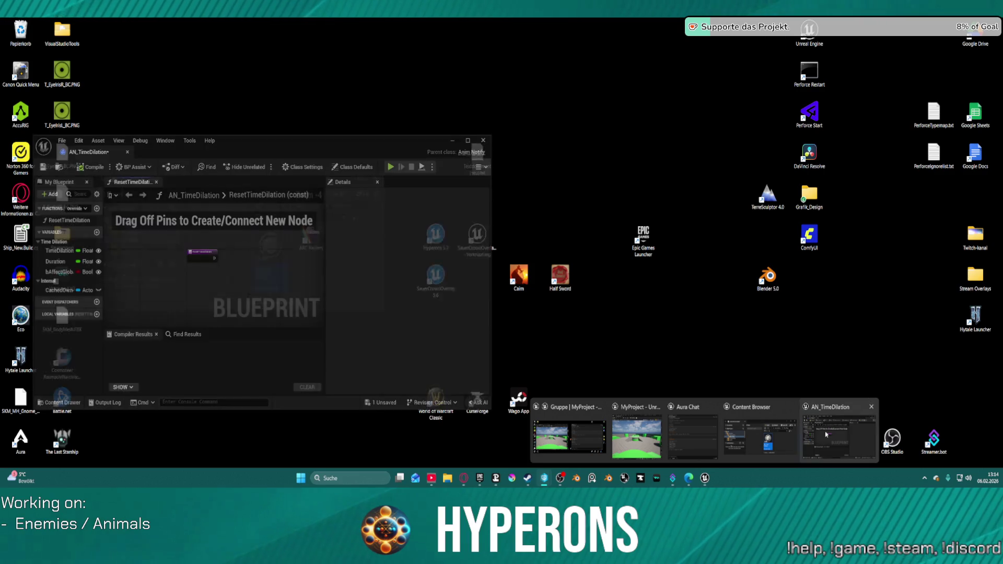
{"action": "left_click", "coordinate": [689, 435]}
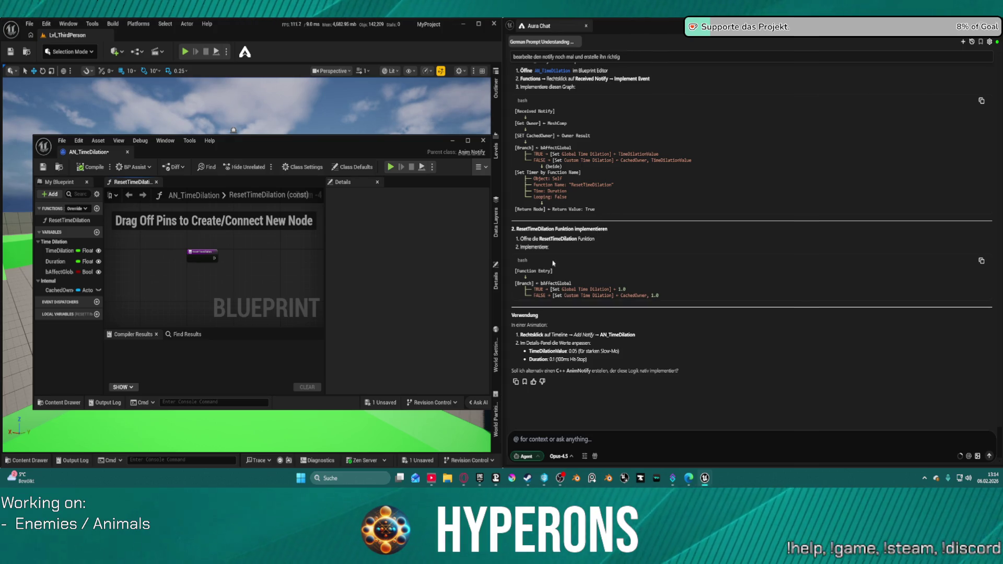
Step: Scroll Aura Chat up to the Variablen table listing AN_TimeDilation's four variables
{"action": "scroll", "coordinate": [593, 201], "scroll_direction": "up", "scroll_amount": 3}
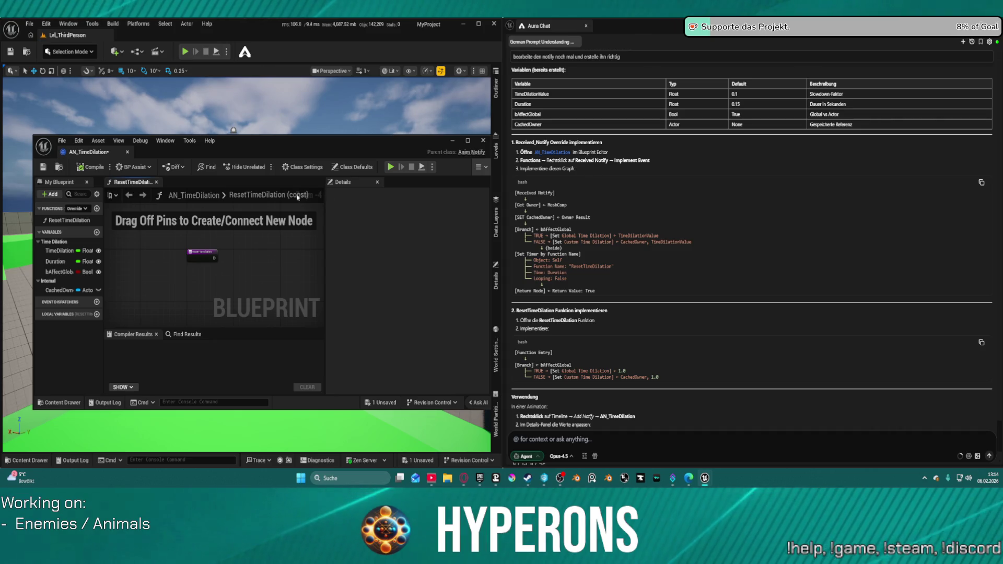
Step: Override Received Notify in AN_TimeDilation and copy the chat's Received Notify graph code
{"action": "left_click", "coordinate": [77, 208]}
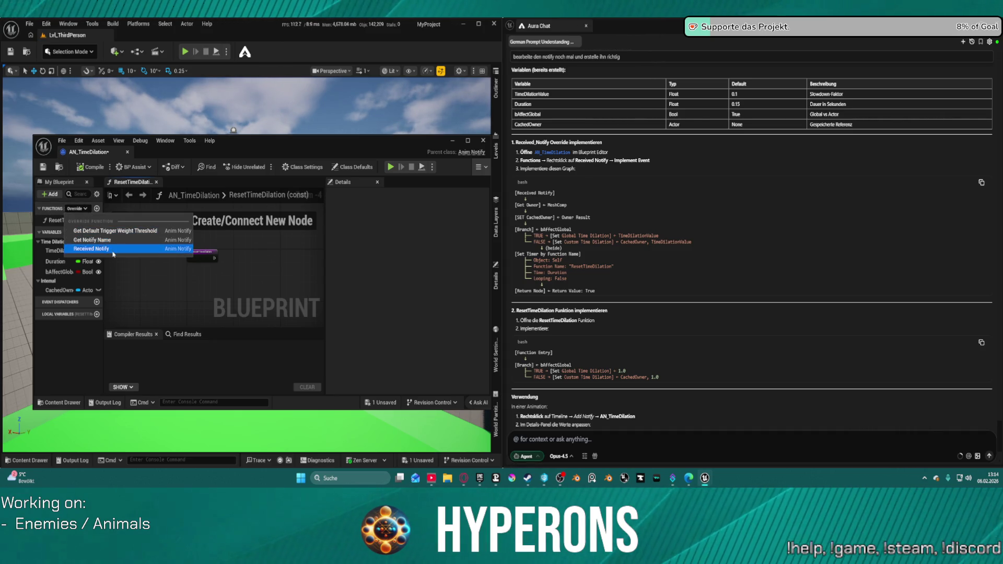
{"action": "left_click", "coordinate": [91, 249]}
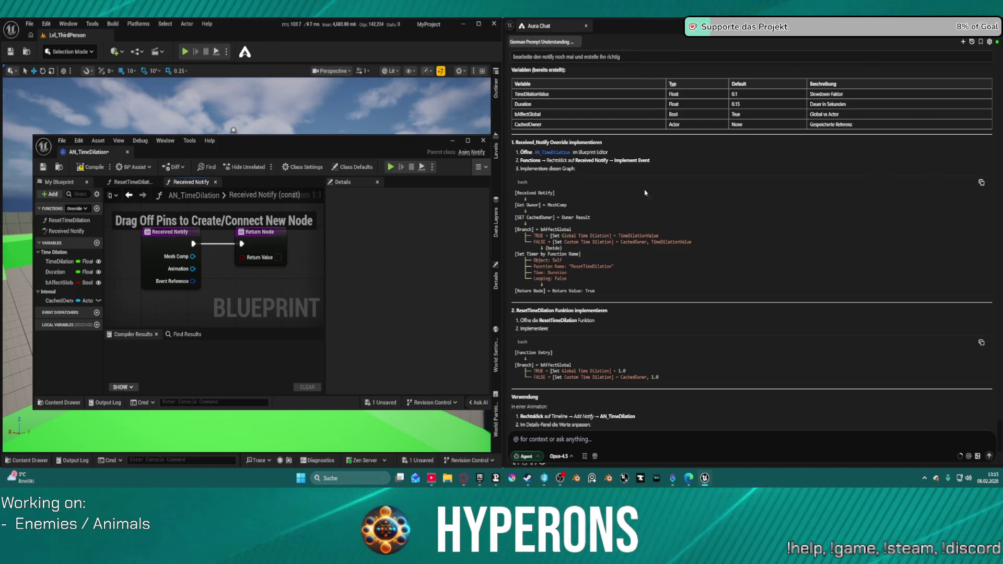
{"action": "left_click", "coordinate": [982, 183]}
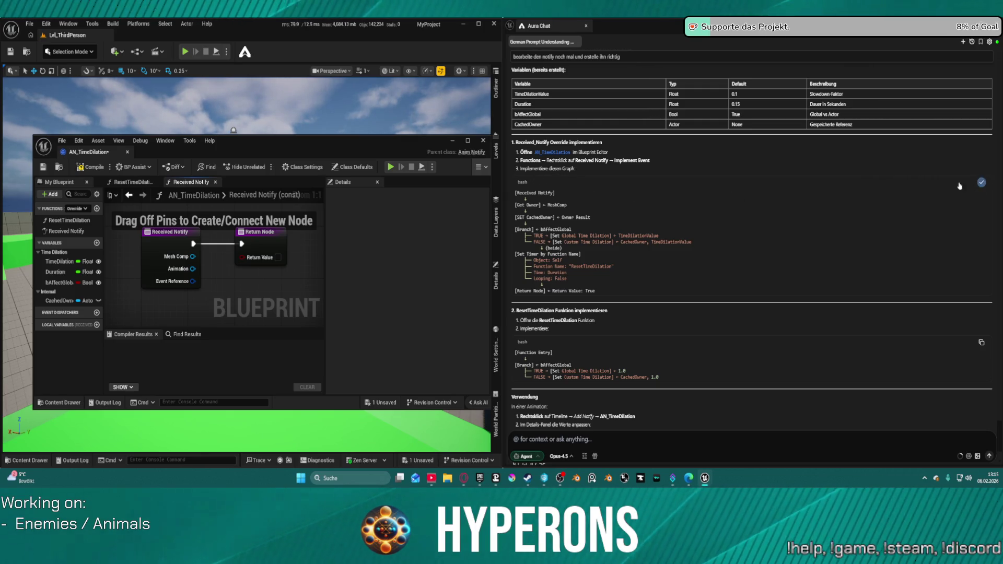
Step: Dismiss the graph's node list without adding nodes, then close the AN_TimeDilation blueprint editor
{"action": "right_click", "coordinate": [211, 290]}
{"action": "key", "text": "Escape"}
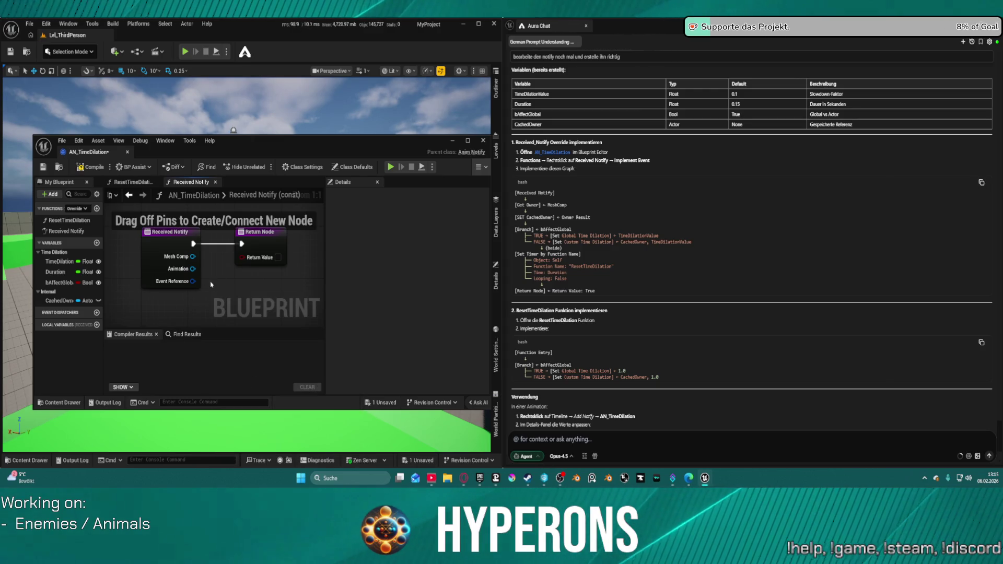
{"action": "scroll", "coordinate": [215, 297], "scroll_direction": "down", "scroll_amount": 1}
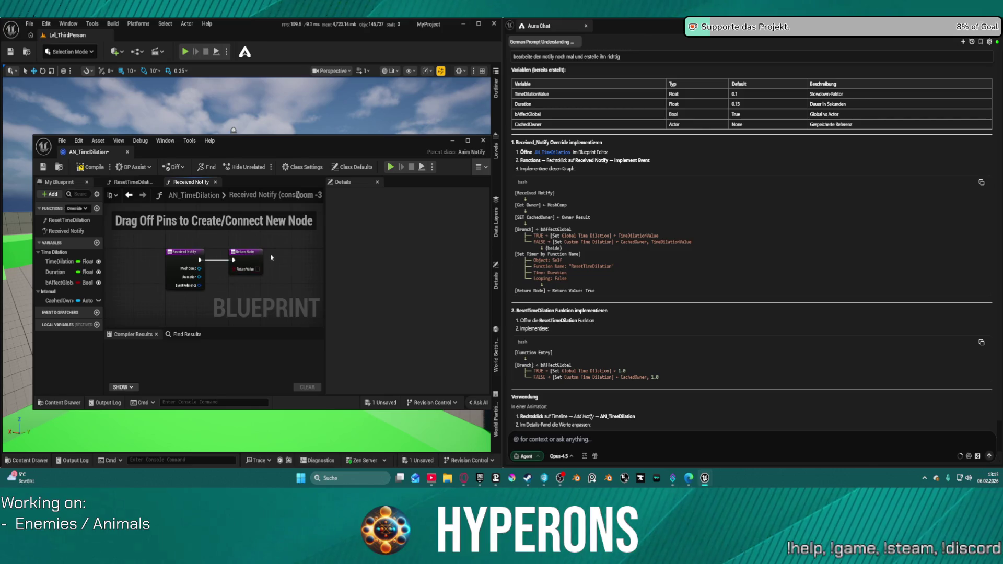
{"action": "scroll", "coordinate": [285, 269], "scroll_direction": "up", "scroll_amount": 1}
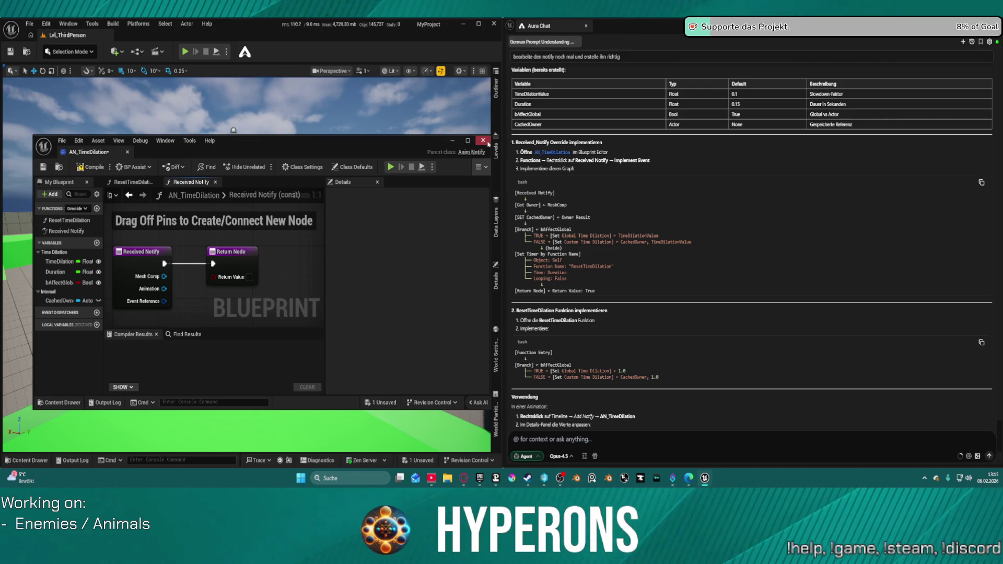
{"action": "left_click", "coordinate": [486, 142]}
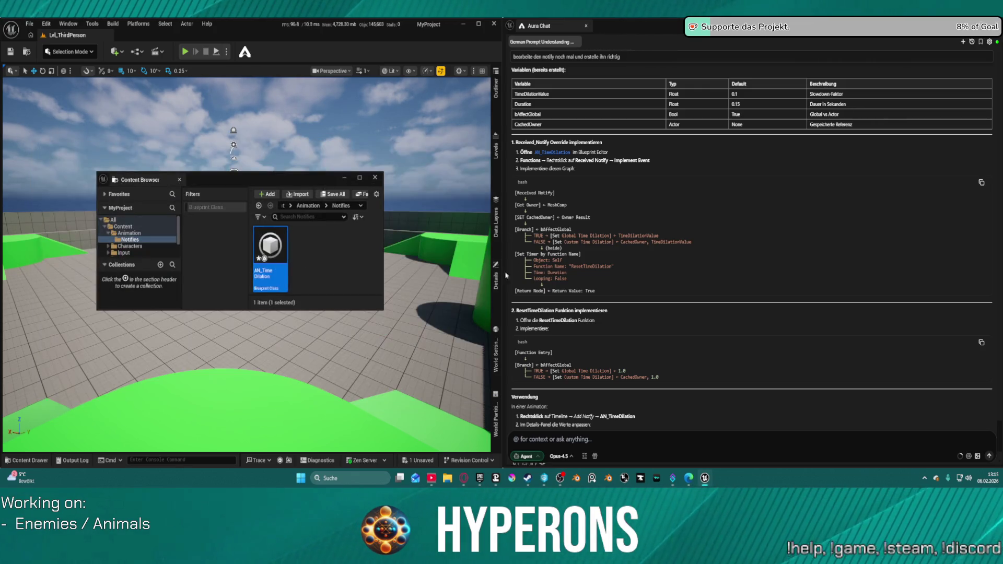
Step: Close the floating Content Browser and cancel the running Perforce changelist submit
{"action": "left_click", "coordinate": [375, 178]}
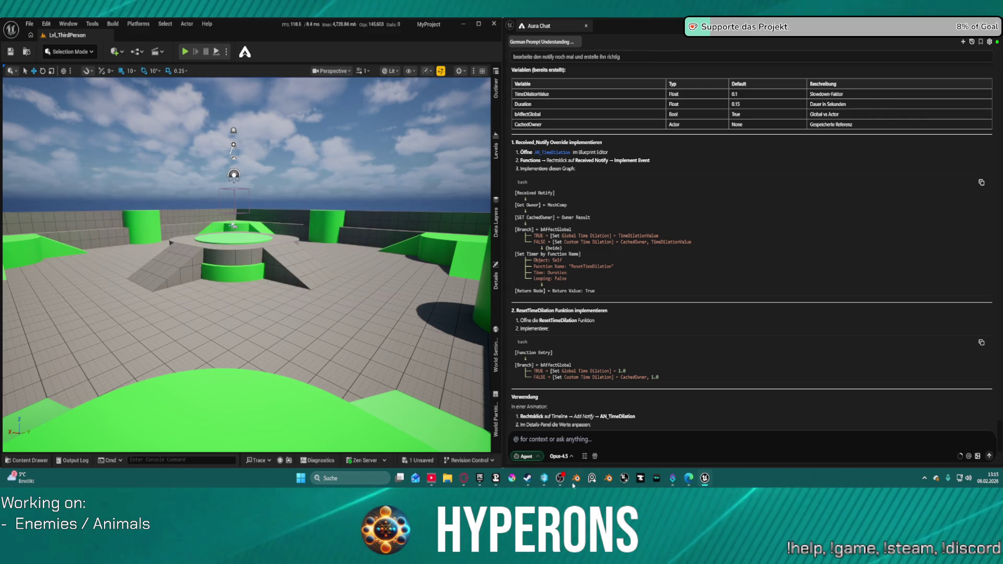
{"action": "mouse_move", "coordinate": [544, 478]}
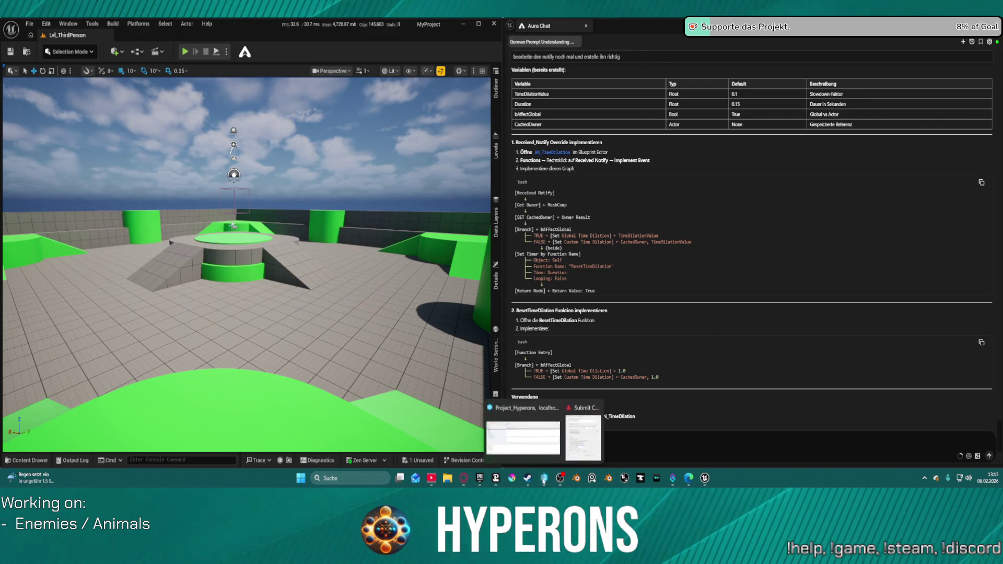
{"action": "left_click", "coordinate": [523, 439]}
{"action": "left_click", "coordinate": [583, 288]}
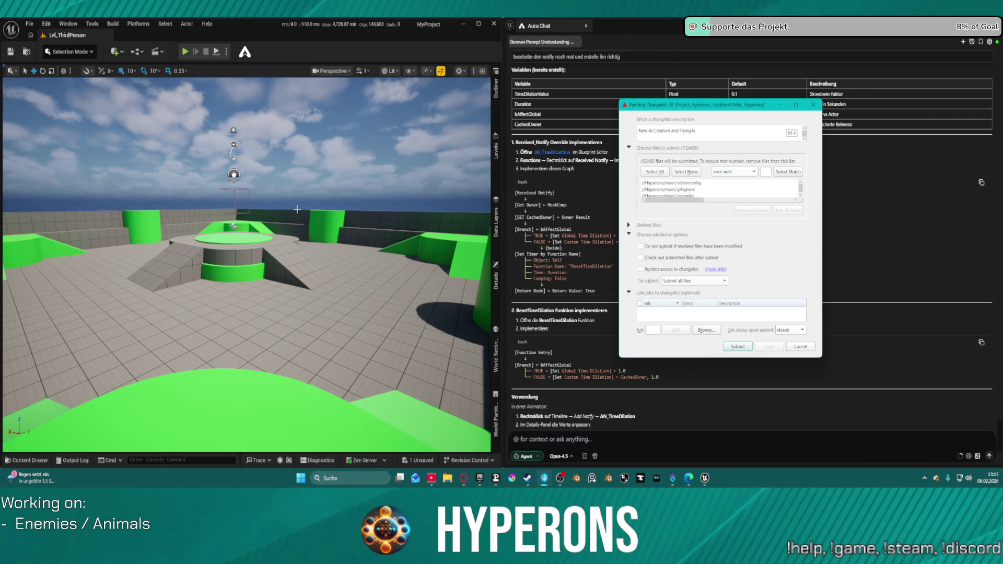
Step: Close the Unreal editor and Perforce P4V, leaving the changelist pending
{"action": "left_click", "coordinate": [607, 197]}
{"action": "left_click", "coordinate": [496, 24]}
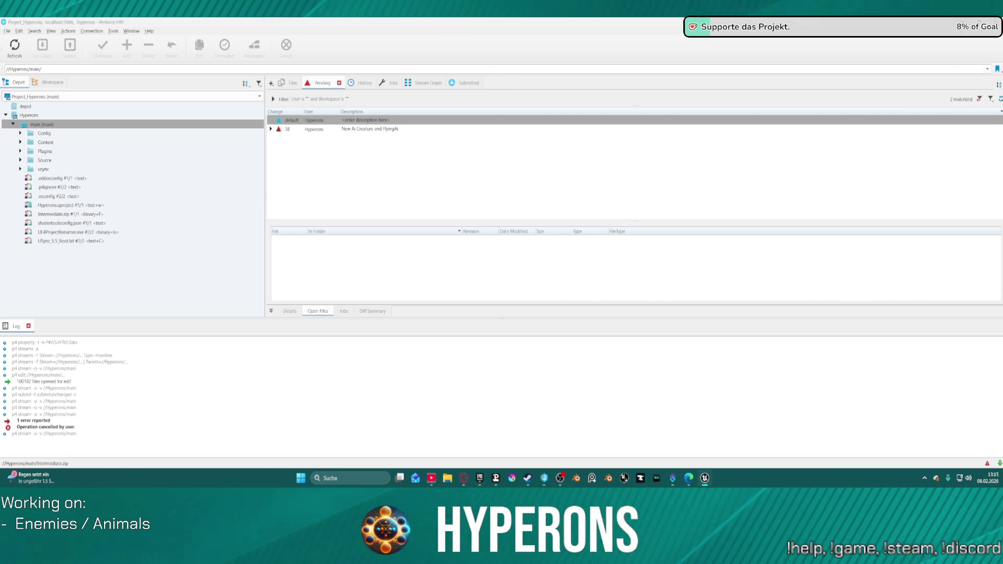
{"action": "left_click", "coordinate": [993, 22]}
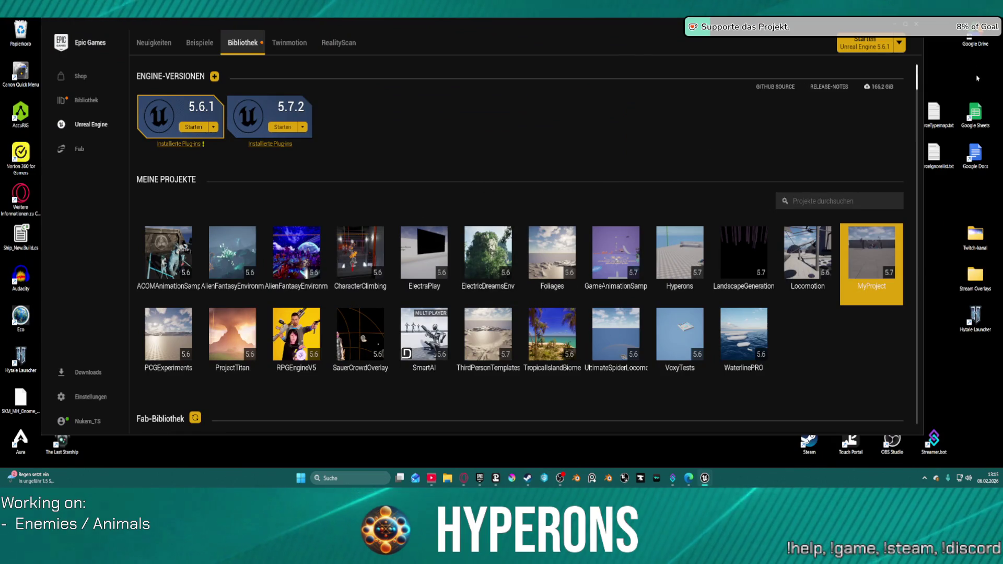
Step: Close the Epic Games Launcher and launch the Hyperons 5.7 project from its desktop shortcut
{"action": "left_click", "coordinate": [895, 23]}
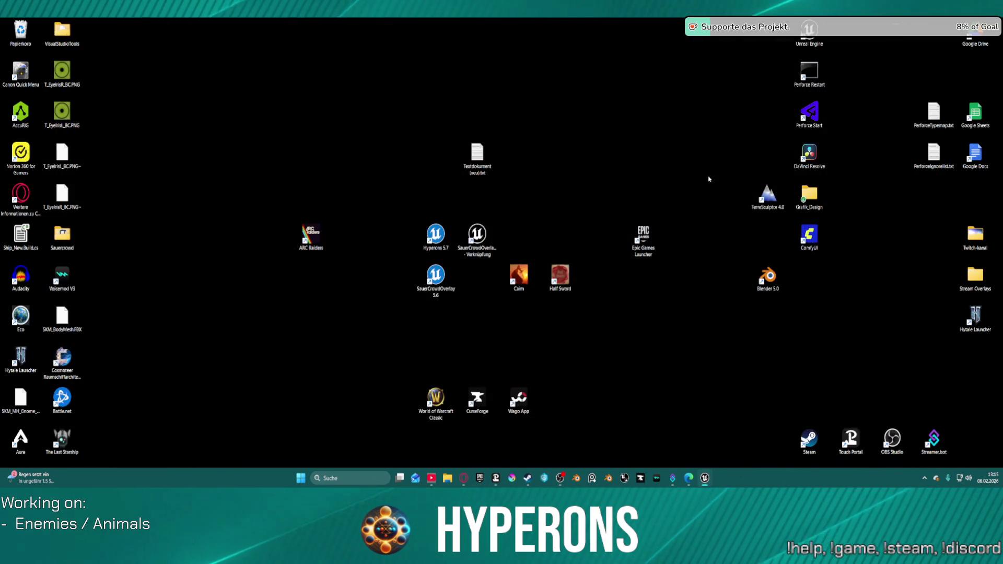
{"action": "double_click", "coordinate": [436, 235]}
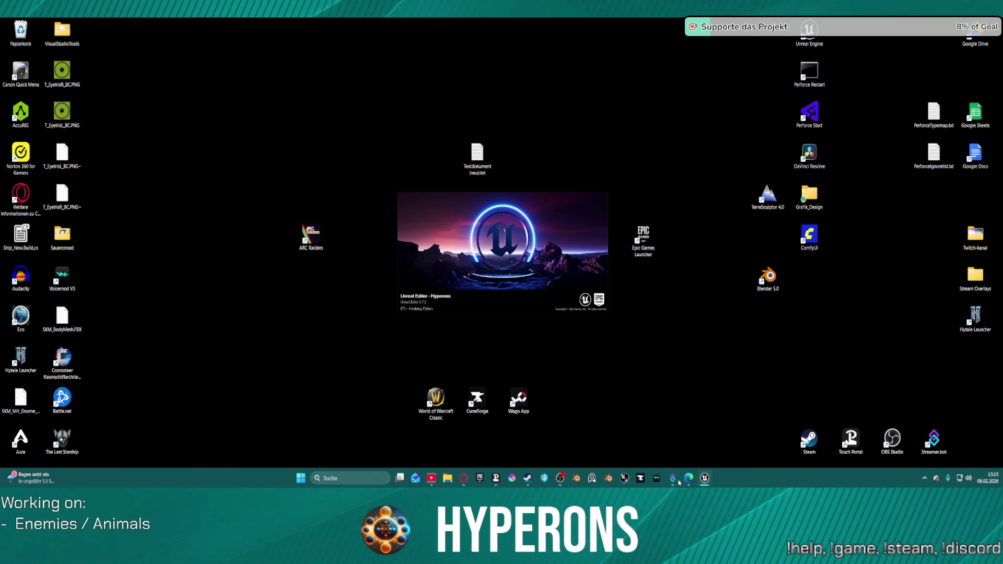
{"action": "mouse_move", "coordinate": [705, 478]}
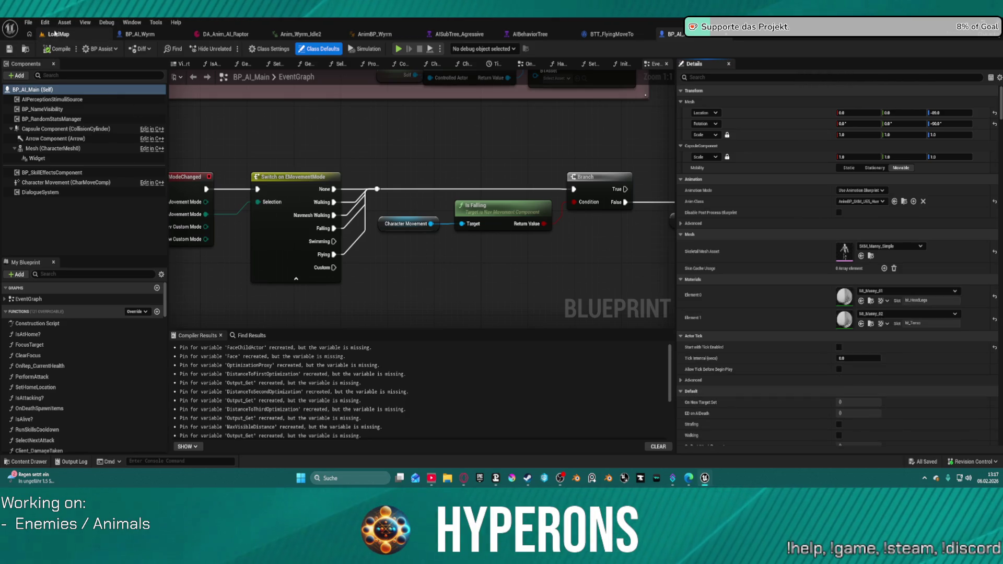
Step: Load the AI_testmap level from File > Recent Levels
{"action": "left_click", "coordinate": [55, 34]}
{"action": "left_click", "coordinate": [25, 21]}
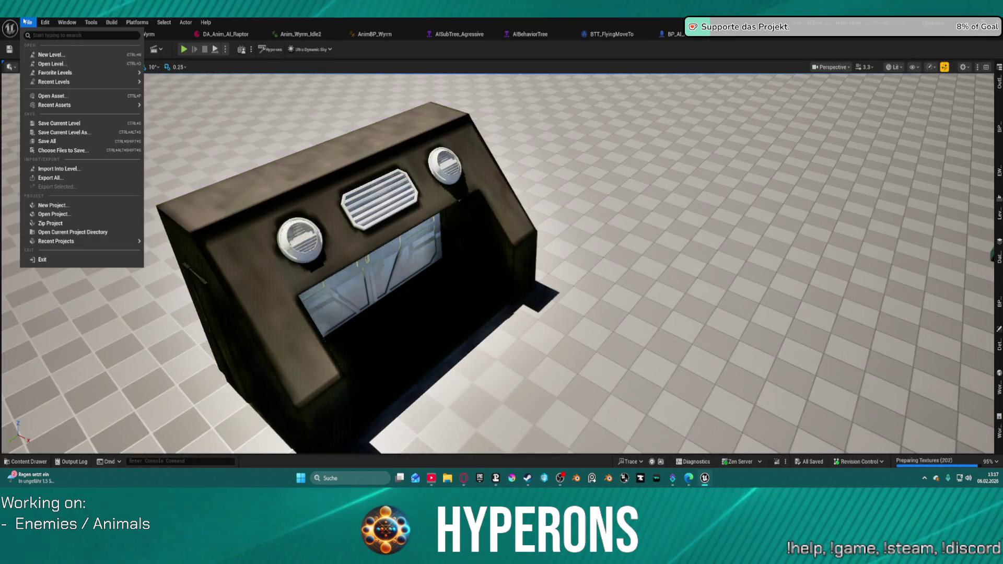
{"action": "mouse_move", "coordinate": [104, 82]}
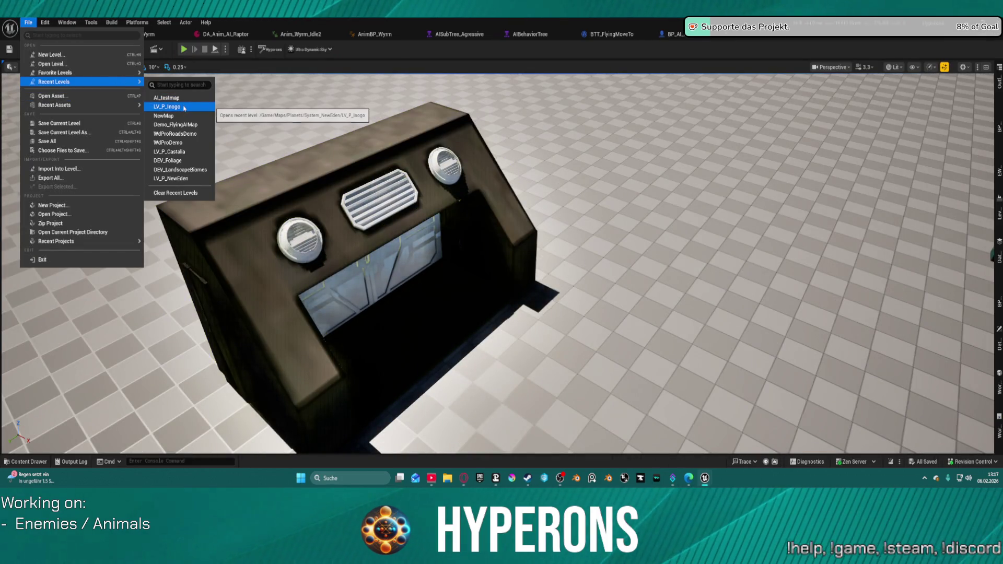
{"action": "left_click", "coordinate": [208, 98]}
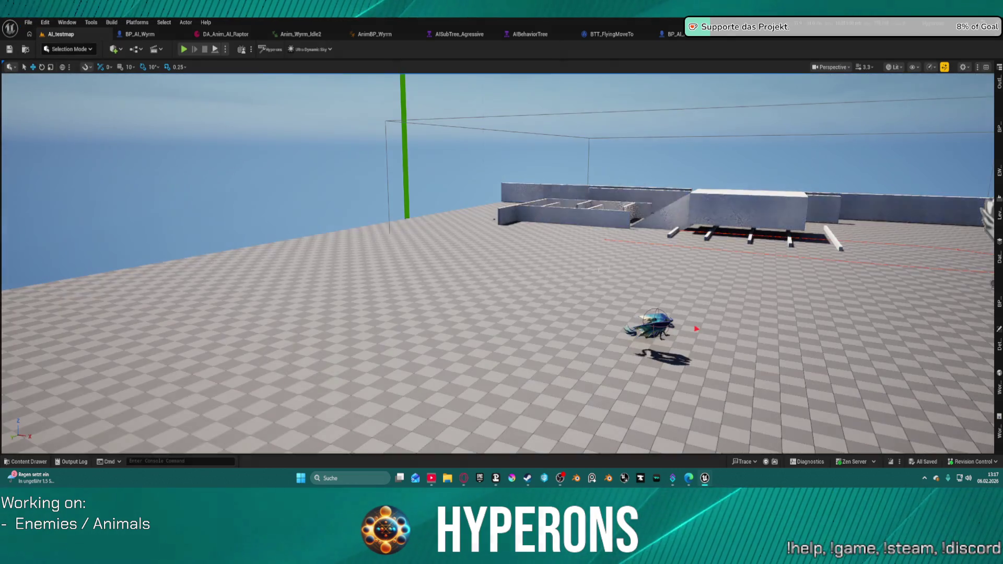
Step: Reposition the camera and start a Play In Editor session of AI_testmap
{"action": "left_click_drag", "start_coordinate": [243, 71], "coordinate": [243, 71]}
{"action": "left_click", "coordinate": [226, 49]}
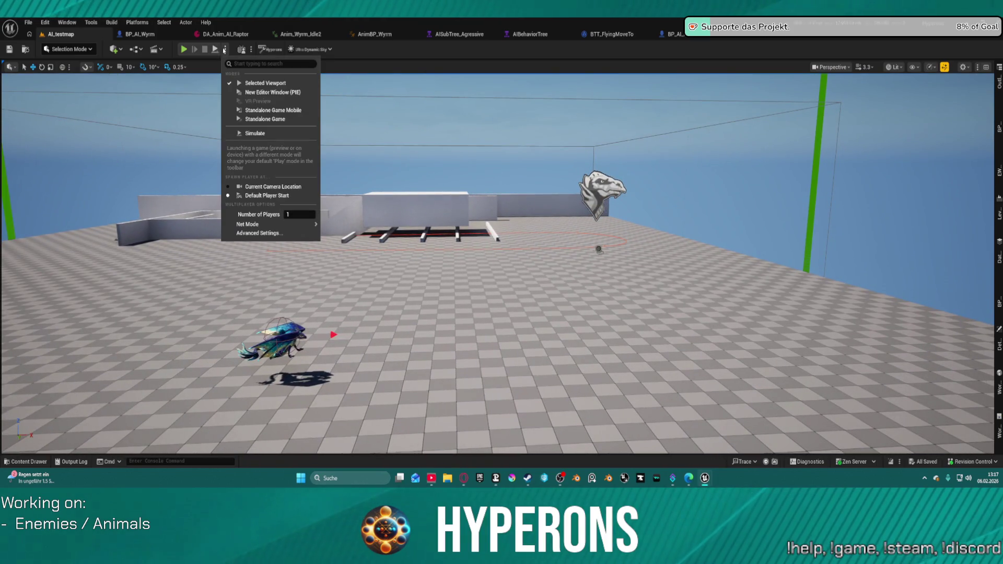
{"action": "left_click", "coordinate": [410, 190]}
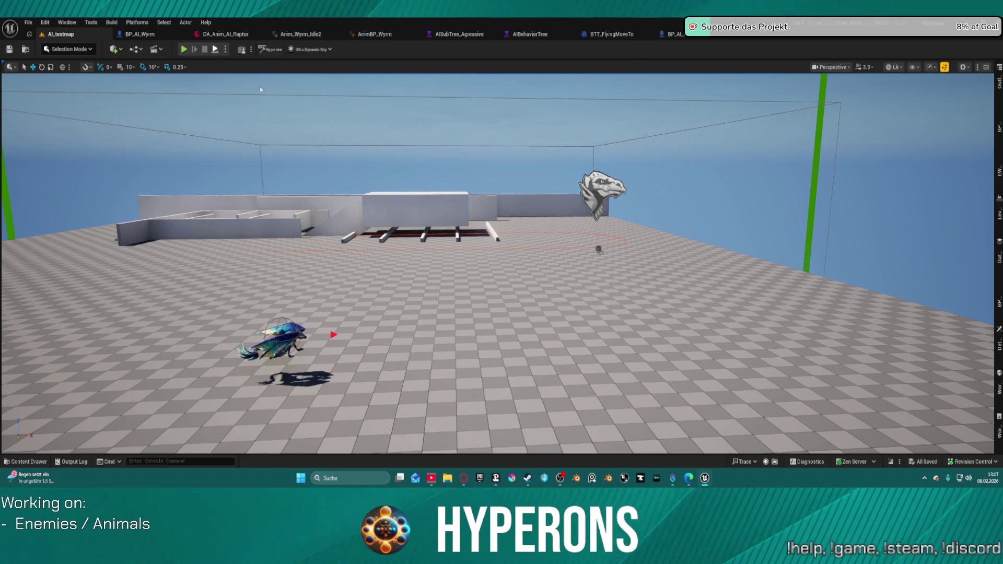
Step: Play AI_testmap to watch the wyrm's behavior, then end the session with Esc
{"action": "right_click", "coordinate": [214, 70]}
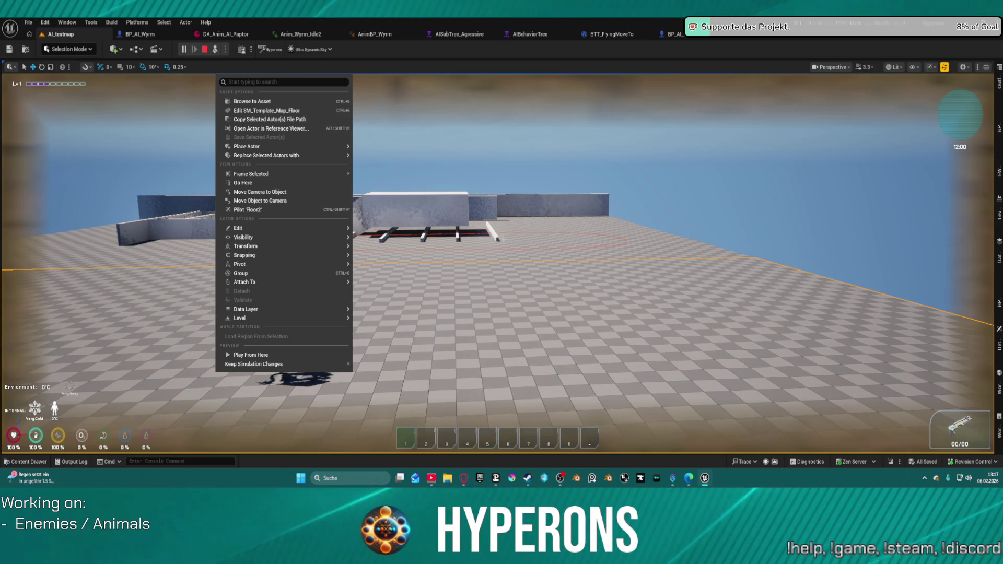
{"action": "left_click", "coordinate": [524, 304]}
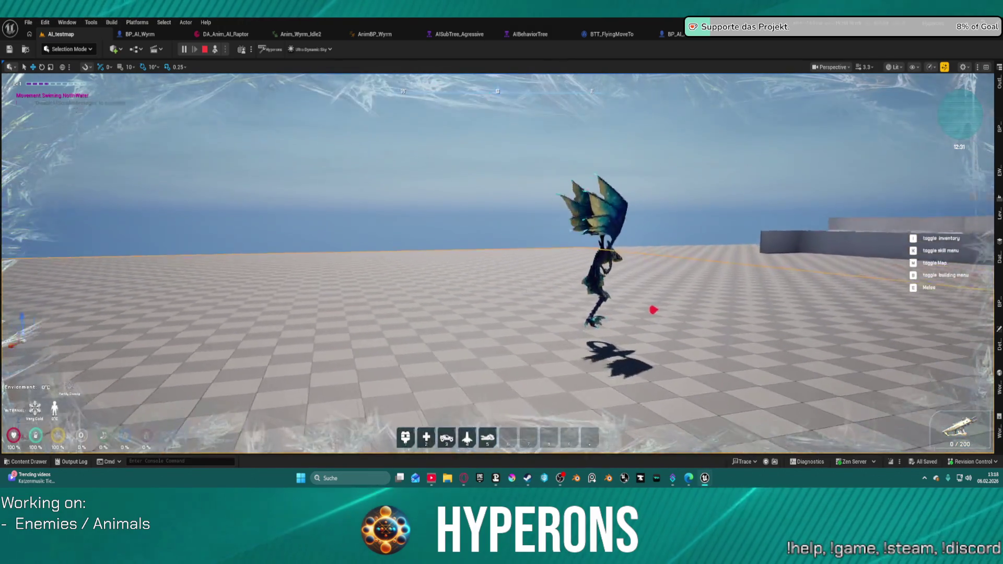
{"action": "key", "text": "Escape"}
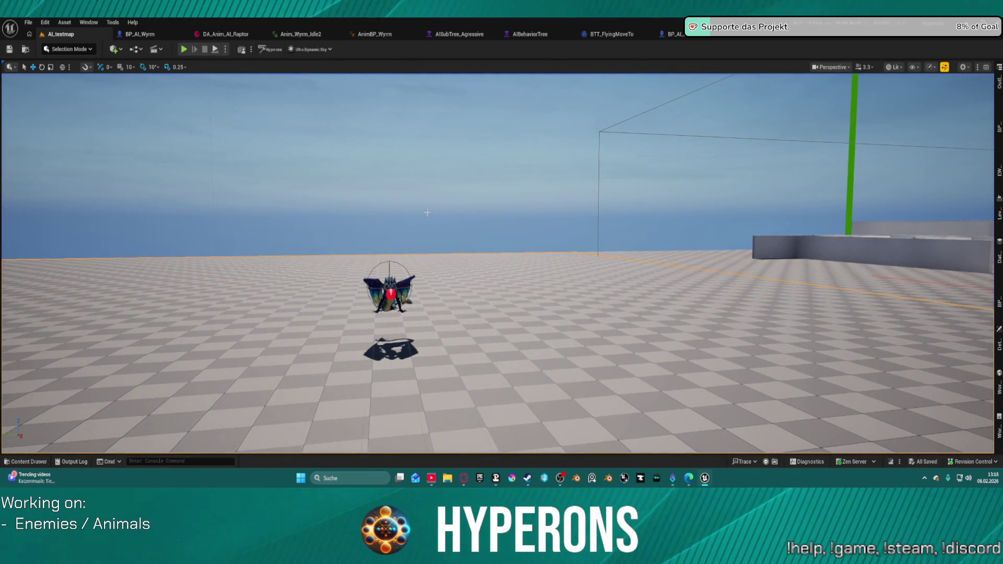
Step: Inspect the AnimBP_Wyrm AnimGraph up to its Direction node, then switch to AIBehaviorTree
{"action": "left_click", "coordinate": [390, 34]}
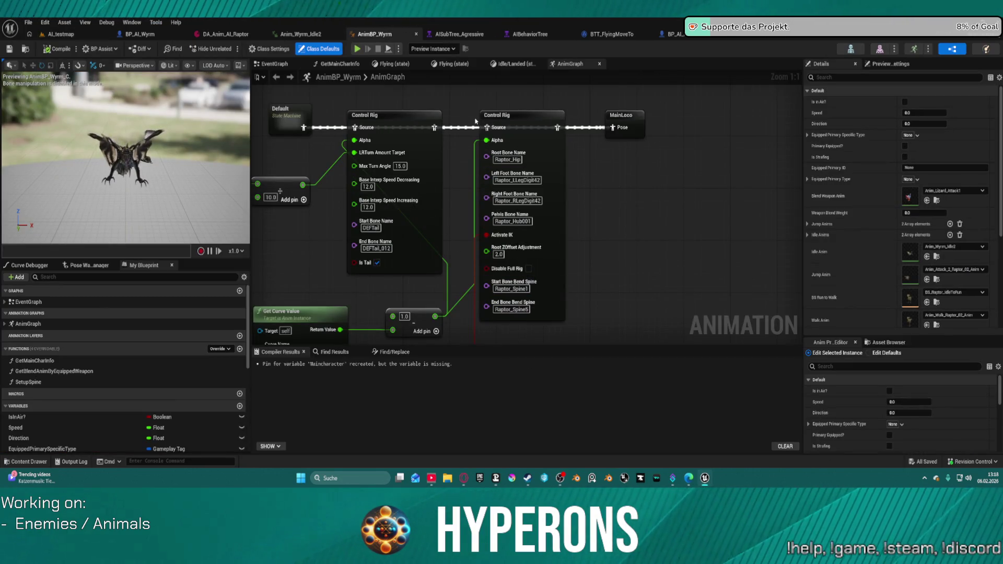
{"action": "left_click_drag", "start_coordinate": [405, 305], "coordinate": [558, 290]}
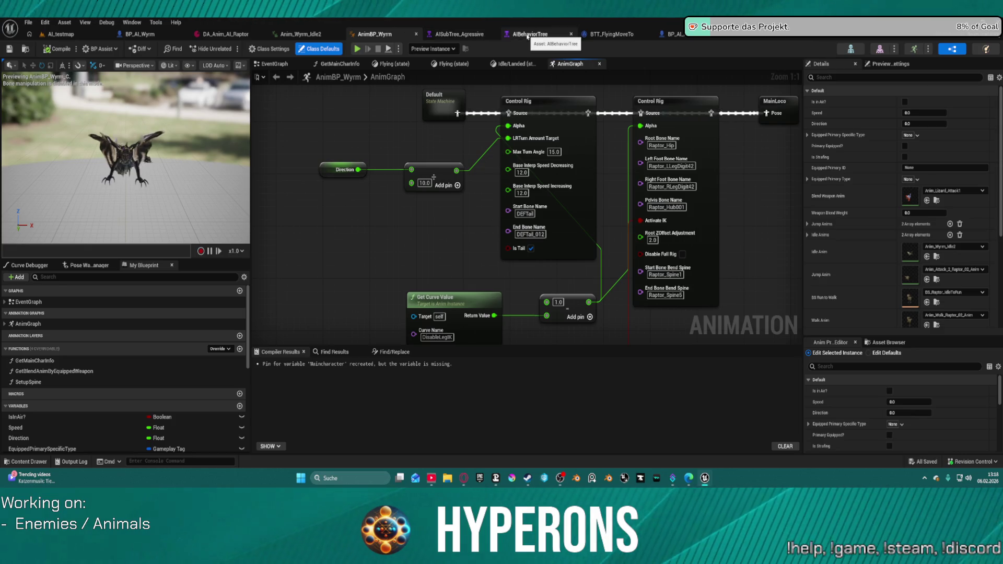
{"action": "left_click", "coordinate": [525, 35]}
Step: Delete the Cooldown/BTT_Teleport node from the behavior tree
{"action": "scroll", "coordinate": [424, 260], "scroll_direction": "down", "scroll_amount": 3}
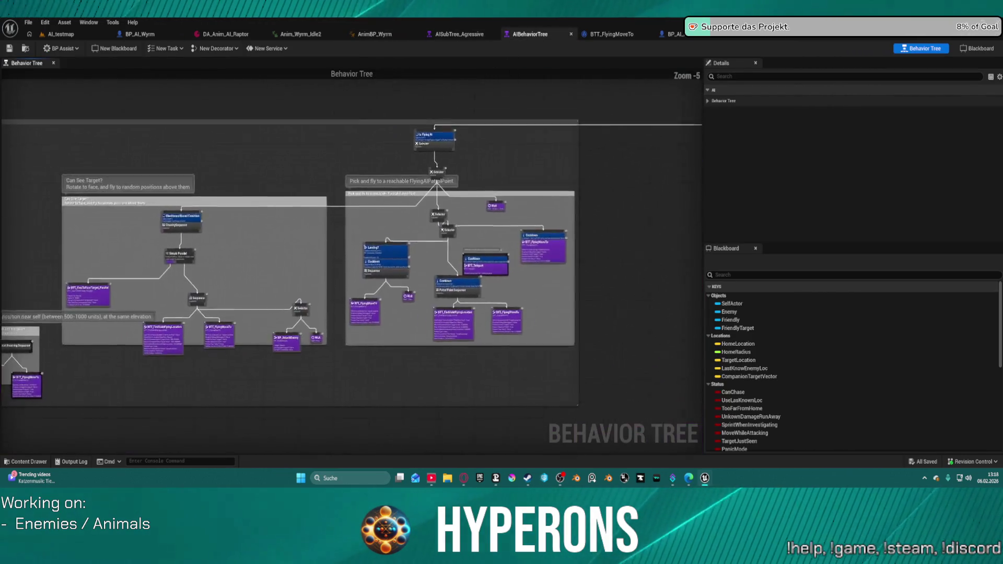
{"action": "scroll", "coordinate": [558, 222], "scroll_direction": "up", "scroll_amount": 4}
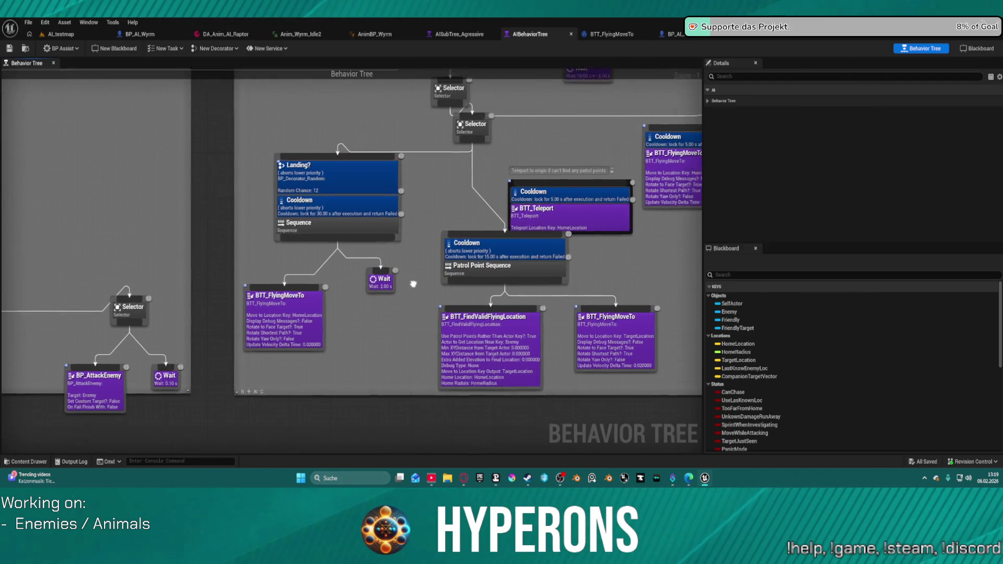
{"action": "left_click", "coordinate": [502, 267]}
{"action": "left_click_drag", "start_coordinate": [462, 212], "coordinate": [545, 255]}
{"action": "key", "text": "Delete"}
Step: Spread the BP_AttackEnemy and Wait nodes apart, lower the attack Selector, then open BP_AI_Main
{"action": "scroll", "coordinate": [511, 173], "scroll_direction": "down", "scroll_amount": 3}
{"action": "left_click_drag", "start_coordinate": [511, 172], "coordinate": [399, 369]}
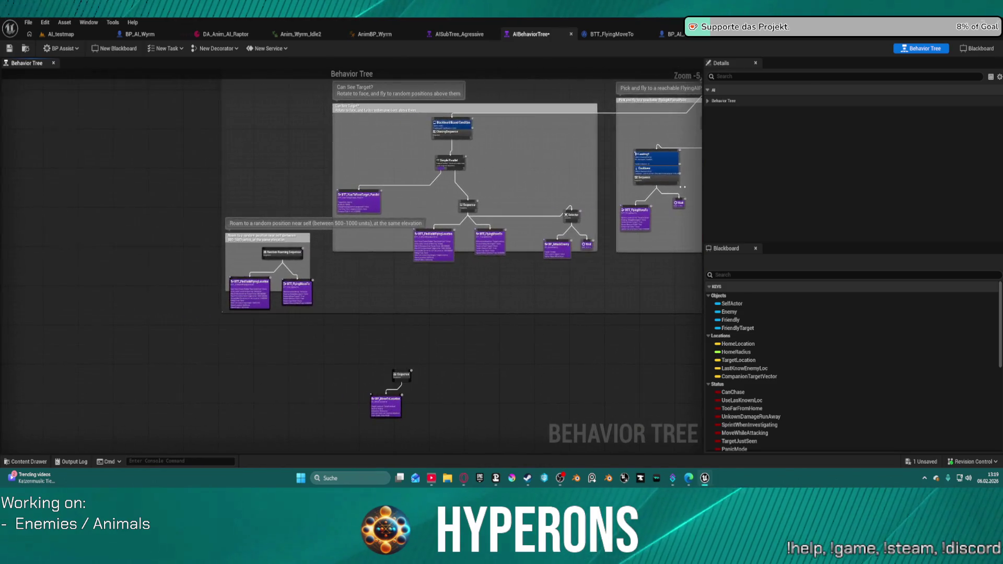
{"action": "scroll", "coordinate": [519, 252], "scroll_direction": "up", "scroll_amount": 3}
{"action": "mouse_move", "coordinate": [581, 283]}
{"action": "left_mouse_down"}
{"action": "mouse_move", "coordinate": [447, 259]}
{"action": "mouse_move", "coordinate": [451, 335]}
{"action": "left_mouse_up"}
{"action": "left_click_drag", "start_coordinate": [548, 240], "coordinate": [589, 337]}
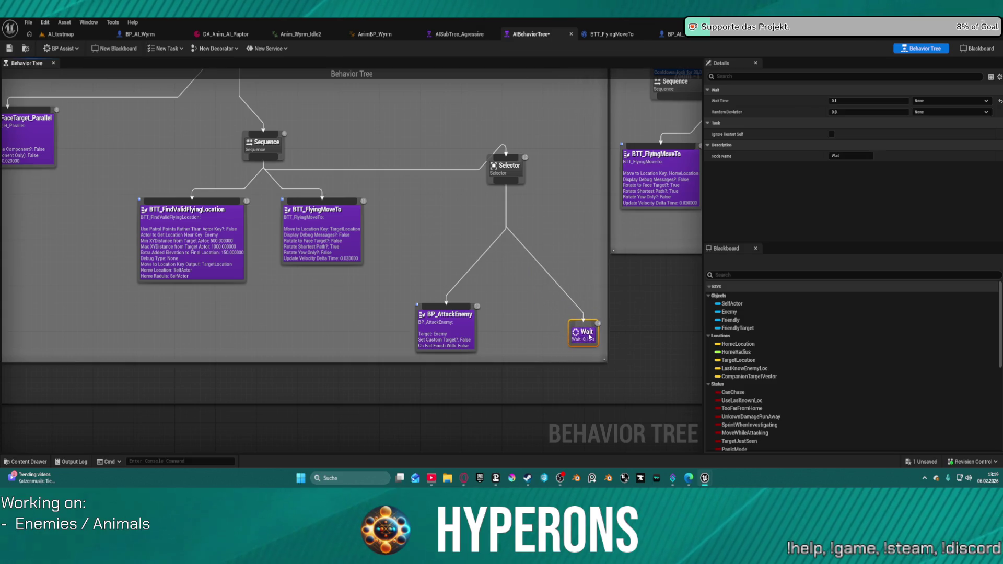
{"action": "mouse_move", "coordinate": [509, 166]}
{"action": "left_mouse_down"}
{"action": "mouse_move", "coordinate": [510, 230]}
{"action": "mouse_move", "coordinate": [481, 197]}
{"action": "left_mouse_up"}
{"action": "left_click", "coordinate": [494, 34]}
{"action": "left_click", "coordinate": [604, 34]}
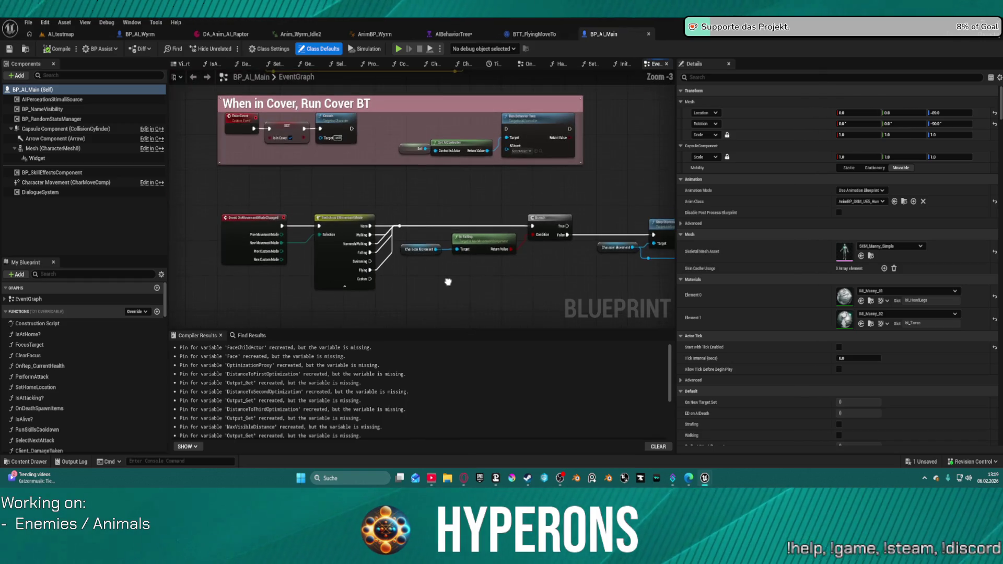
Step: Paste the guarding Selector with its Defensive blackboard condition beside the chase branch
{"action": "left_click", "coordinate": [373, 34]}
{"action": "left_click", "coordinate": [439, 36]}
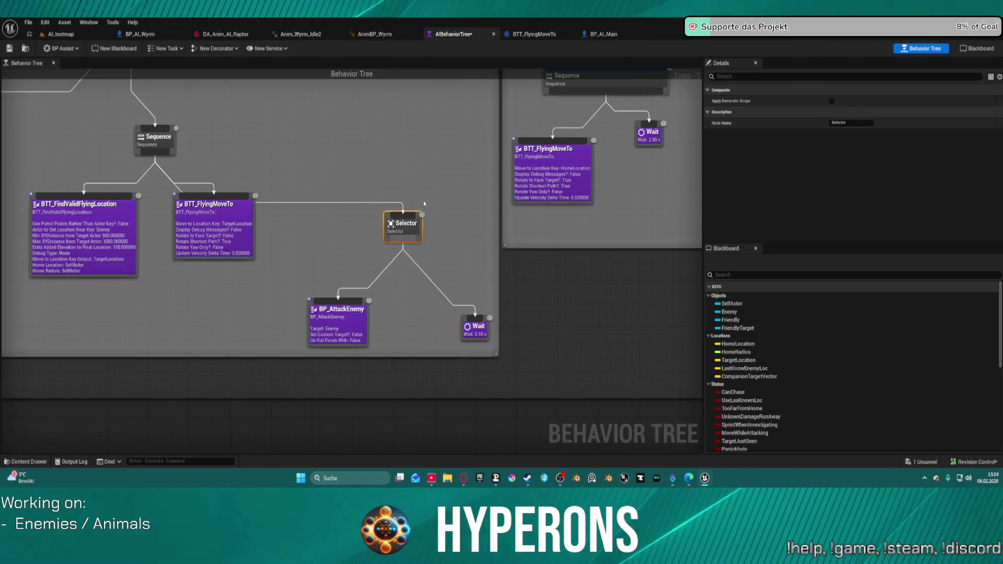
{"action": "scroll", "coordinate": [369, 264], "scroll_direction": "up", "scroll_amount": 3}
{"action": "key", "text": "ctrl+v"}
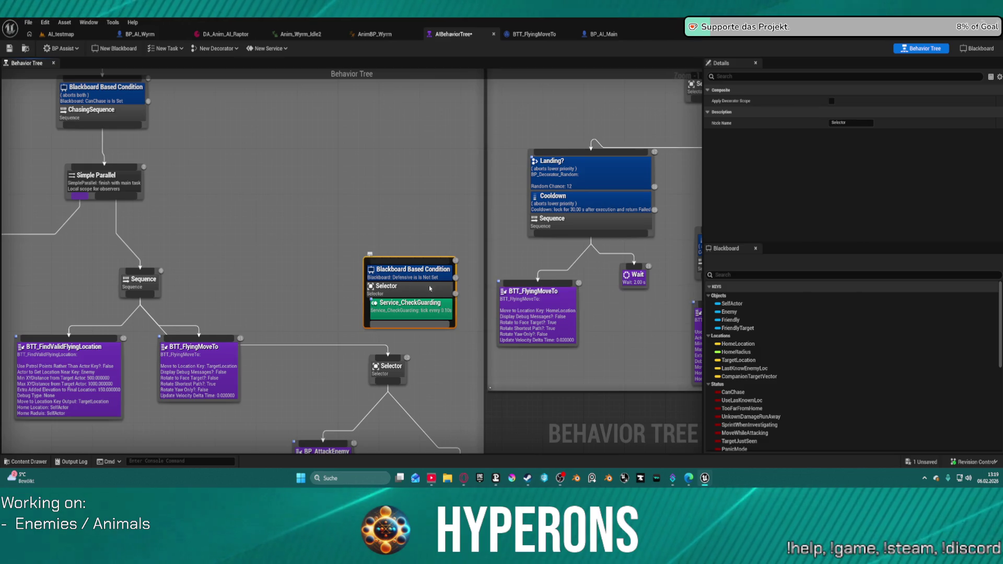
{"action": "mouse_move", "coordinate": [431, 286]}
{"action": "left_mouse_down"}
{"action": "mouse_move", "coordinate": [289, 237]}
{"action": "mouse_move", "coordinate": [327, 232]}
{"action": "left_mouse_up"}
{"action": "left_click", "coordinate": [310, 219]}
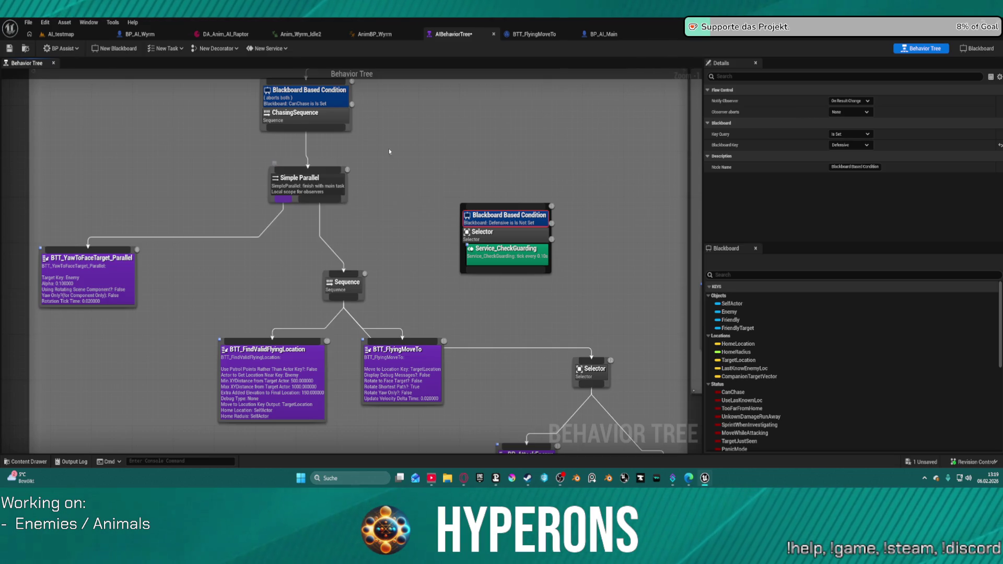
{"action": "left_click_drag", "start_coordinate": [388, 149], "coordinate": [406, 275]}
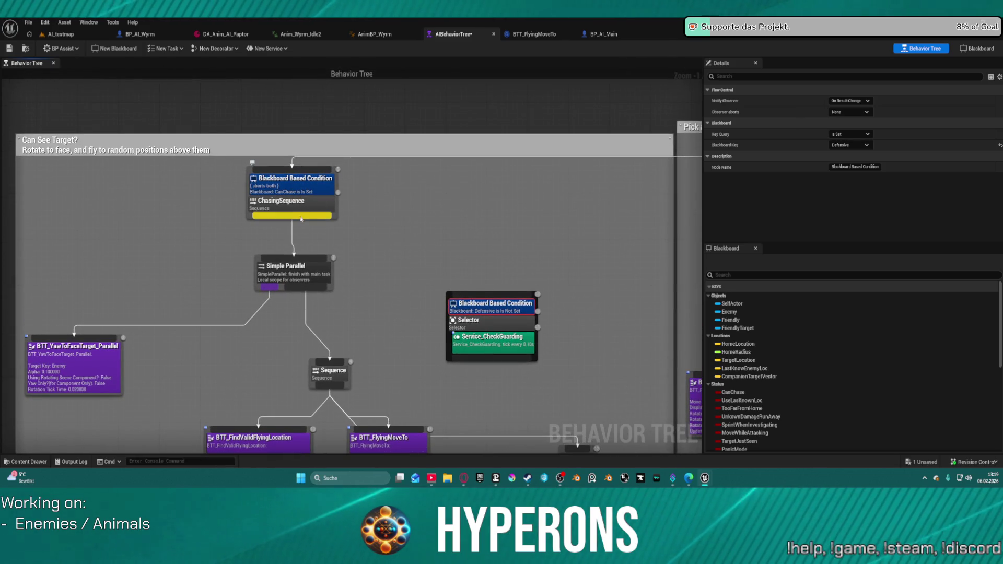
Step: Wire the top Selector to the guarding Selector and place it above the chase branch
{"action": "mouse_move", "coordinate": [292, 217]}
{"action": "left_mouse_down"}
{"action": "mouse_move", "coordinate": [514, 294]}
{"action": "mouse_move", "coordinate": [502, 295]}
{"action": "mouse_move", "coordinate": [504, 252]}
{"action": "mouse_move", "coordinate": [445, 213]}
{"action": "left_mouse_up"}
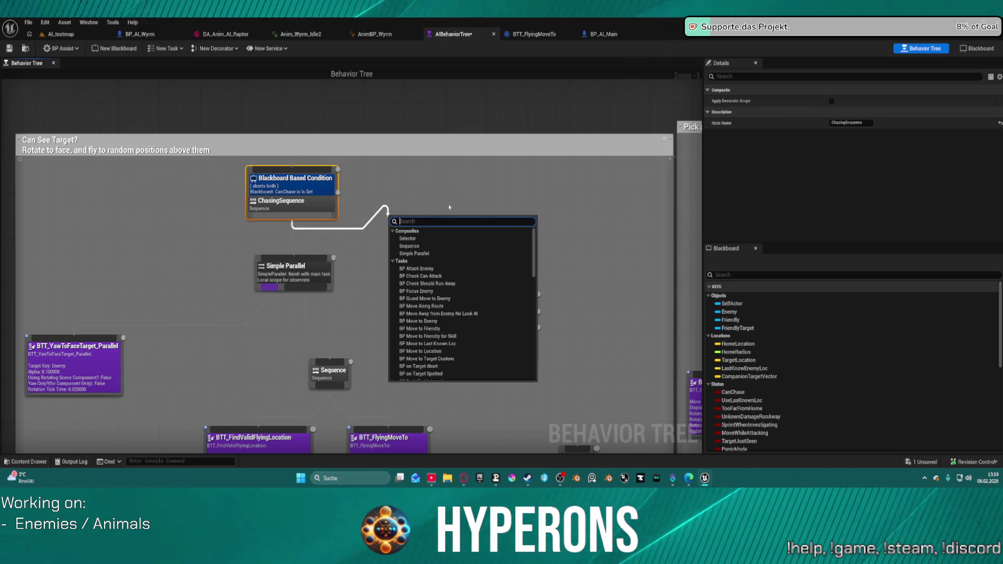
{"action": "left_click", "coordinate": [522, 186]}
{"action": "left_click", "coordinate": [521, 186]}
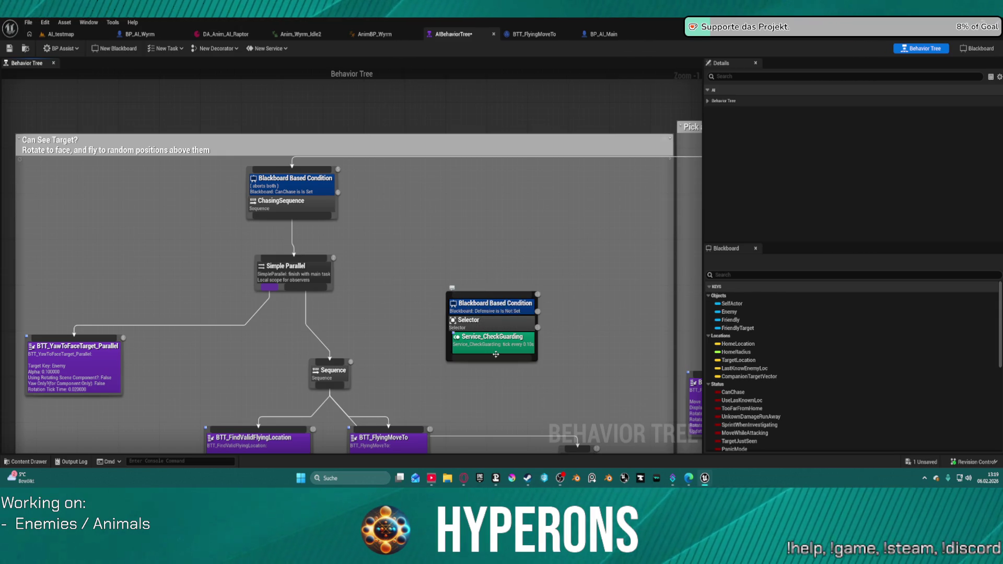
{"action": "mouse_move", "coordinate": [494, 358]}
{"action": "left_mouse_down"}
{"action": "mouse_move", "coordinate": [316, 149]}
{"action": "mouse_move", "coordinate": [299, 173]}
{"action": "left_mouse_up"}
{"action": "left_click_drag", "start_coordinate": [576, 222], "coordinate": [308, 293]}
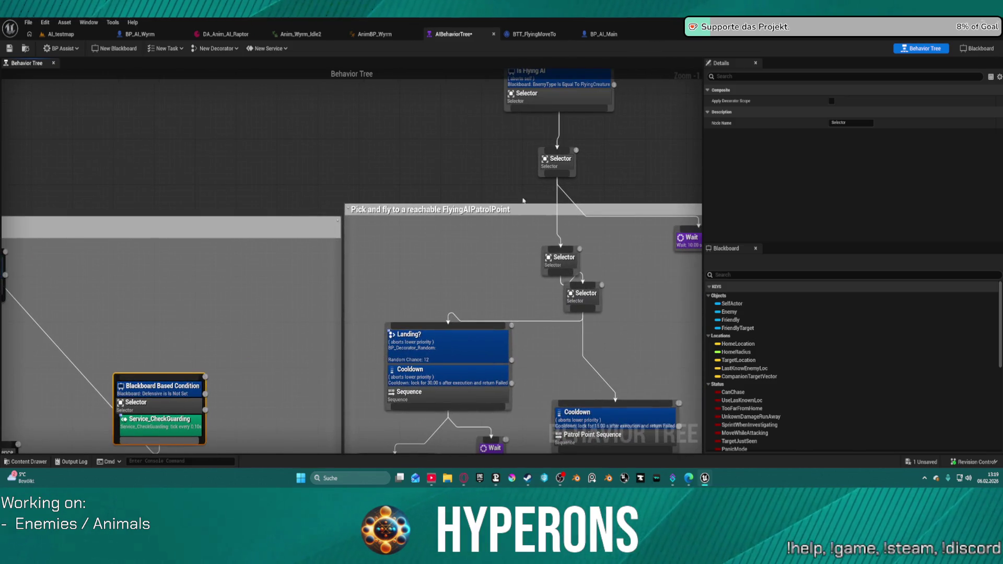
{"action": "key", "text": "ctrl+z"}
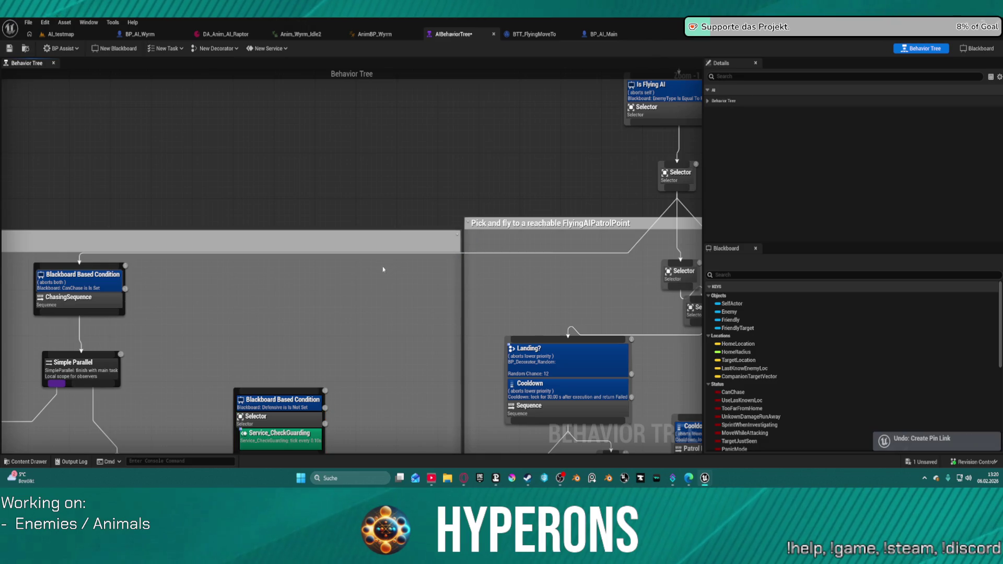
{"action": "mouse_move", "coordinate": [681, 189]}
{"action": "left_mouse_down"}
{"action": "mouse_move", "coordinate": [258, 349]}
{"action": "mouse_move", "coordinate": [264, 387]}
{"action": "left_mouse_up"}
{"action": "left_click", "coordinate": [256, 393]}
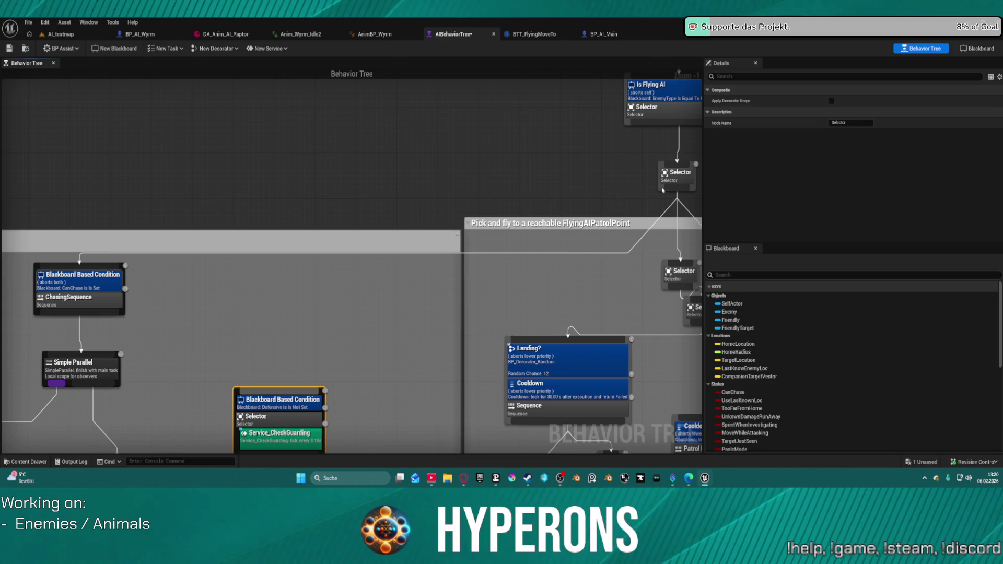
{"action": "mouse_move", "coordinate": [677, 189]}
{"action": "left_mouse_down"}
{"action": "mouse_move", "coordinate": [536, 246]}
{"action": "mouse_move", "coordinate": [277, 384]}
{"action": "mouse_move", "coordinate": [282, 391]}
{"action": "mouse_move", "coordinate": [413, 362]}
{"action": "mouse_move", "coordinate": [307, 196]}
{"action": "mouse_move", "coordinate": [279, 182]}
{"action": "left_mouse_up"}
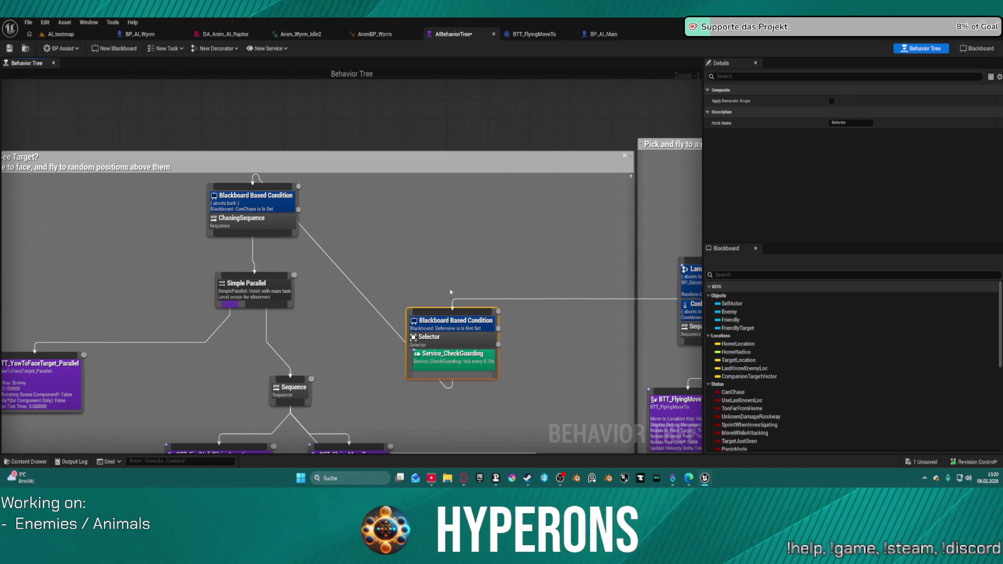
{"action": "mouse_move", "coordinate": [471, 349]}
{"action": "left_mouse_down"}
{"action": "mouse_move", "coordinate": [430, 168]}
{"action": "mouse_move", "coordinate": [432, 118]}
{"action": "mouse_move", "coordinate": [392, 68]}
{"action": "mouse_move", "coordinate": [340, 233]}
{"action": "mouse_move", "coordinate": [260, 254]}
{"action": "mouse_move", "coordinate": [279, 252]}
{"action": "left_mouse_up"}
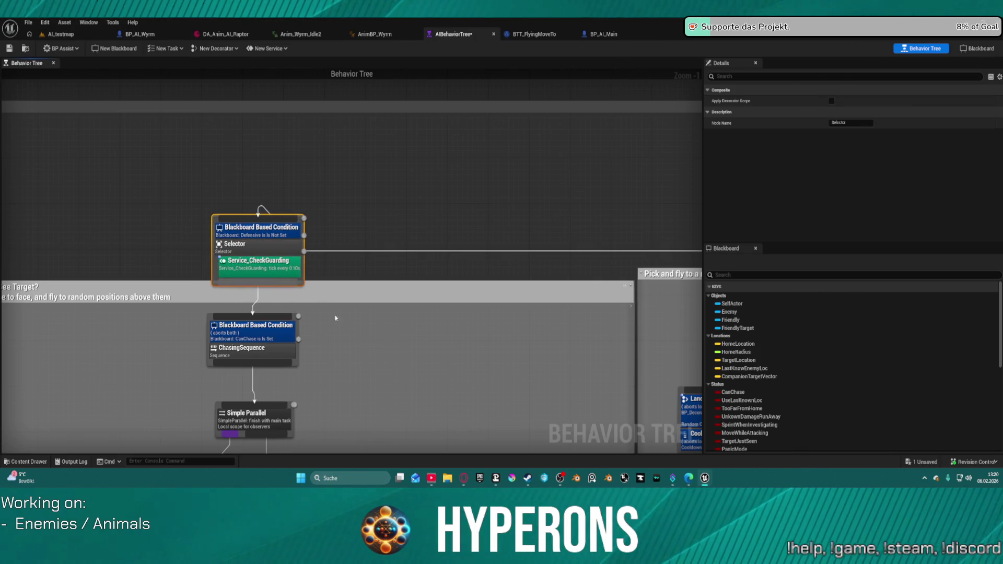
{"action": "left_click_drag", "start_coordinate": [368, 353], "coordinate": [450, 155]}
Step: Enlarge the Can See Target? comment to enclose the guarding node, then show AI_testmap
{"action": "scroll", "coordinate": [451, 155], "scroll_direction": "down", "scroll_amount": 3}
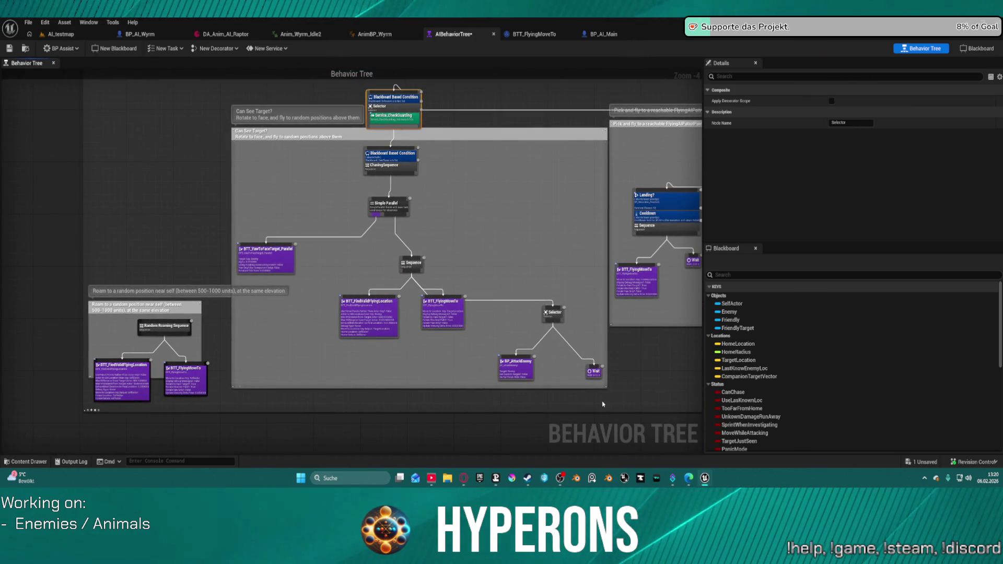
{"action": "left_click", "coordinate": [235, 137]}
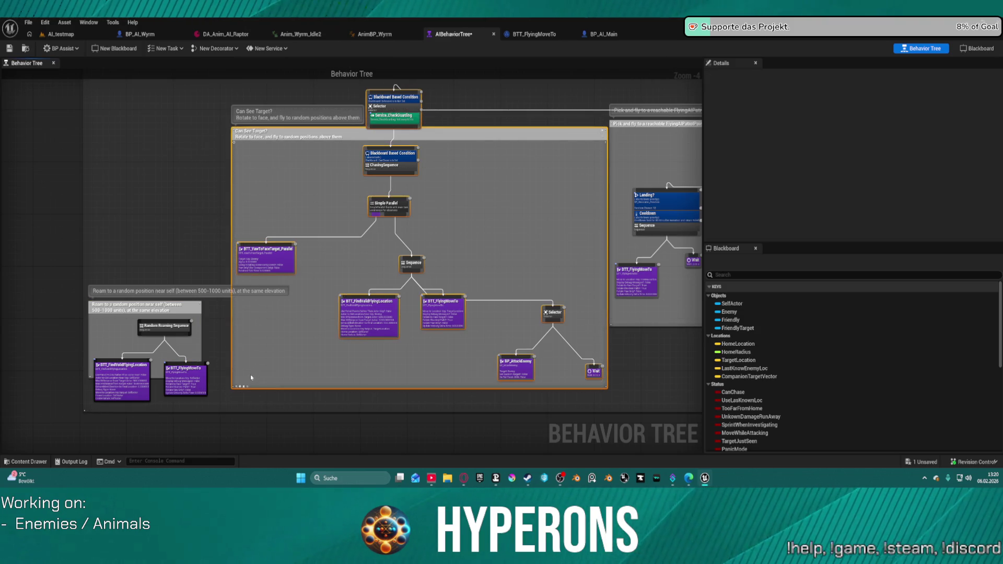
{"action": "left_click", "coordinate": [240, 387]}
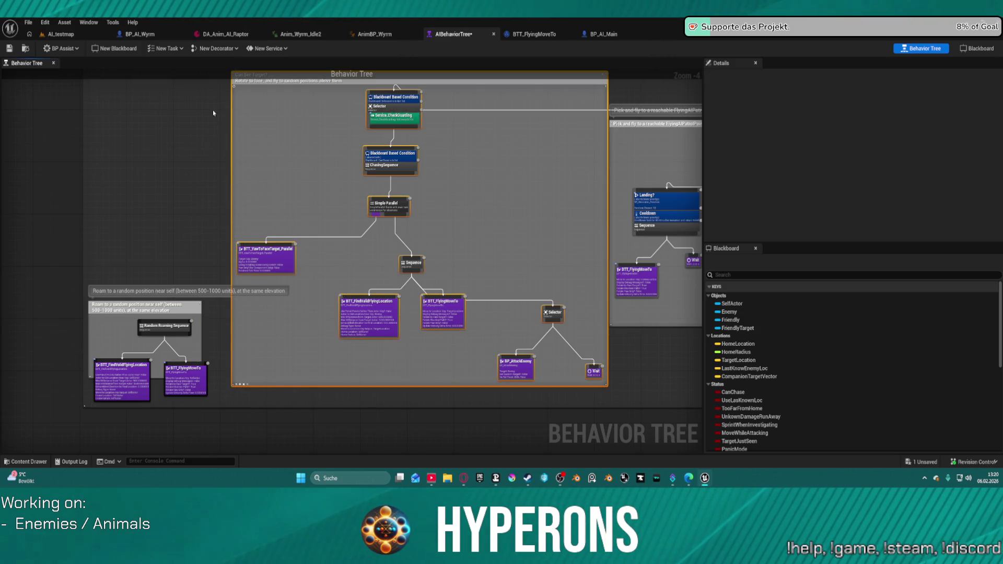
{"action": "left_click", "coordinate": [72, 36]}
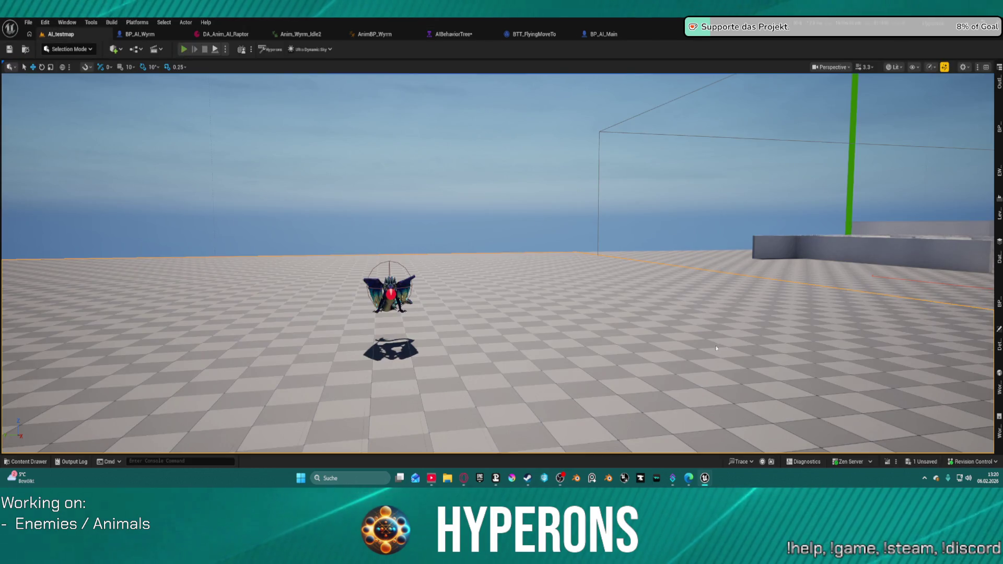
Step: Launch a standalone play session from the BP_AI_Wyrm blueprint
{"action": "key", "text": "alt+p"}
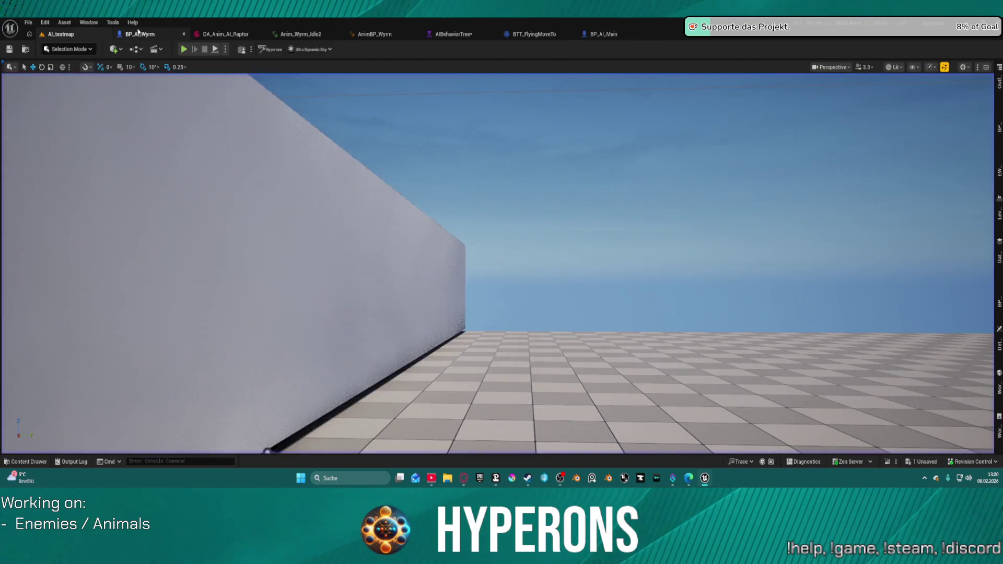
{"action": "left_click", "coordinate": [160, 38]}
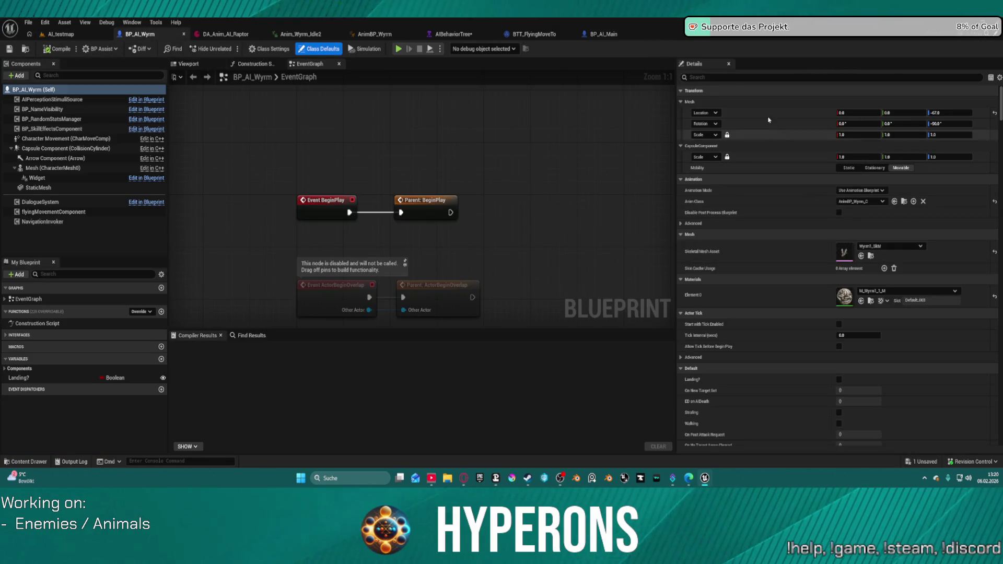
{"action": "type", "text": "beha"}
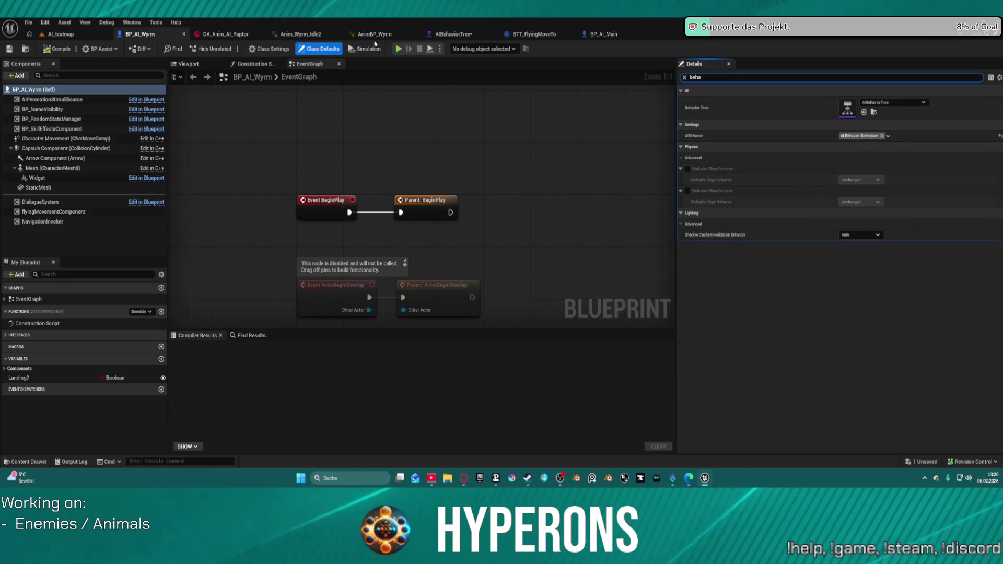
{"action": "left_click", "coordinate": [398, 50]}
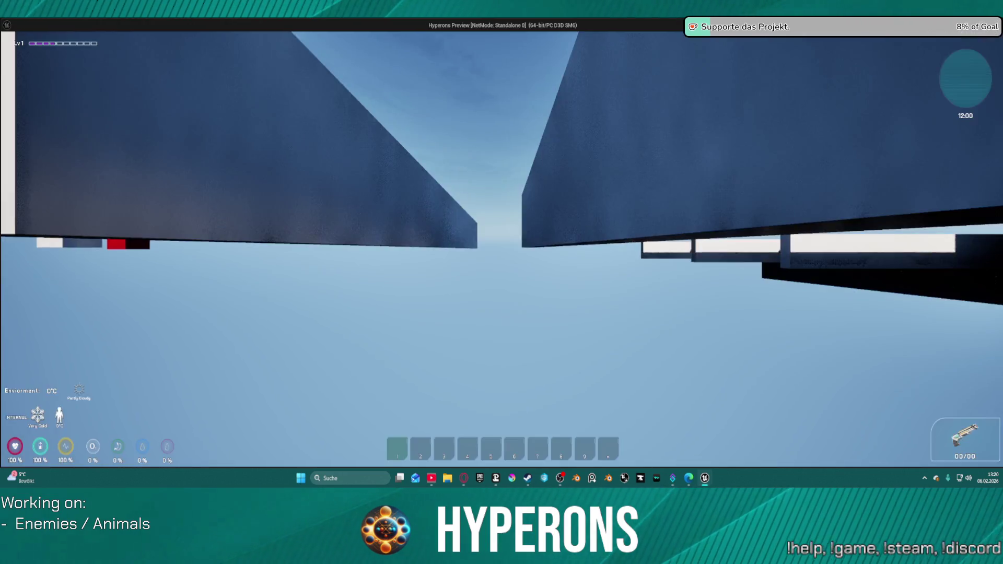
Step: Run the character forward past the ledges toward the landed wyrm
{"action": "key", "text": "w"}
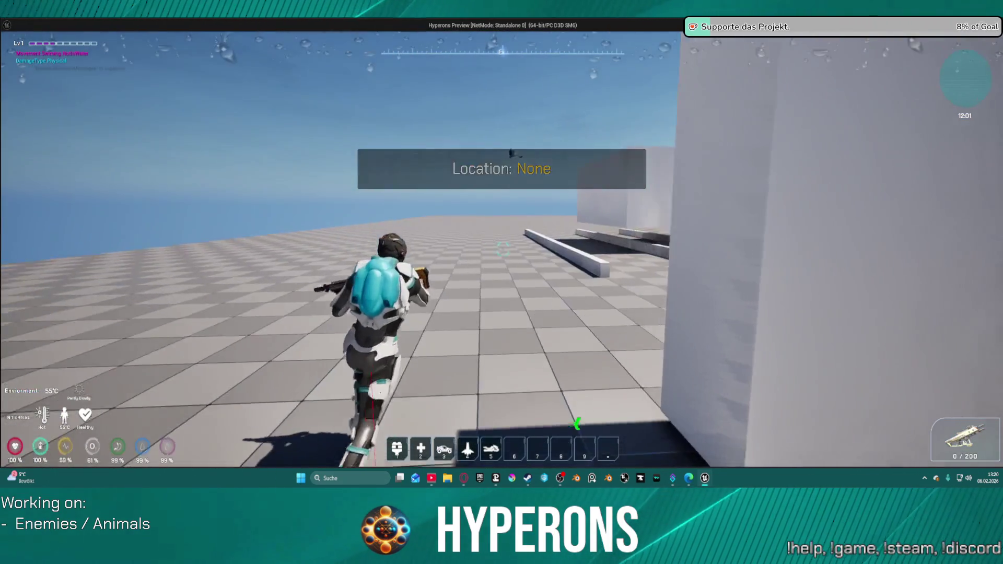
{"action": "key", "text": "w"}
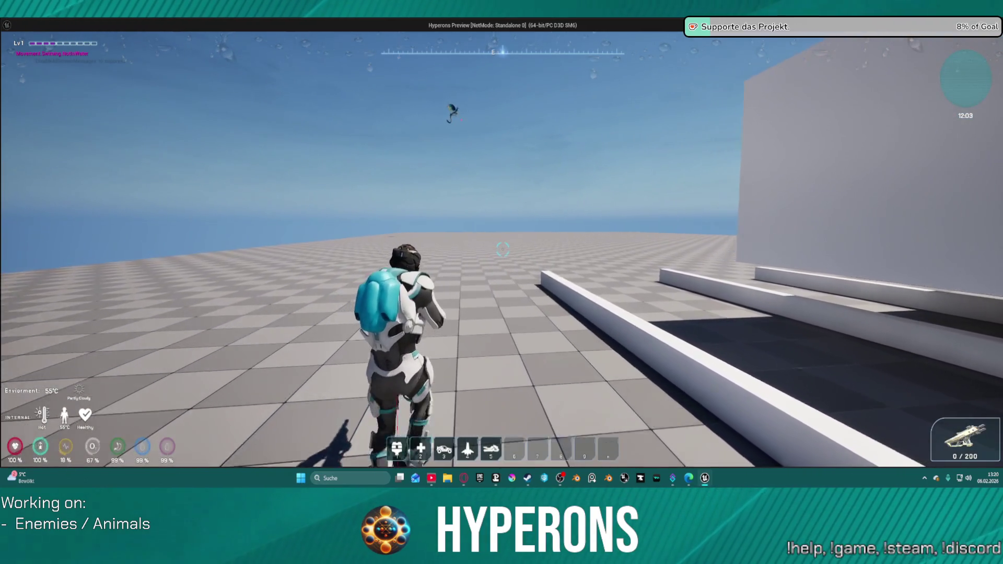
{"action": "key", "text": "super"}
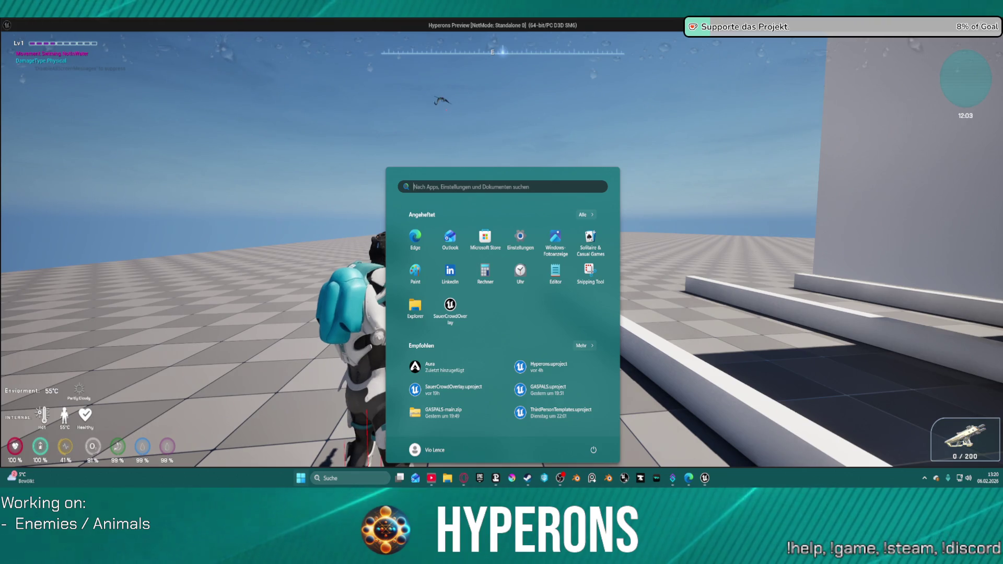
{"action": "left_click", "coordinate": [489, 162]}
{"action": "key", "text": "w"}
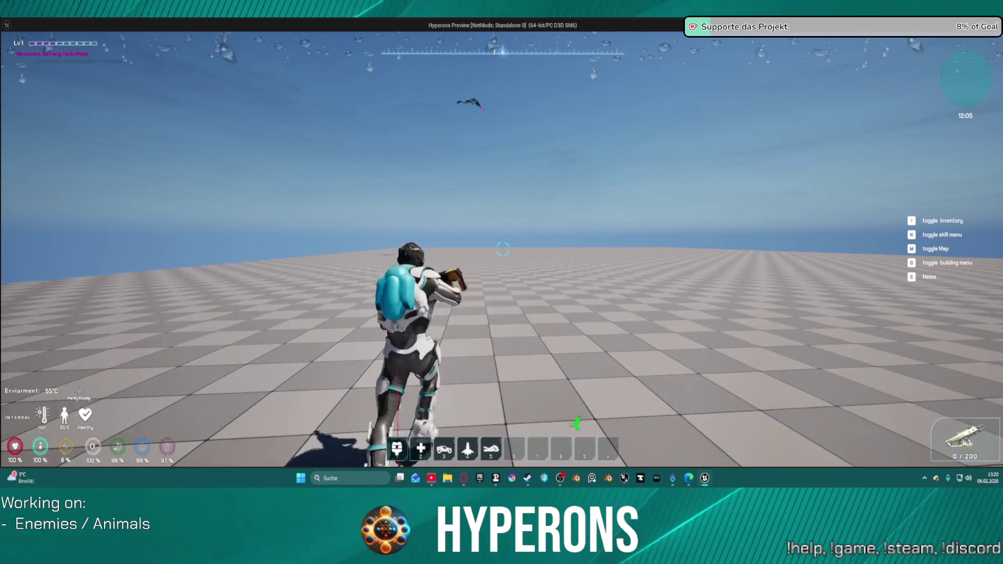
{"action": "key", "text": "w"}
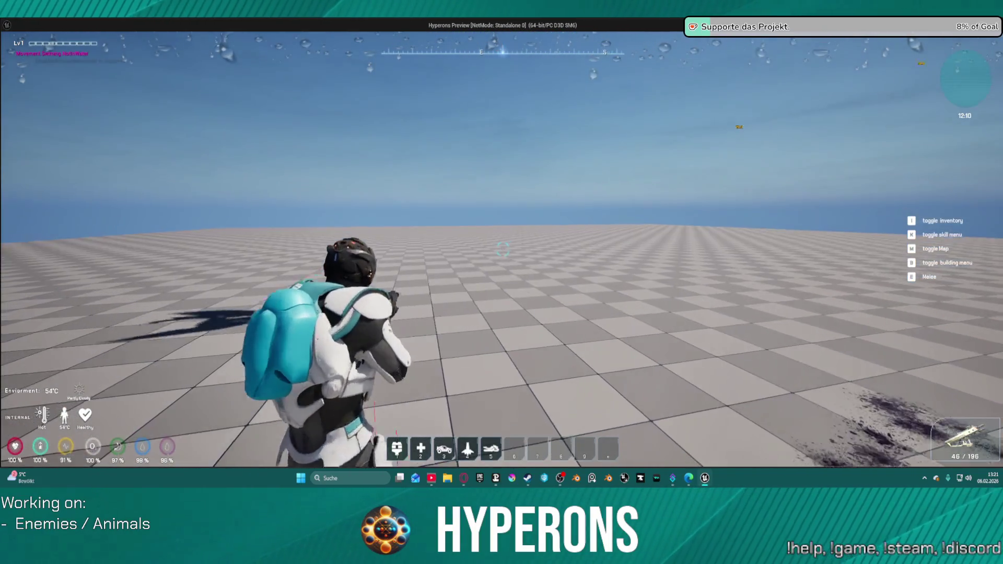
Step: Aim and fire the rifle at the wyrm, then end the play session
{"action": "right_click", "coordinate": [502, 250]}
{"action": "right_click", "coordinate": [502, 250]}
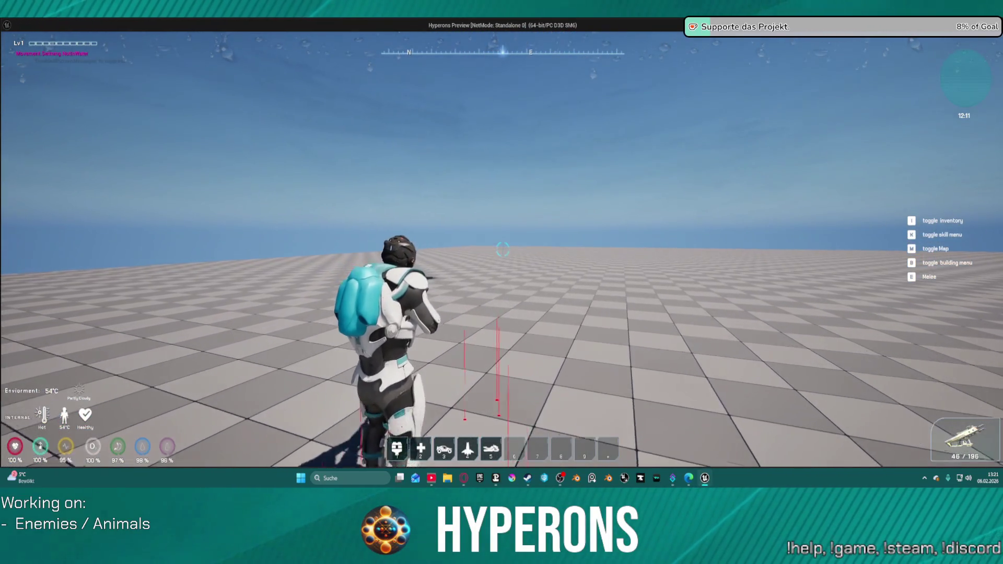
{"action": "right_click", "coordinate": [502, 250]}
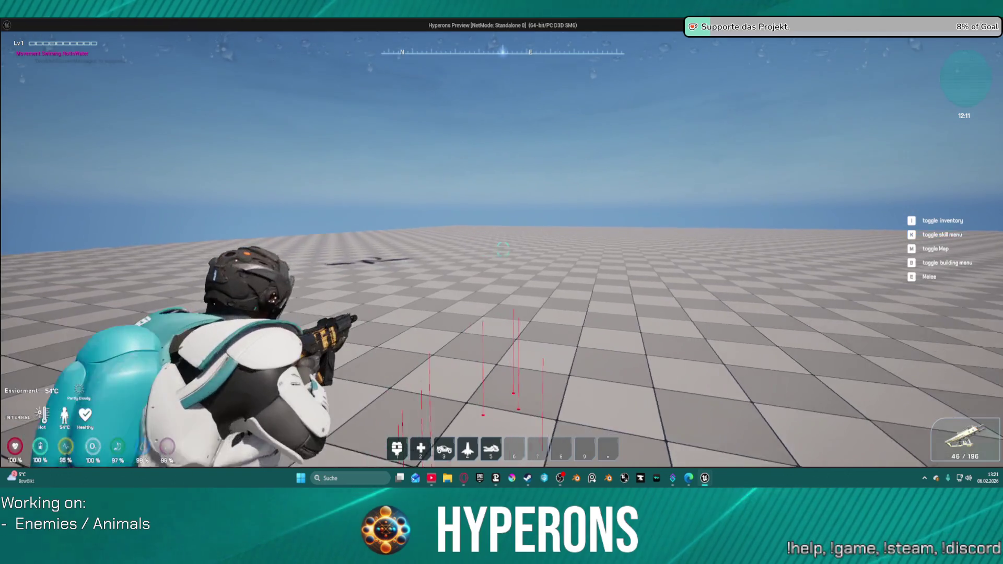
{"action": "left_click", "coordinate": [502, 250]}
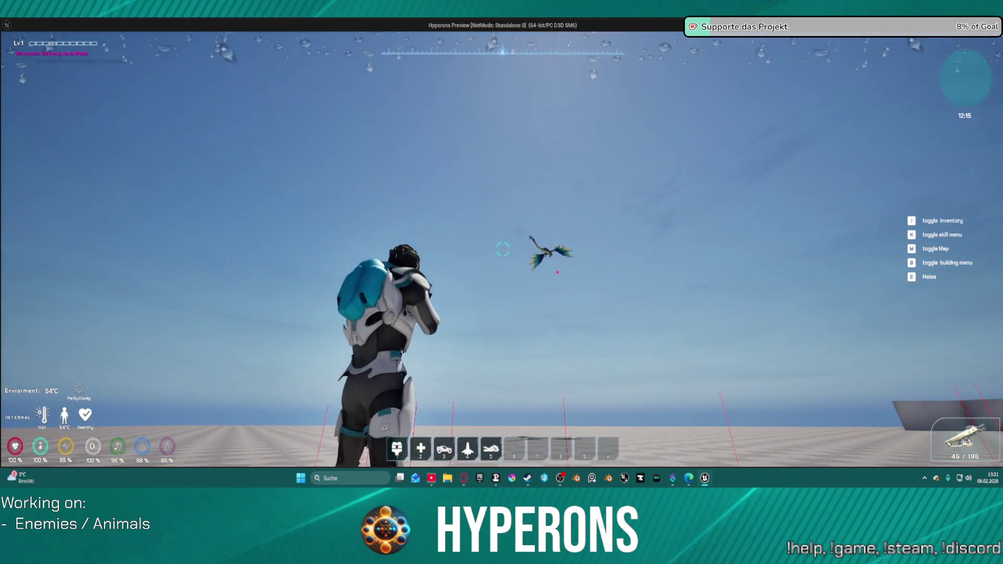
{"action": "key", "text": "Escape"}
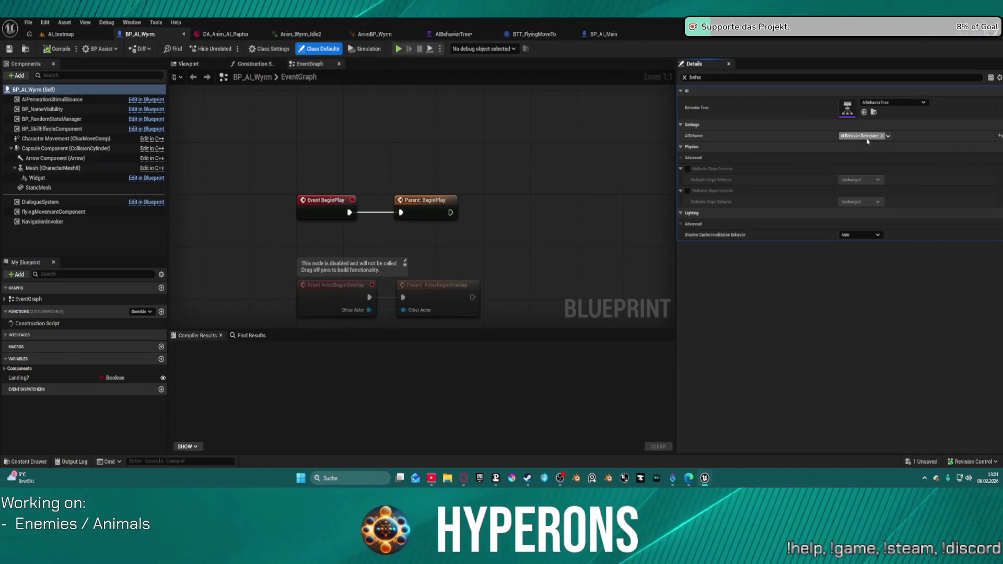
Step: Change the wyrm's AIBehavior tag from Defensive to Aggressive
{"action": "left_click", "coordinate": [889, 136]}
{"action": "left_click", "coordinate": [857, 227]}
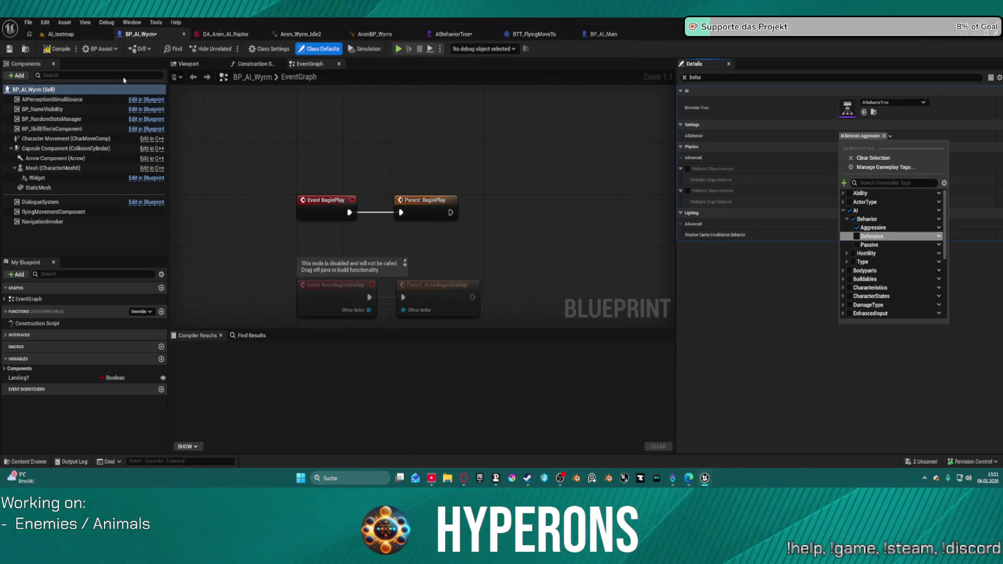
{"action": "left_click", "coordinate": [61, 51]}
Step: Play the AI_testmap level and shoot at the wyrm
{"action": "left_click", "coordinate": [71, 36]}
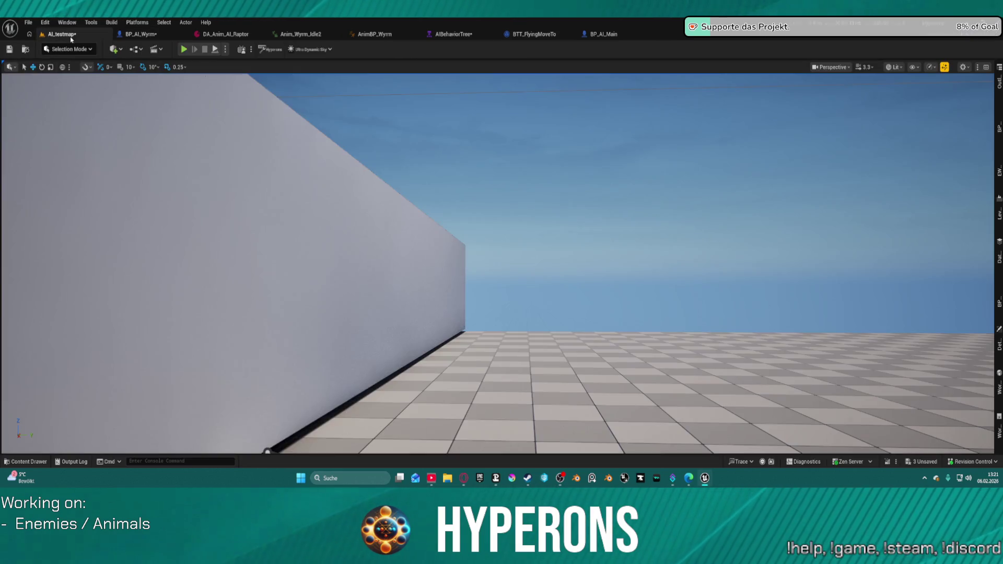
{"action": "key", "text": "alt+p"}
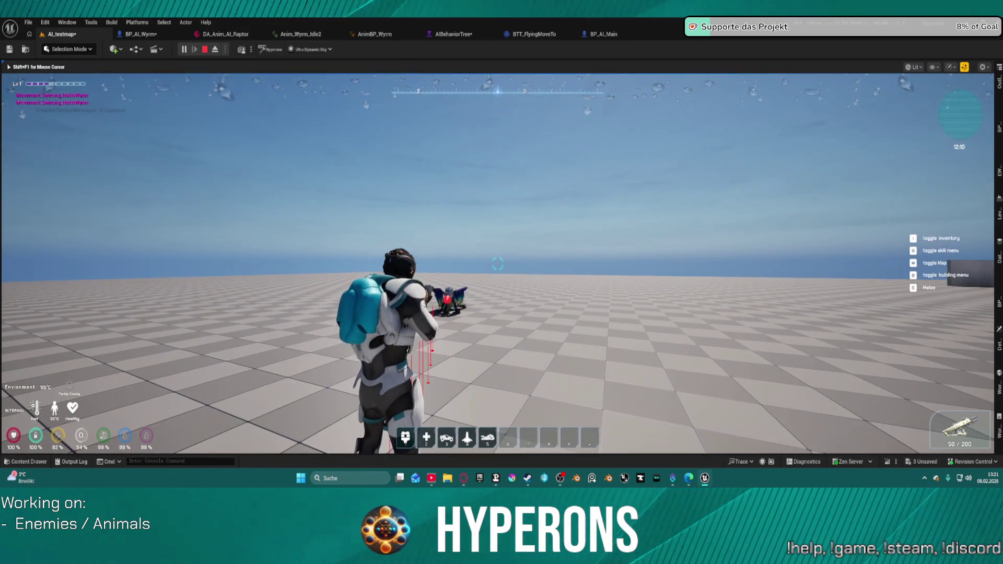
{"action": "left_click", "coordinate": [497, 264]}
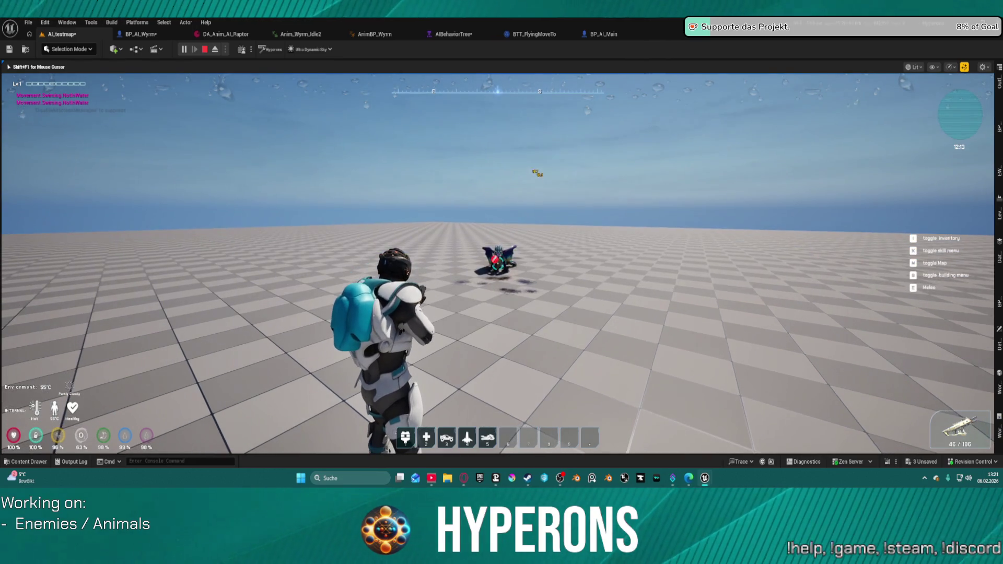
{"action": "key", "text": "super"}
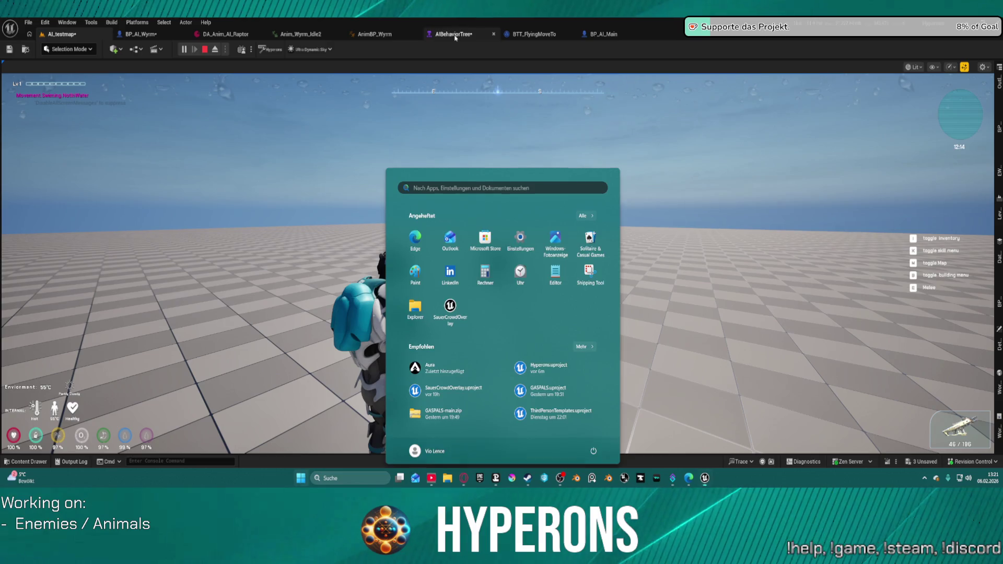
Step: Bring up the AIBehaviorTree graph and stop its running simulation
{"action": "left_click", "coordinate": [455, 35]}
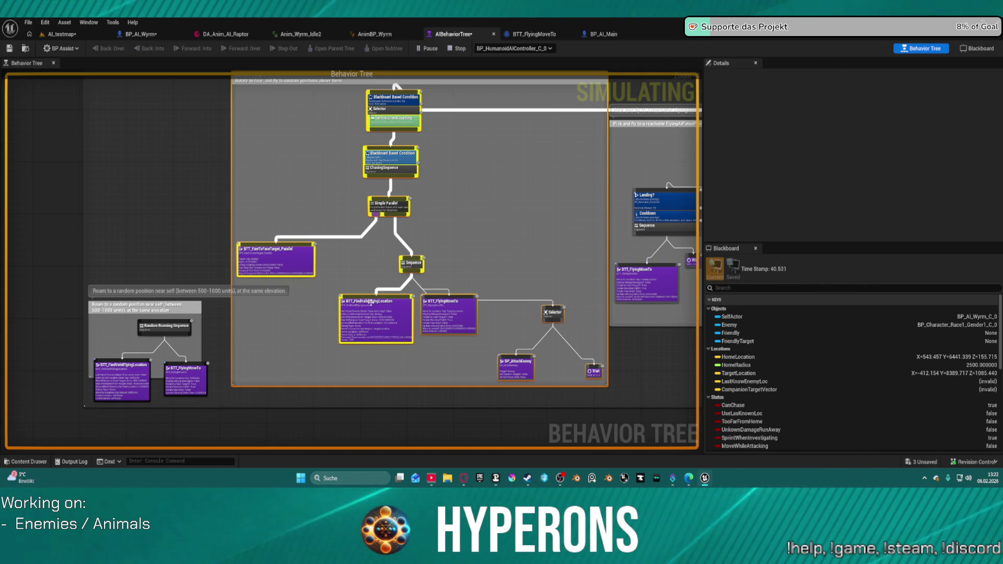
{"action": "scroll", "coordinate": [371, 302], "scroll_direction": "up", "scroll_amount": 3}
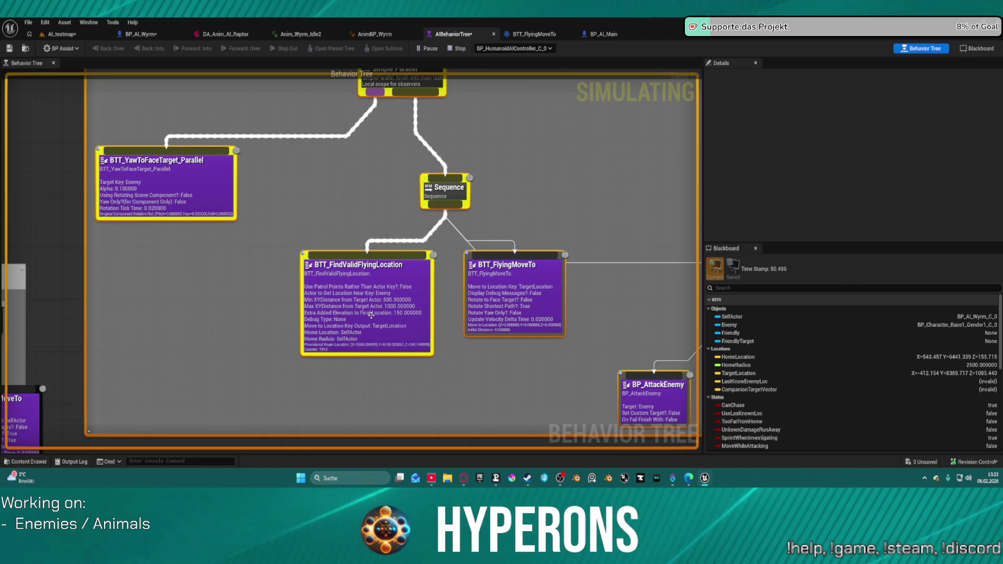
{"action": "key", "text": "Escape"}
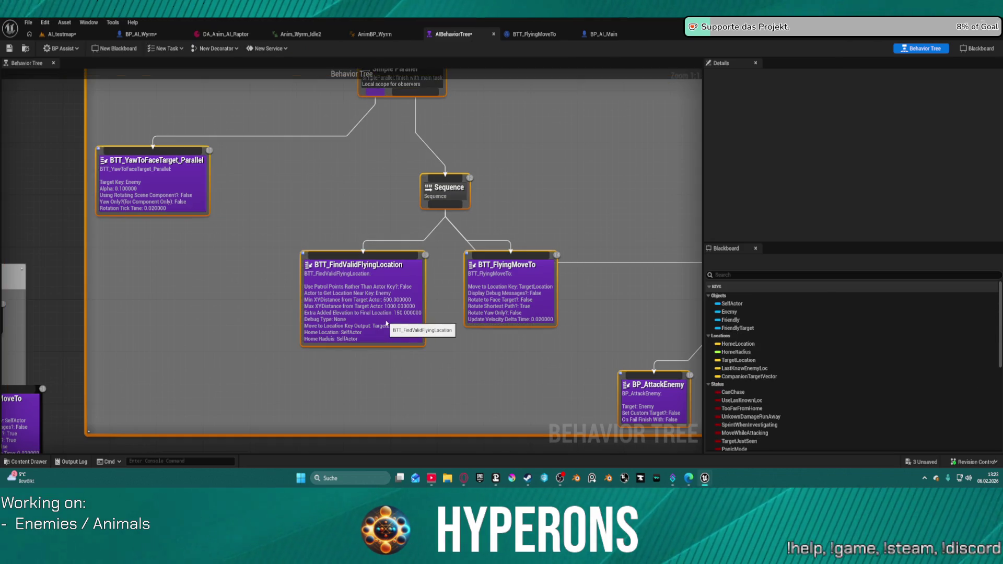
Step: Set BTT_FindValidFlyingLocation's Extra Added Elevation to 250 and save the behavior tree
{"action": "left_click", "coordinate": [387, 325]}
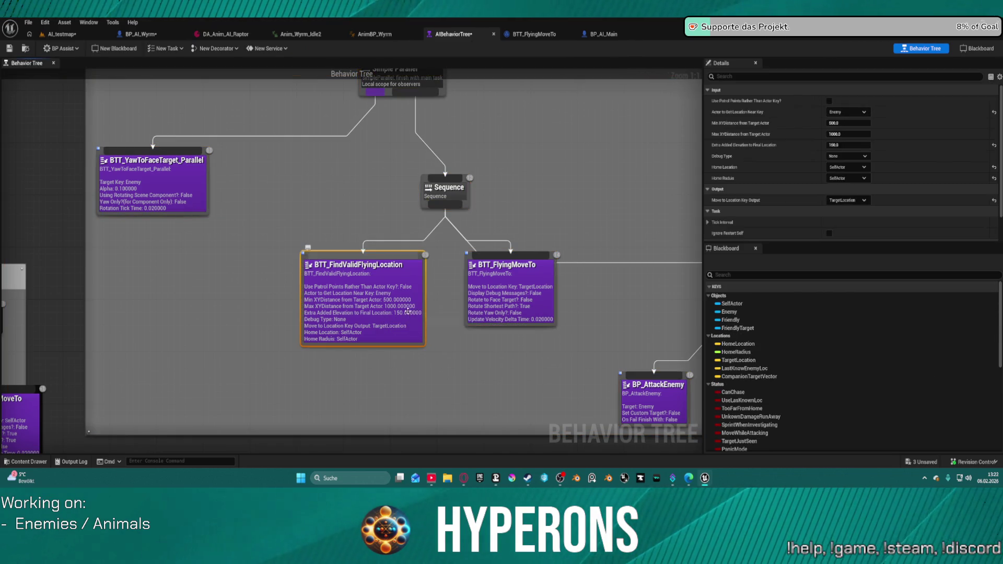
{"action": "left_click", "coordinate": [841, 144]}
{"action": "type", "text": "250"}
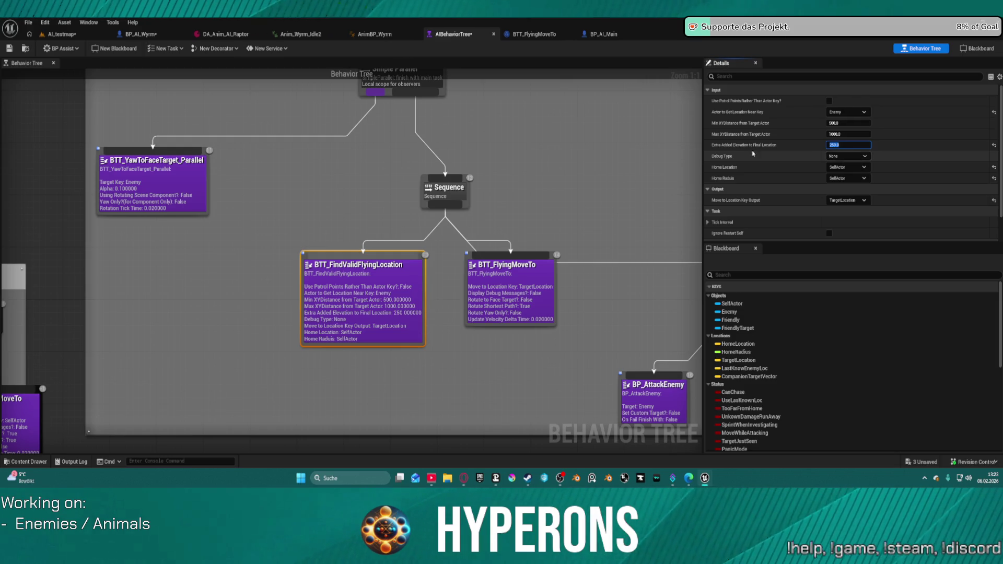
{"action": "key", "text": "End"}
{"action": "left_click", "coordinate": [8, 49]}
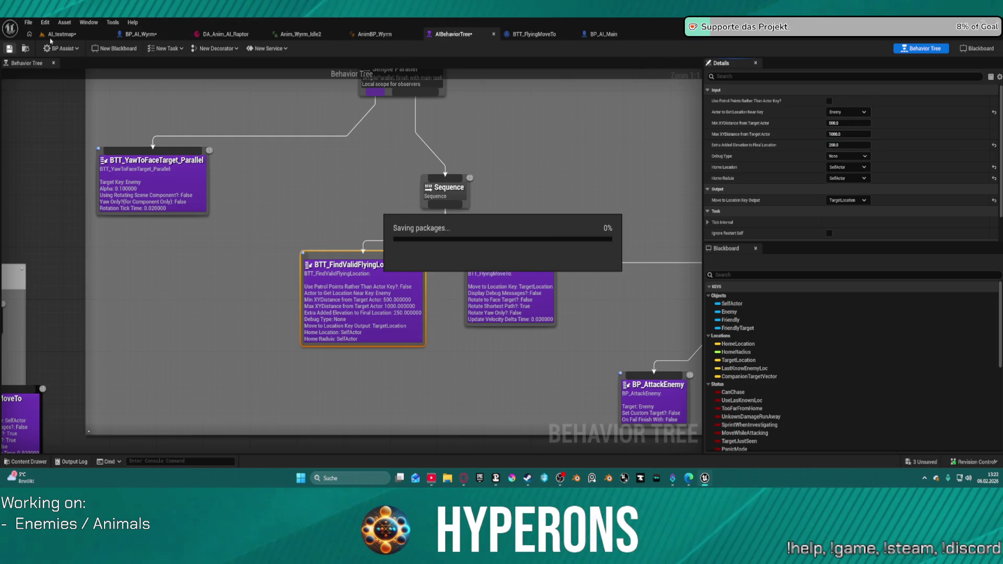
{"action": "left_click", "coordinate": [55, 36]}
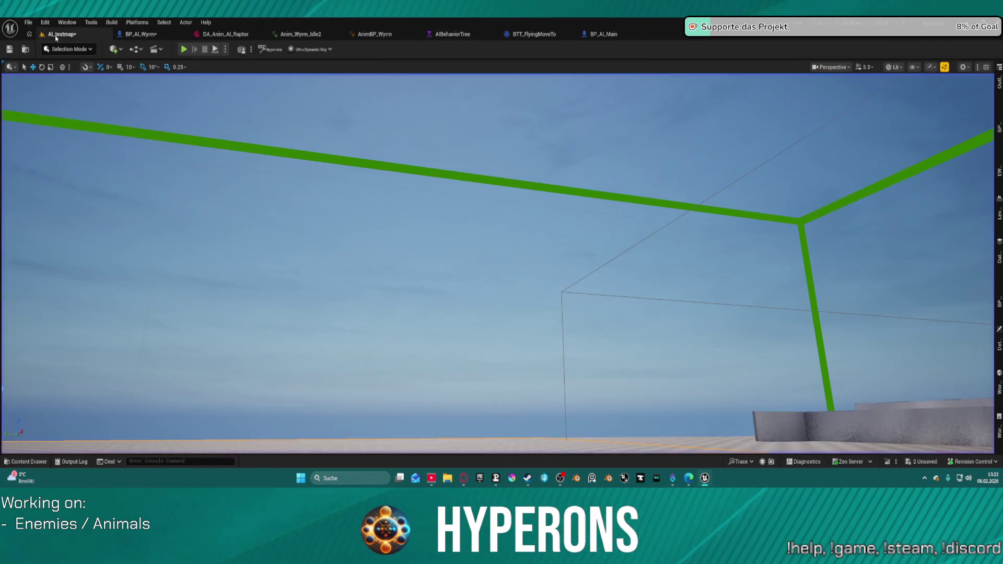
Step: Restart the AI_testmap play session, strafe left off the wall, and aim up at the wyrm
{"action": "left_click", "coordinate": [214, 49]}
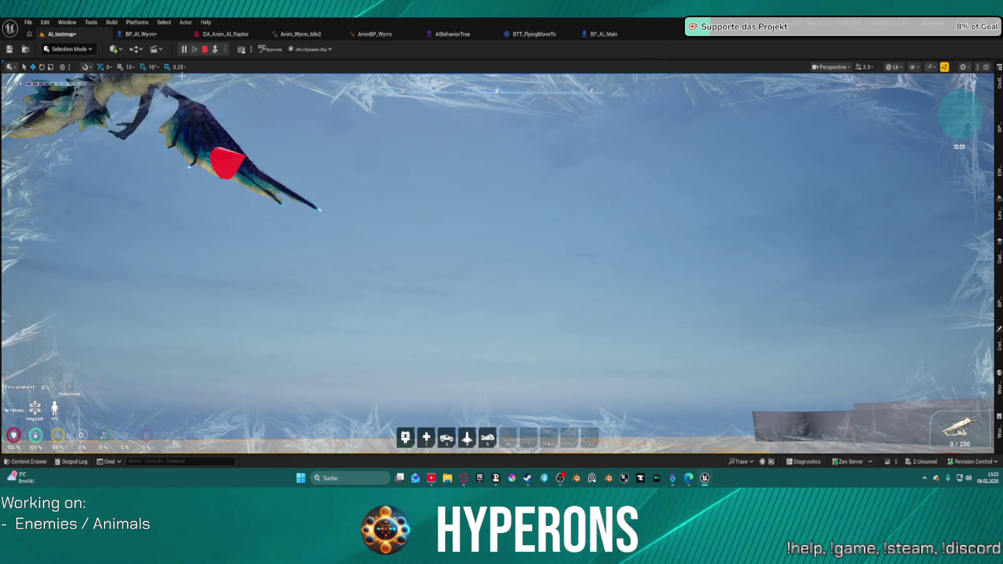
{"action": "key", "text": "Escape"}
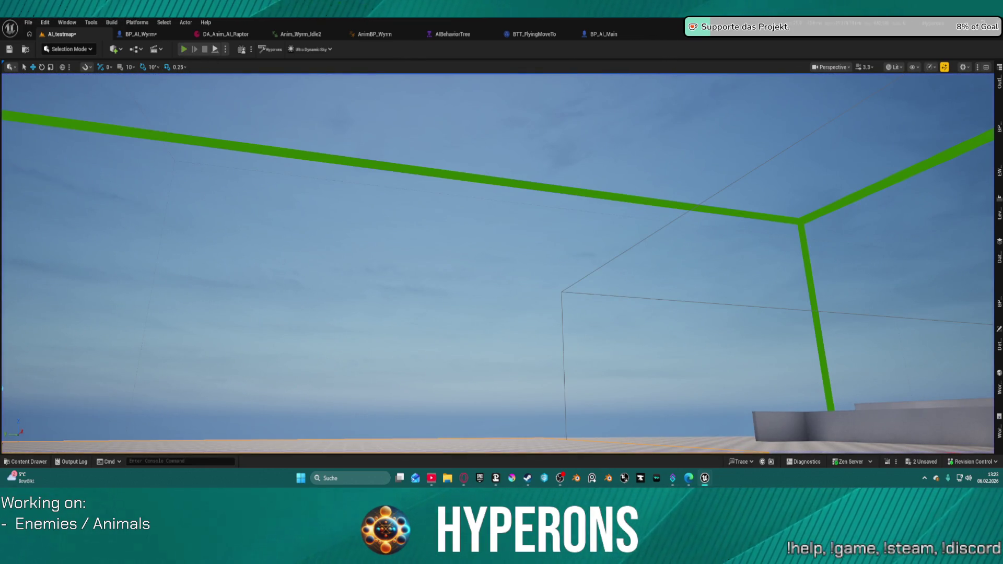
{"action": "key", "text": "alt+p"}
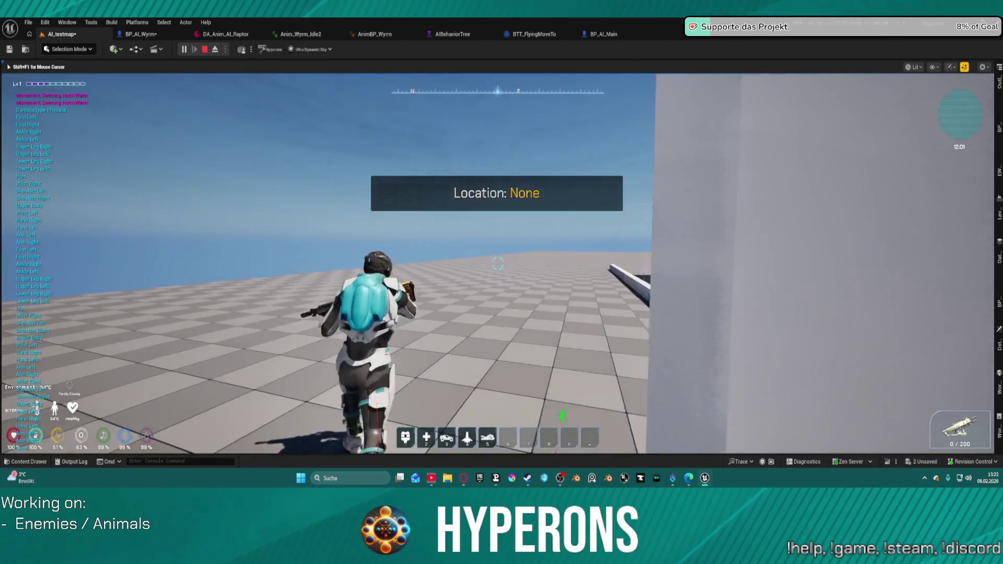
{"action": "key", "text": "a"}
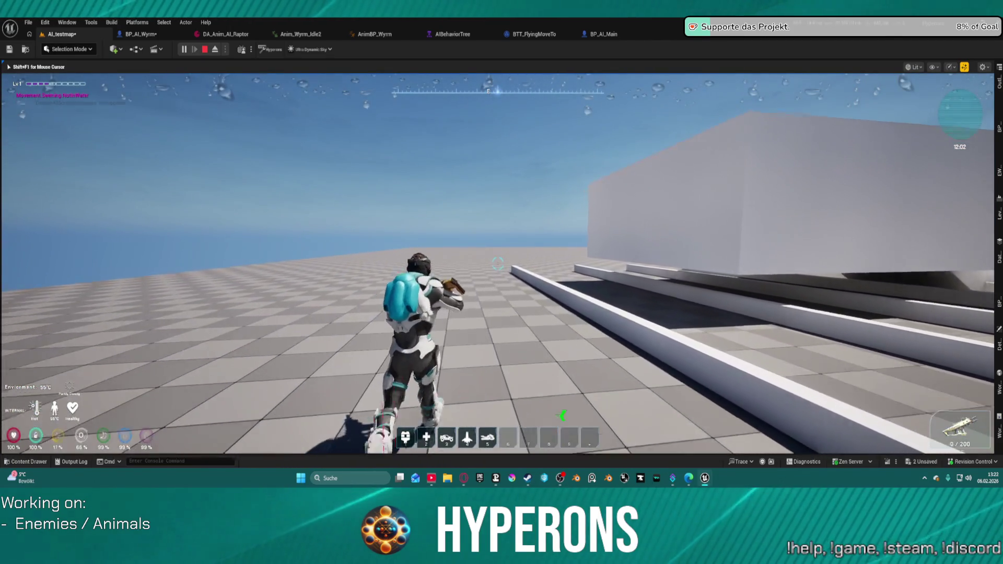
{"action": "key", "text": "a"}
{"action": "key", "text": "a"}
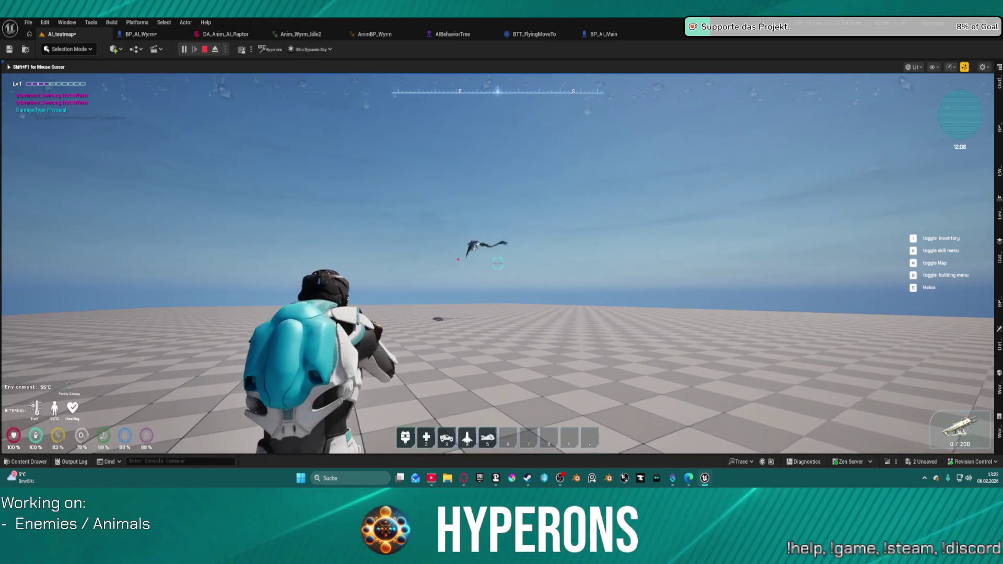
{"action": "left_click", "coordinate": [498, 262]}
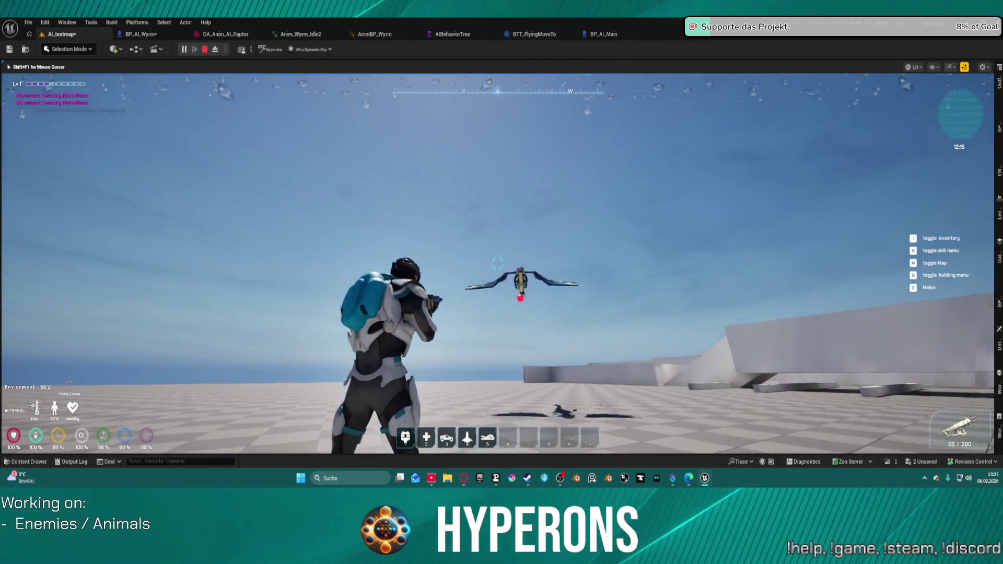
Step: Fire repeatedly at the flying wyrm until the magazine is empty
{"action": "left_click", "coordinate": [497, 264]}
{"action": "left_click", "coordinate": [498, 264]}
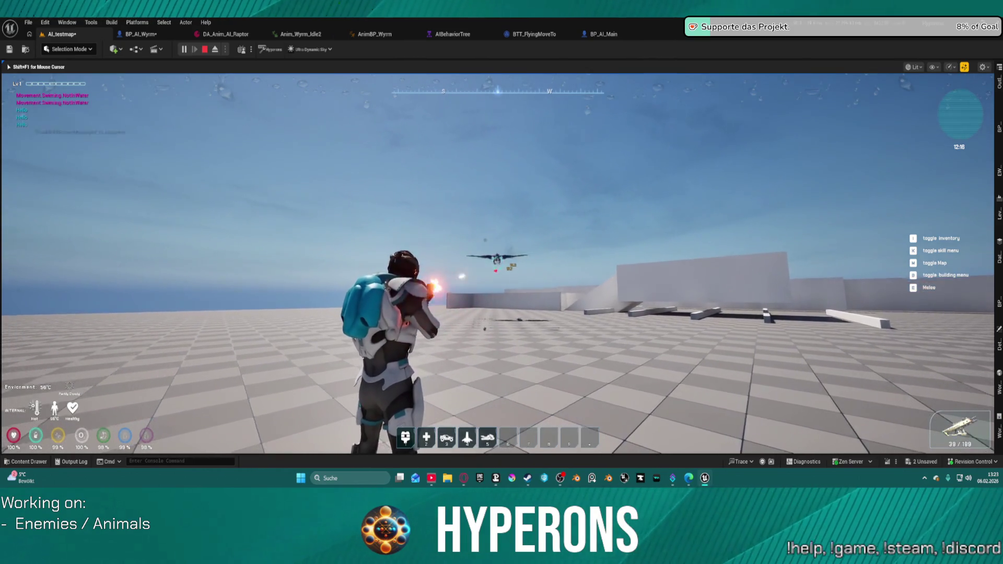
{"action": "left_click", "coordinate": [497, 264]}
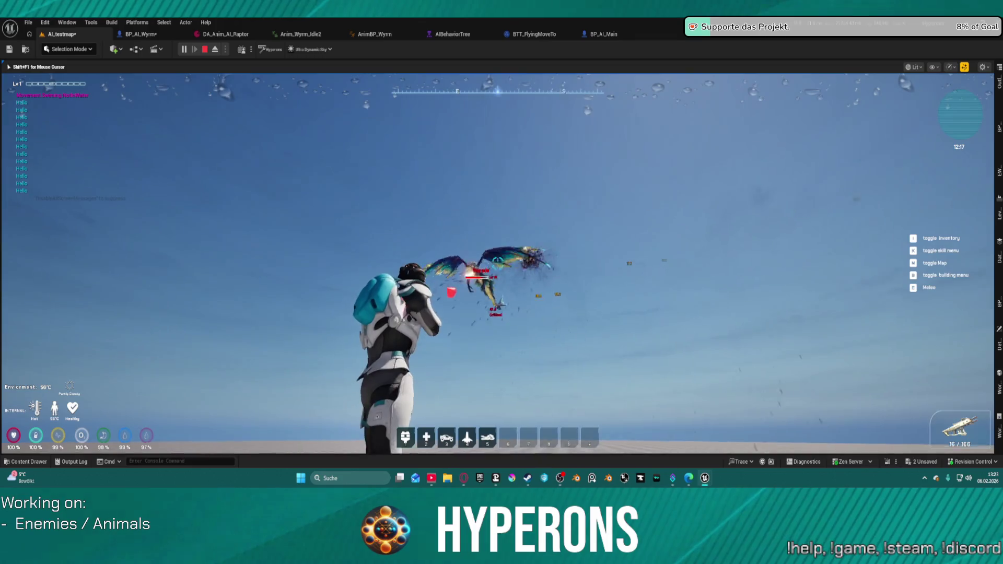
{"action": "left_click", "coordinate": [498, 264]}
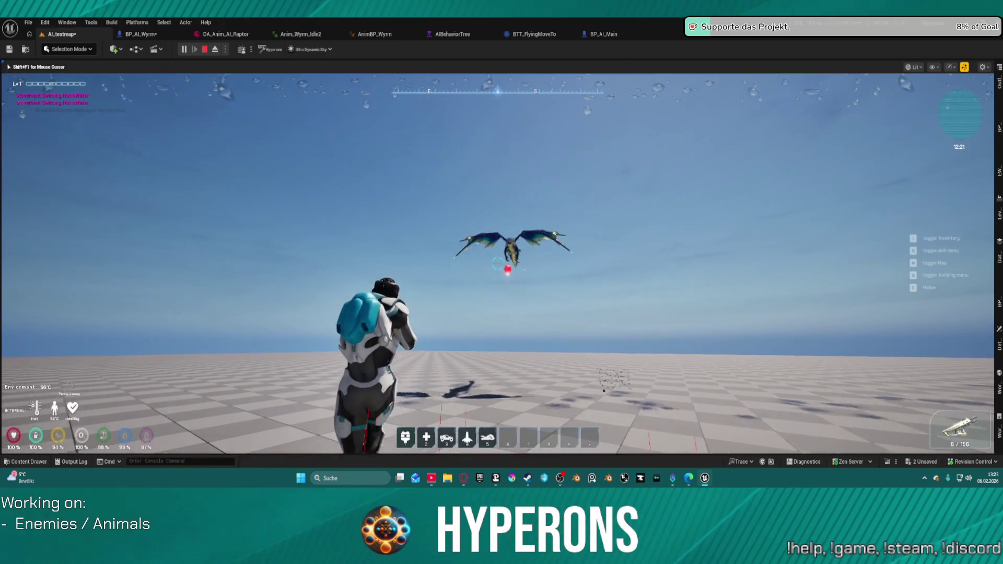
{"action": "left_click", "coordinate": [498, 264]}
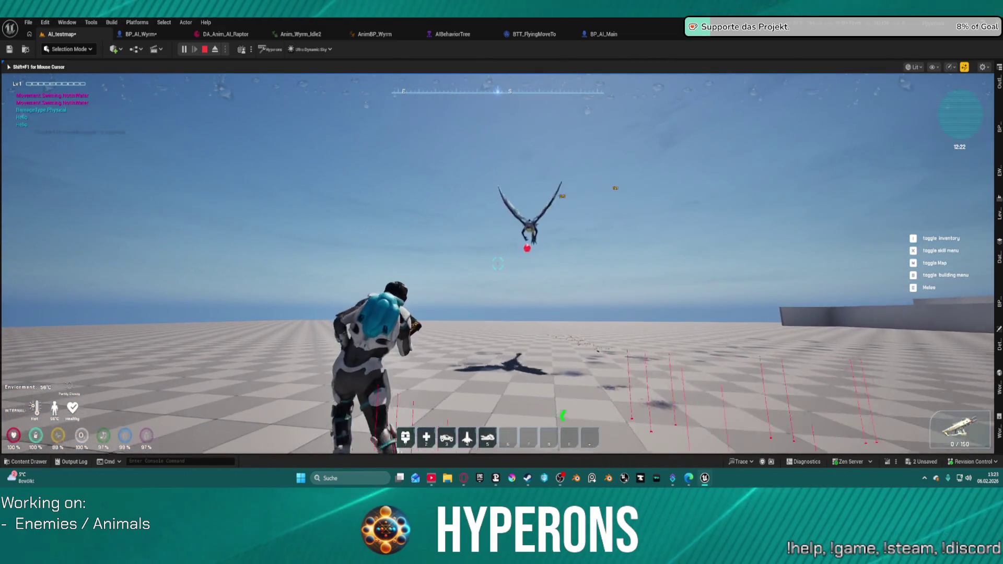
Step: Slide to reload, jump, and keep firing as the wyrm swoops low
{"action": "key", "text": "c"}
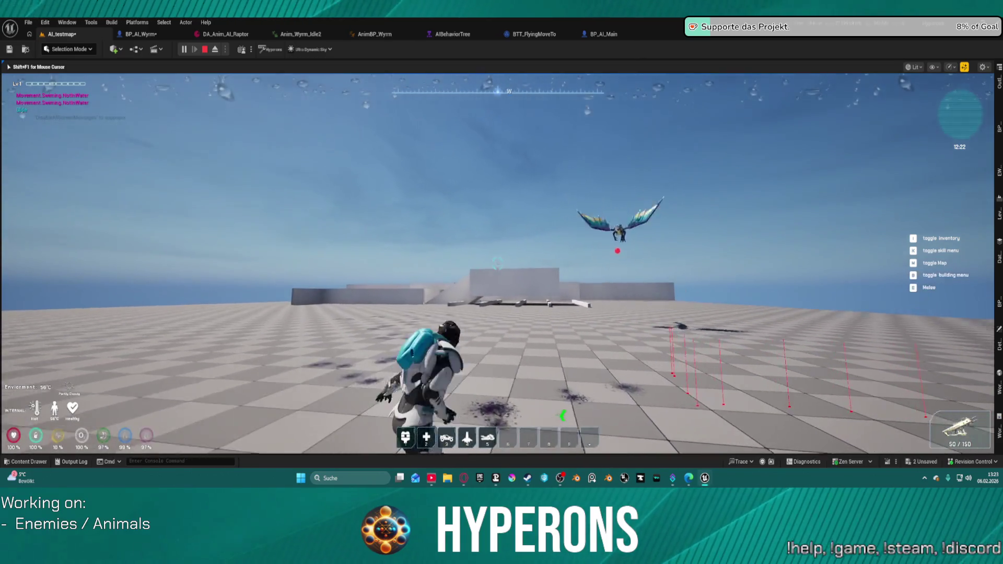
{"action": "key", "text": "space"}
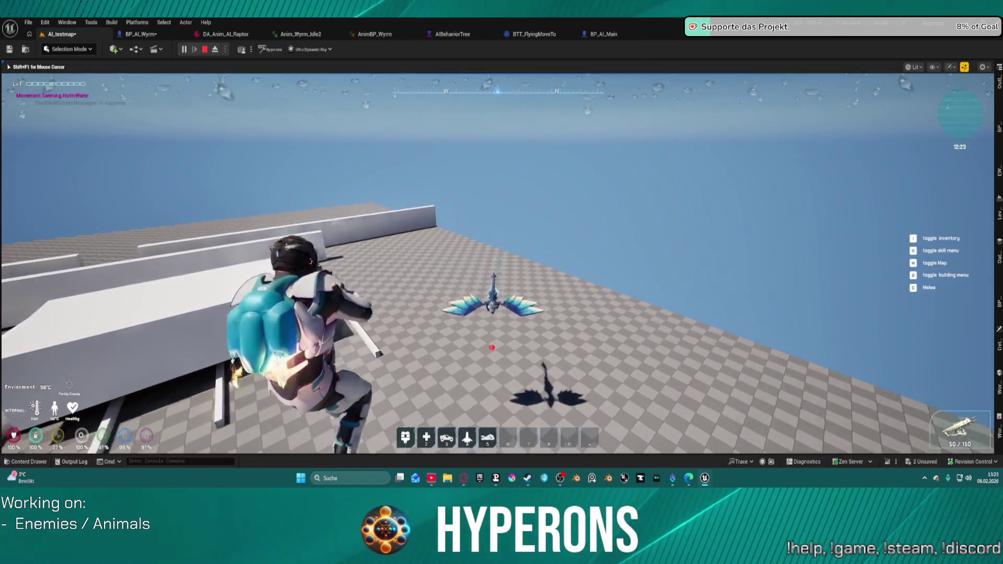
{"action": "left_click", "coordinate": [497, 264]}
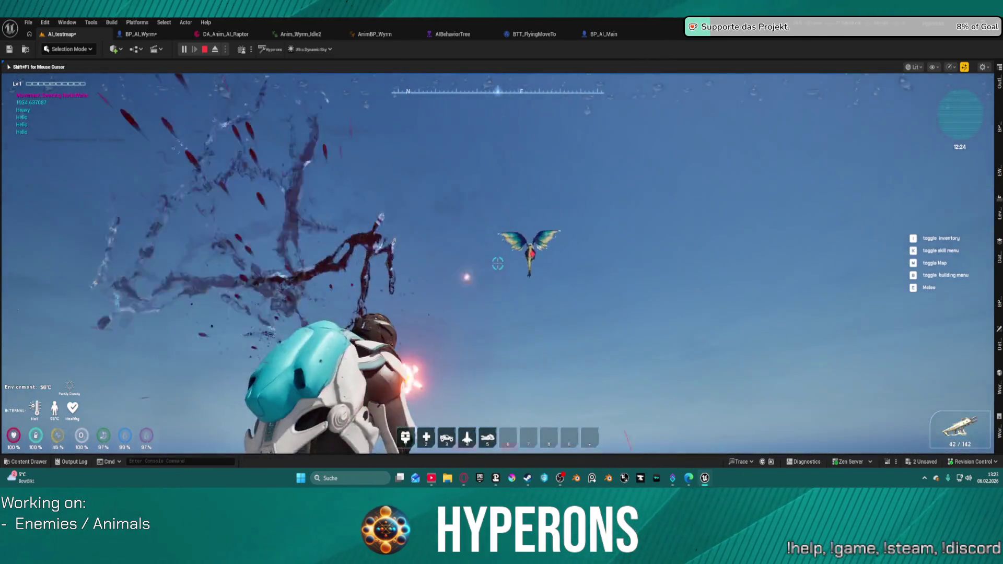
{"action": "left_click", "coordinate": [498, 264]}
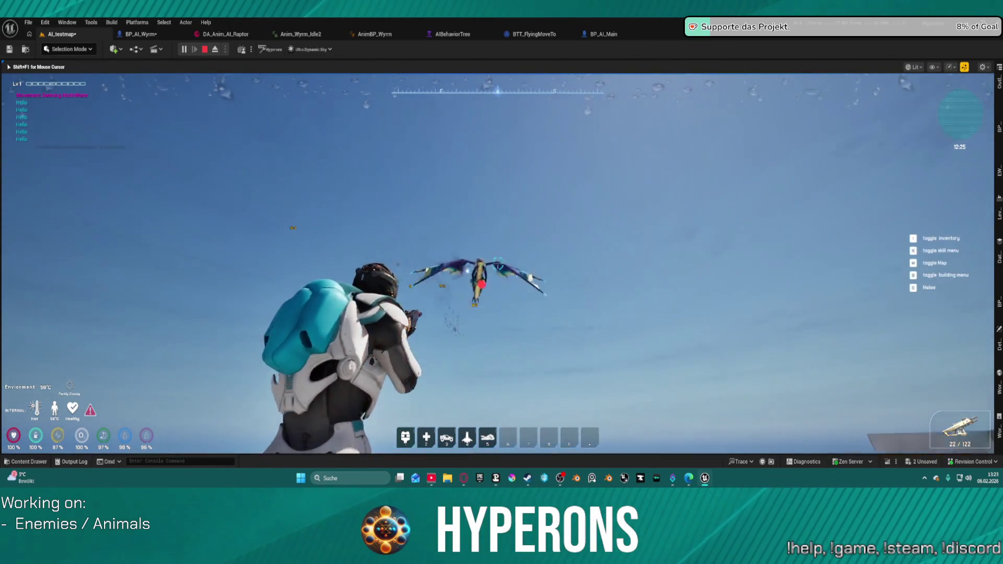
{"action": "left_click", "coordinate": [498, 264]}
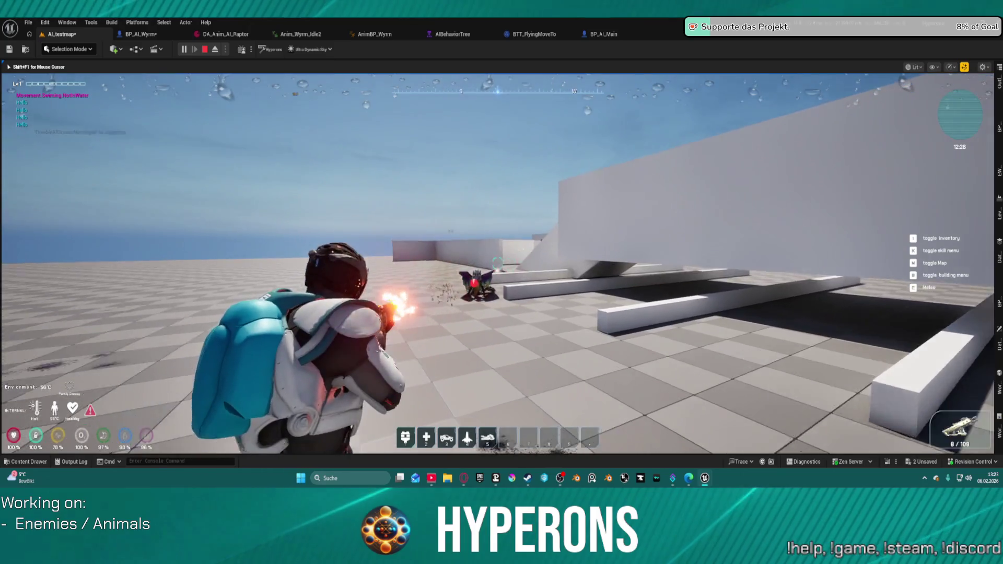
Step: Fire the last rounds at the grounded wyrm, reload, and sprint up close
{"action": "left_click", "coordinate": [498, 264]}
{"action": "left_click", "coordinate": [497, 264]}
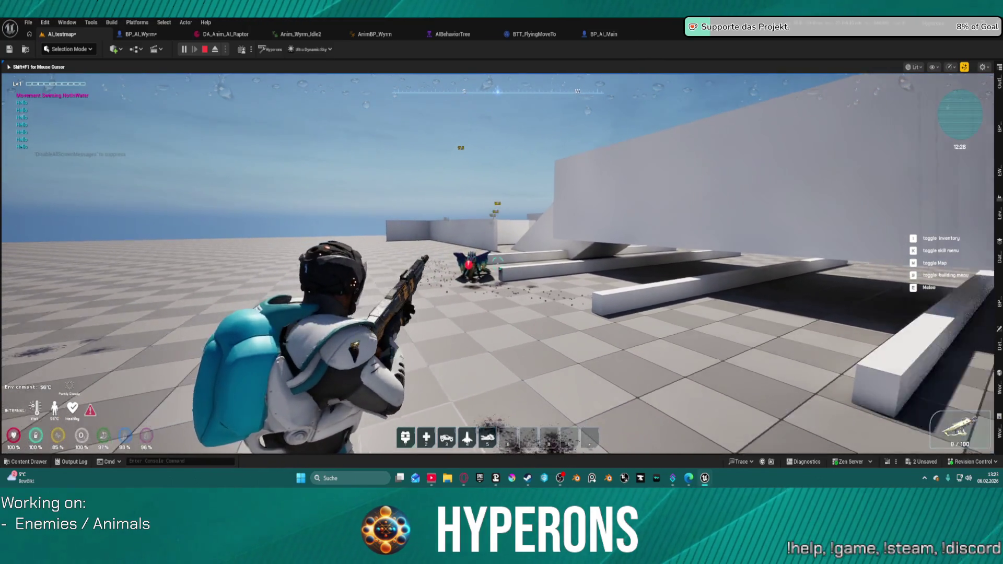
{"action": "key", "text": "r"}
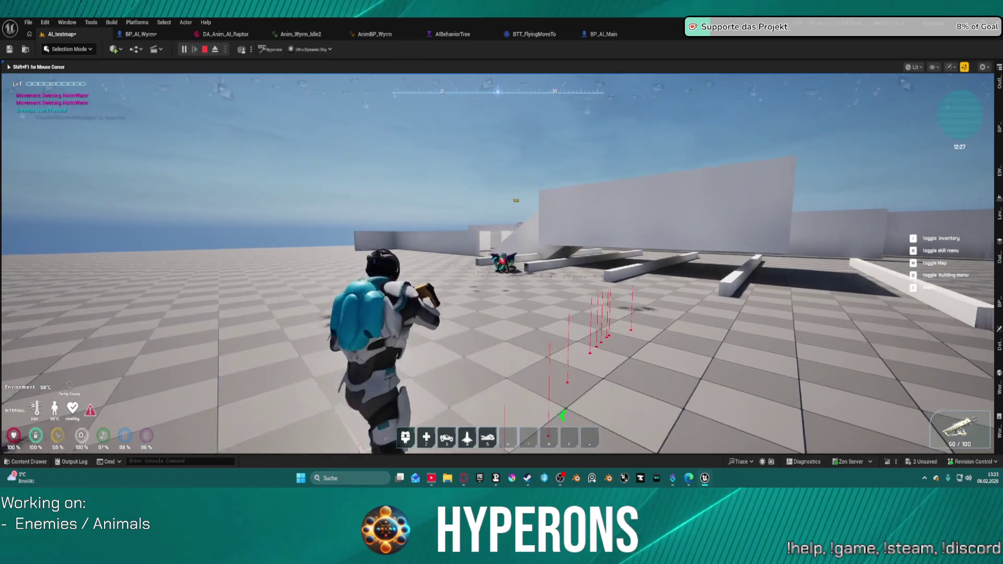
{"action": "key", "text": "shift+w"}
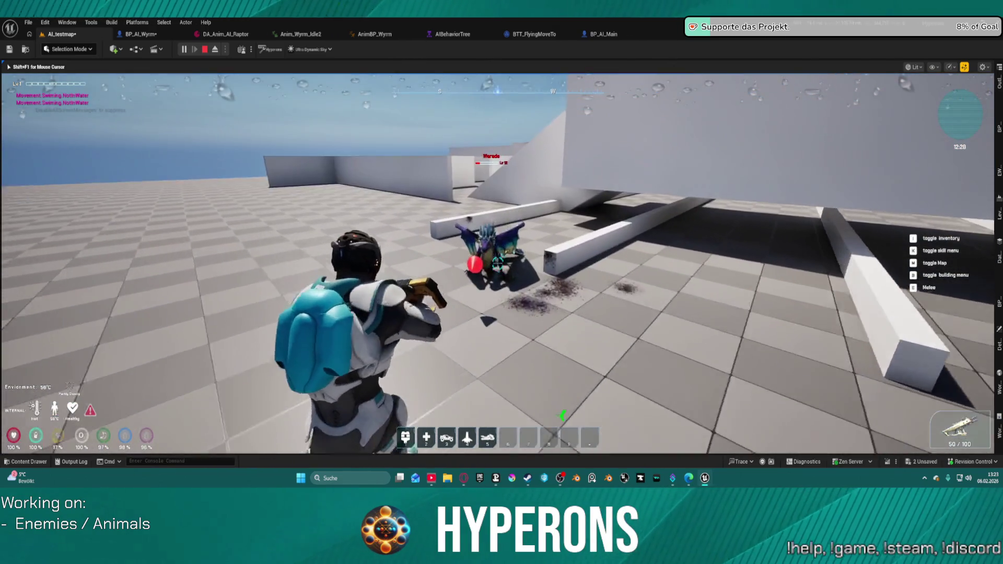
{"action": "key", "text": "w"}
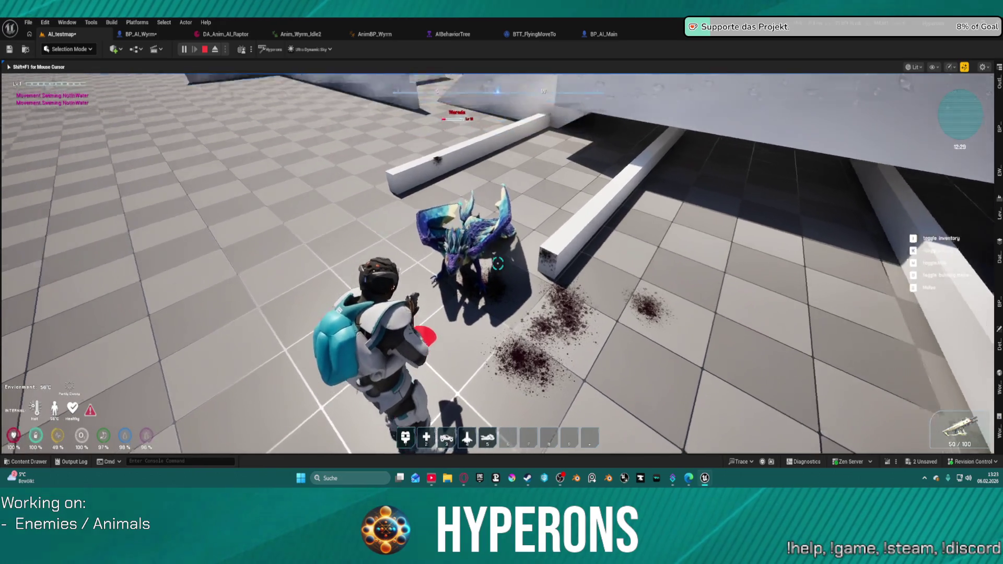
Step: Shoot the wyrm at close range until its hit reactions end in death
{"action": "left_click", "coordinate": [497, 264]}
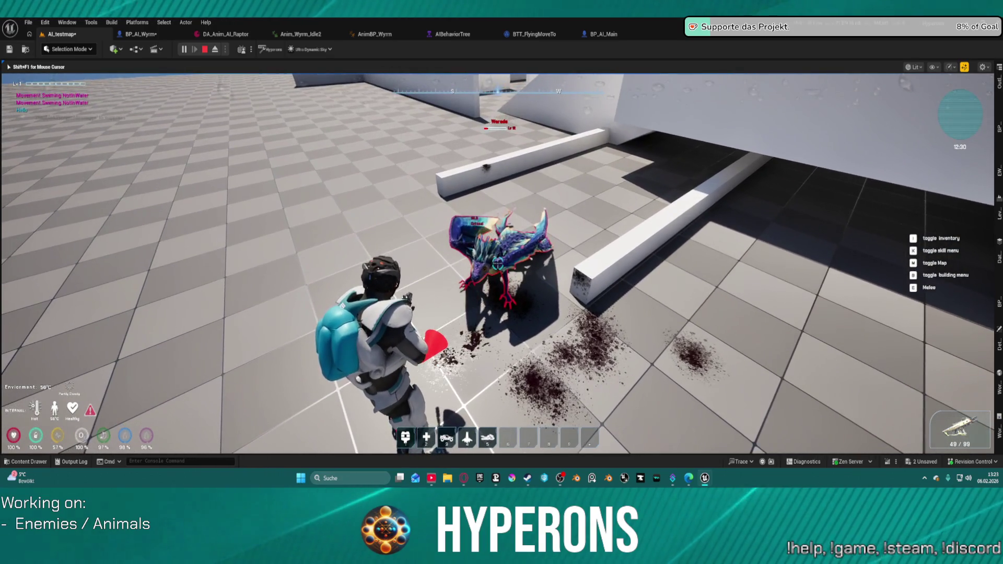
{"action": "left_click", "coordinate": [498, 264]}
{"action": "left_click", "coordinate": [498, 264]}
{"action": "left_click", "coordinate": [497, 264]}
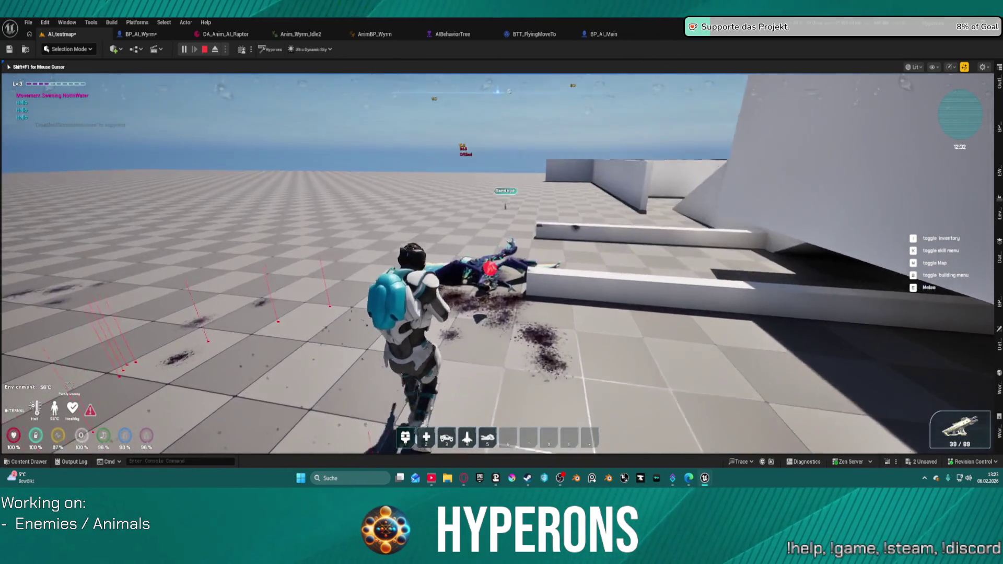
Step: Walk around the fallen wyrm and the Bandage pickup, firing a few shots at the floor
{"action": "key", "text": "w"}
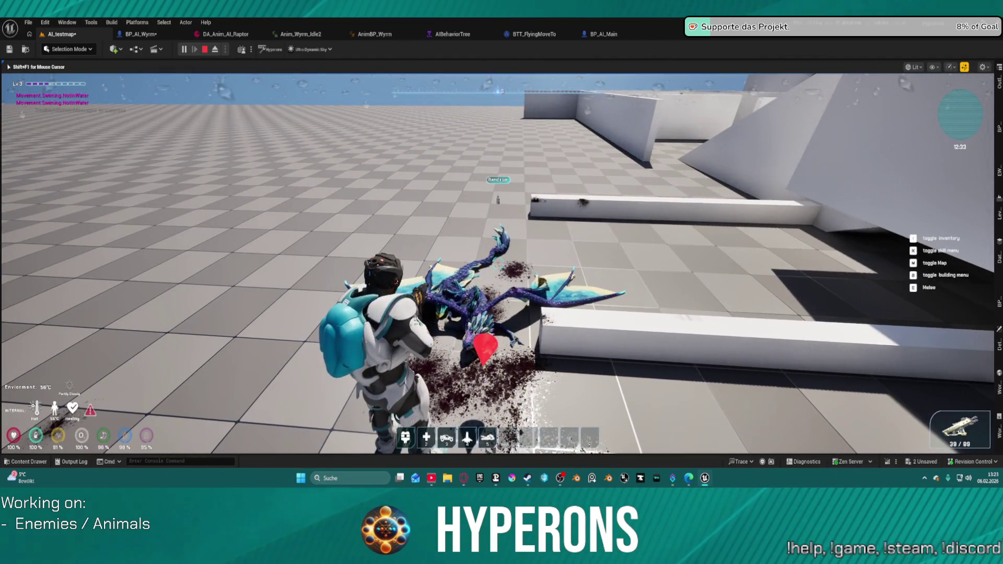
{"action": "key", "text": "w"}
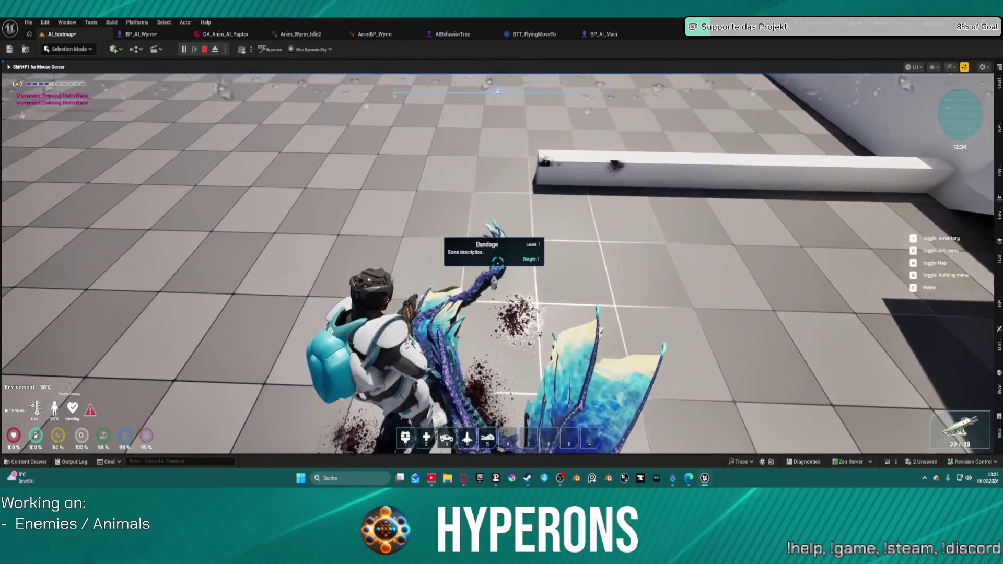
{"action": "key", "text": "s"}
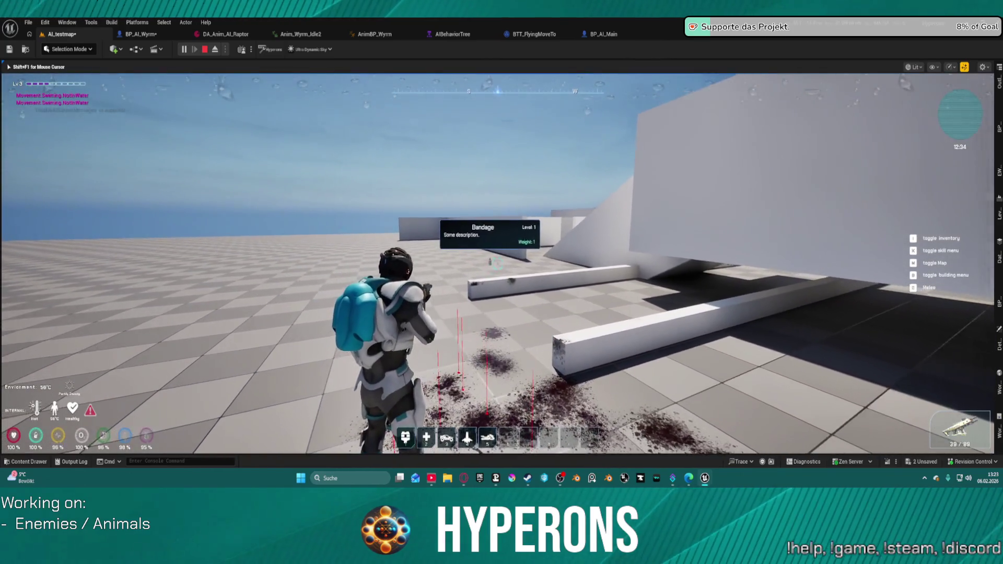
{"action": "key", "text": "s"}
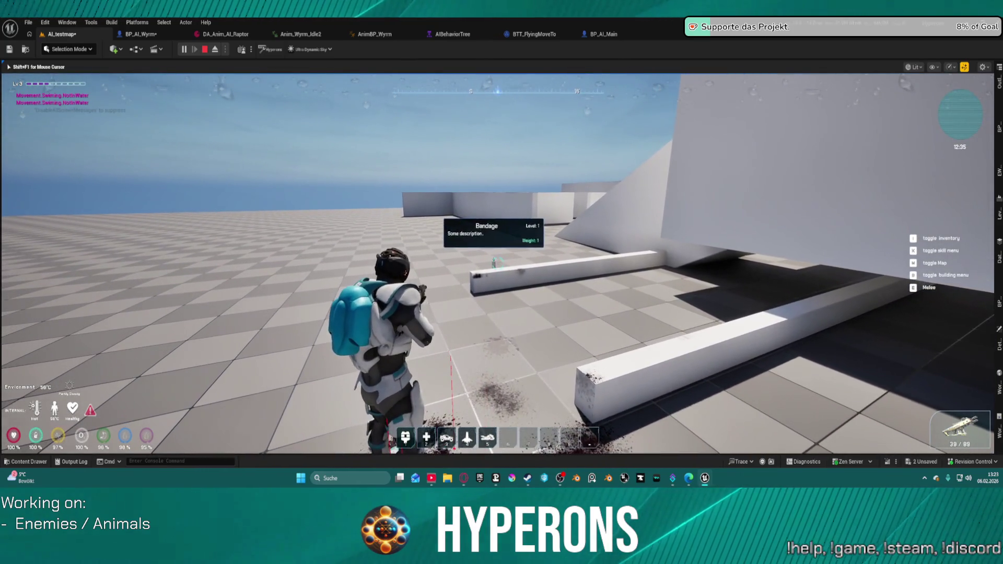
{"action": "left_click", "coordinate": [499, 261]}
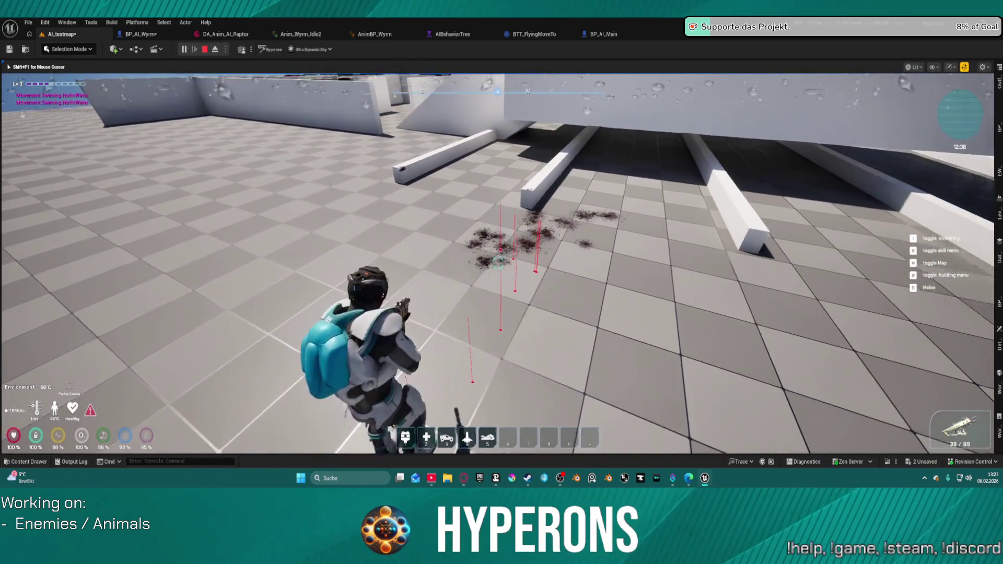
Step: Jump across the white block while firing, then stop Play In Editor
{"action": "key", "text": "w"}
{"action": "key", "text": "space"}
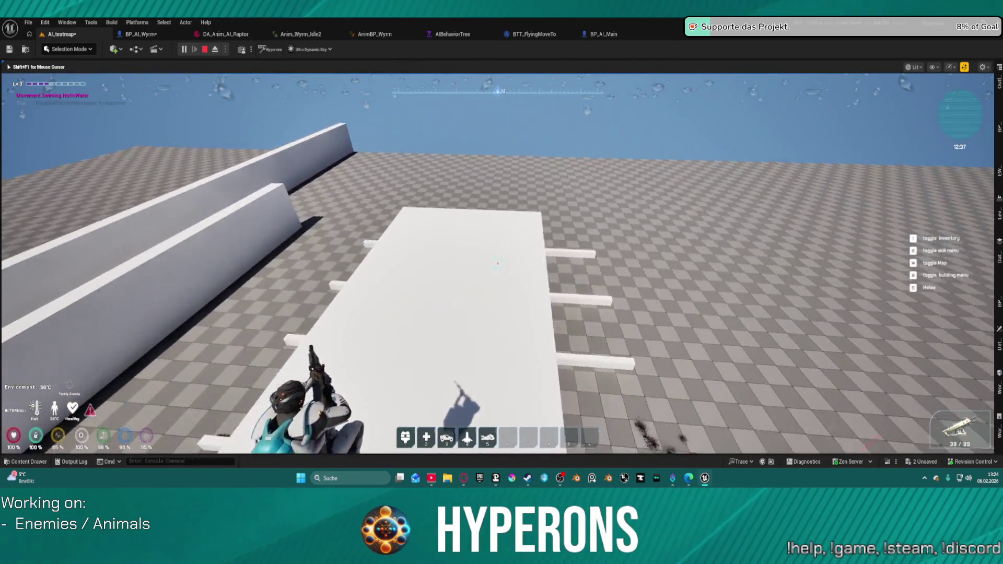
{"action": "key", "text": "w"}
{"action": "left_click", "coordinate": [498, 263]}
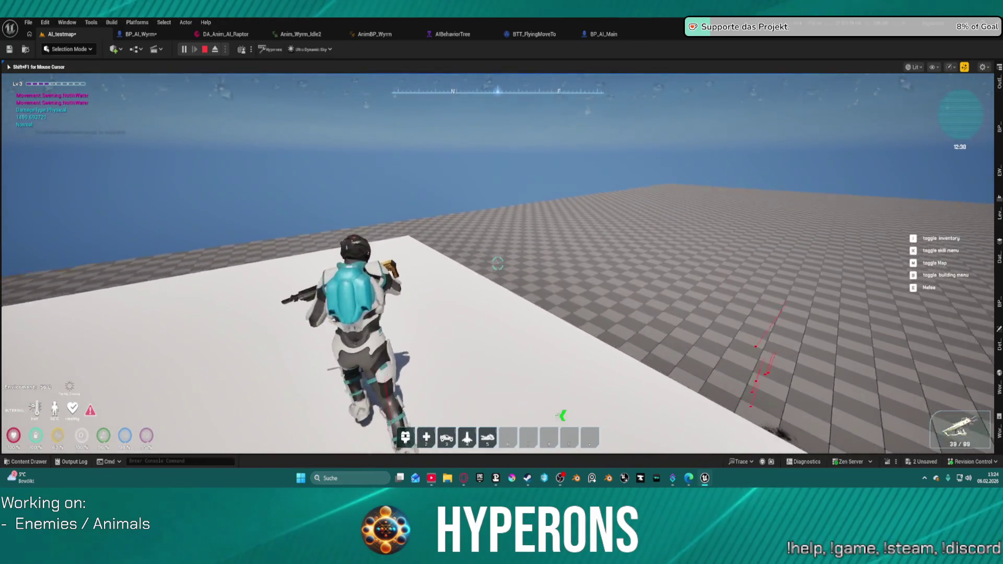
{"action": "key", "text": "w"}
{"action": "key", "text": "space"}
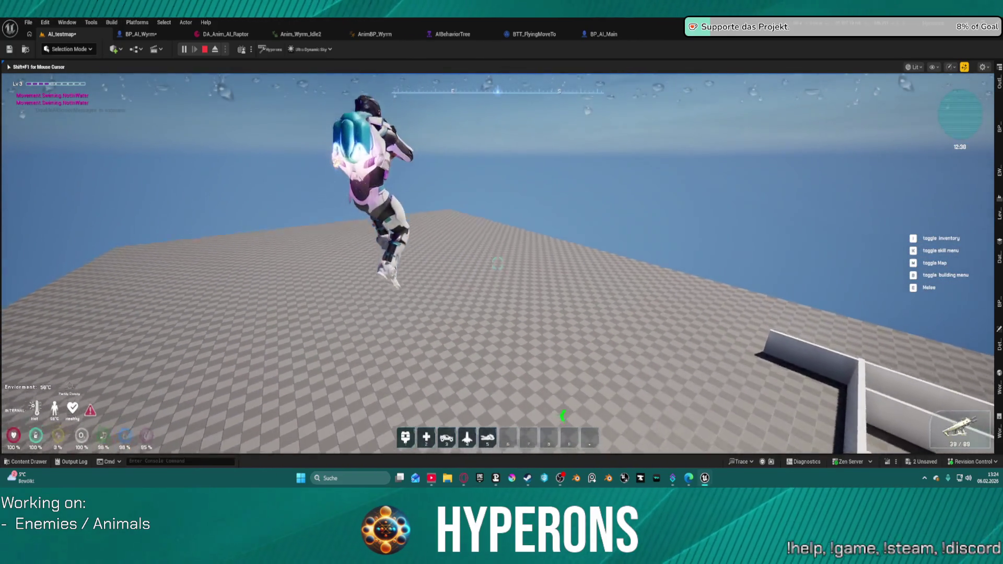
{"action": "key", "text": "Escape"}
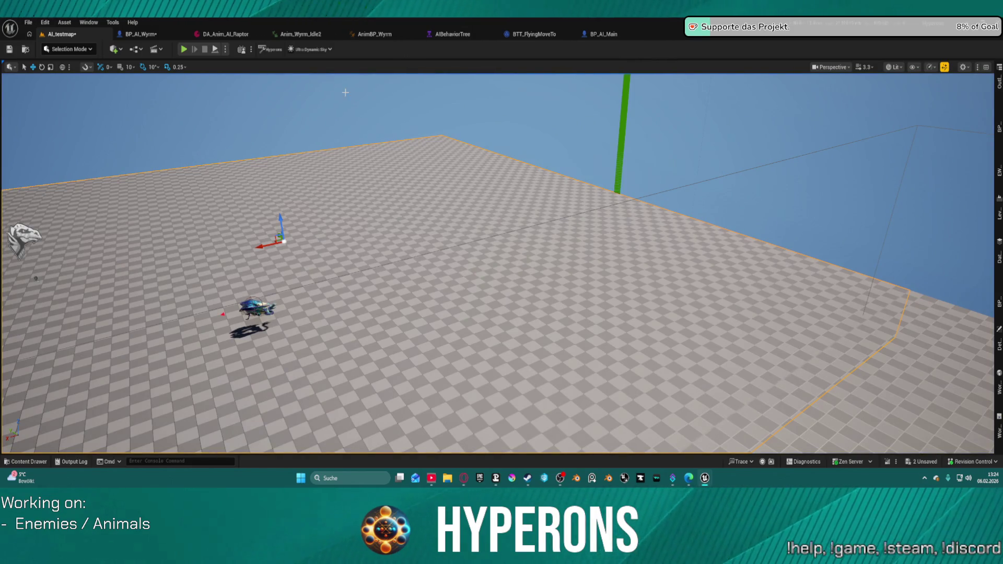
Step: Review BP_AI_Wyrm's unfiltered StaticMesh component properties, then bring up the Content Drawer at Wyrms
{"action": "left_click", "coordinate": [142, 34]}
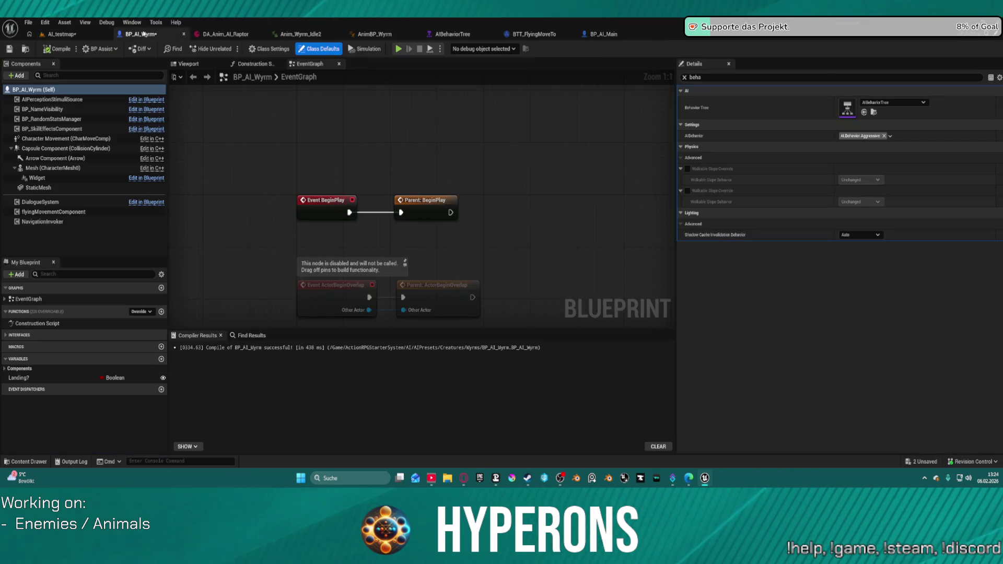
{"action": "left_click", "coordinate": [38, 188]}
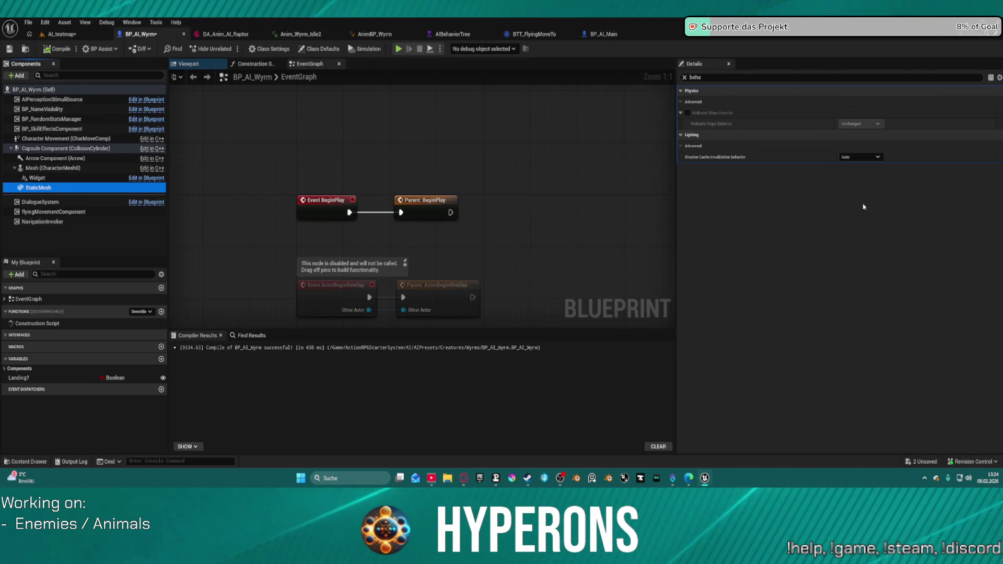
{"action": "left_click", "coordinate": [684, 77]}
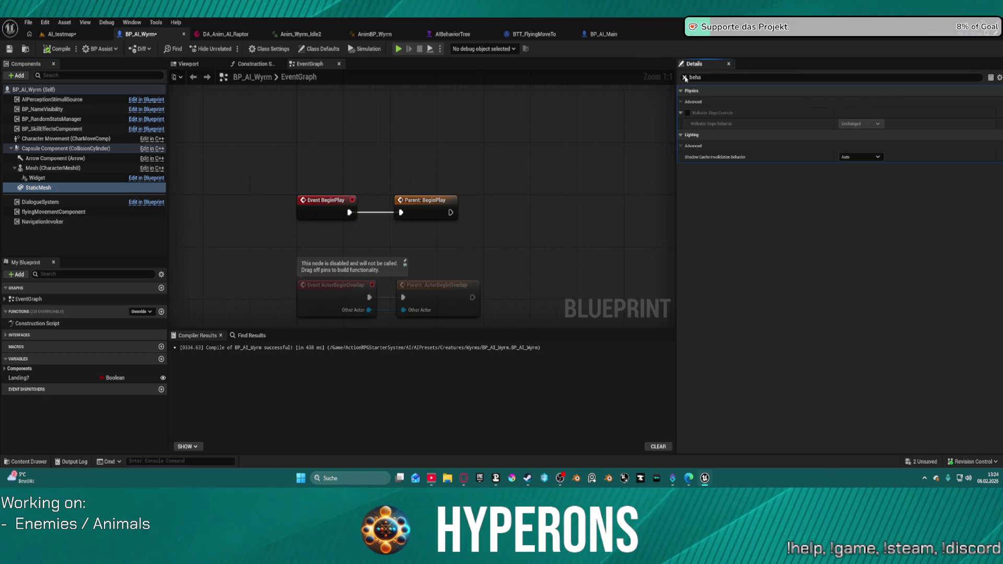
{"action": "scroll", "coordinate": [847, 203], "scroll_direction": "down", "scroll_amount": 15}
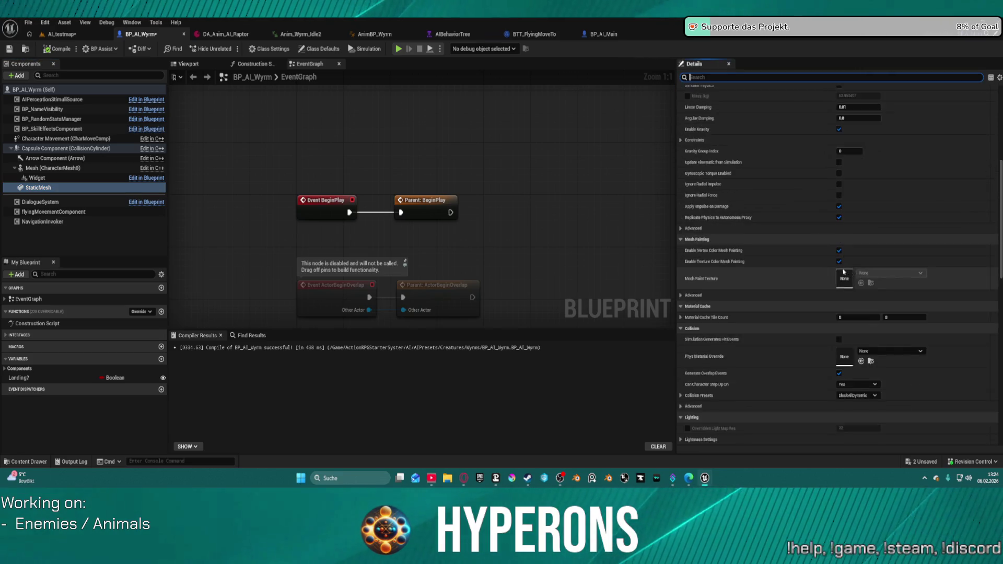
{"action": "scroll", "coordinate": [857, 228], "scroll_direction": "down", "scroll_amount": 6}
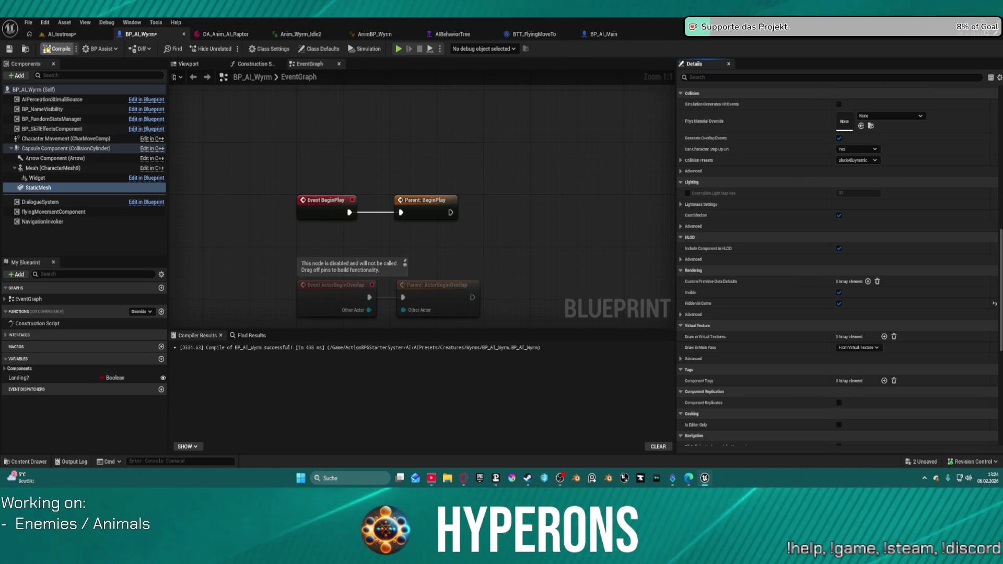
{"action": "key", "text": "ctrl+space"}
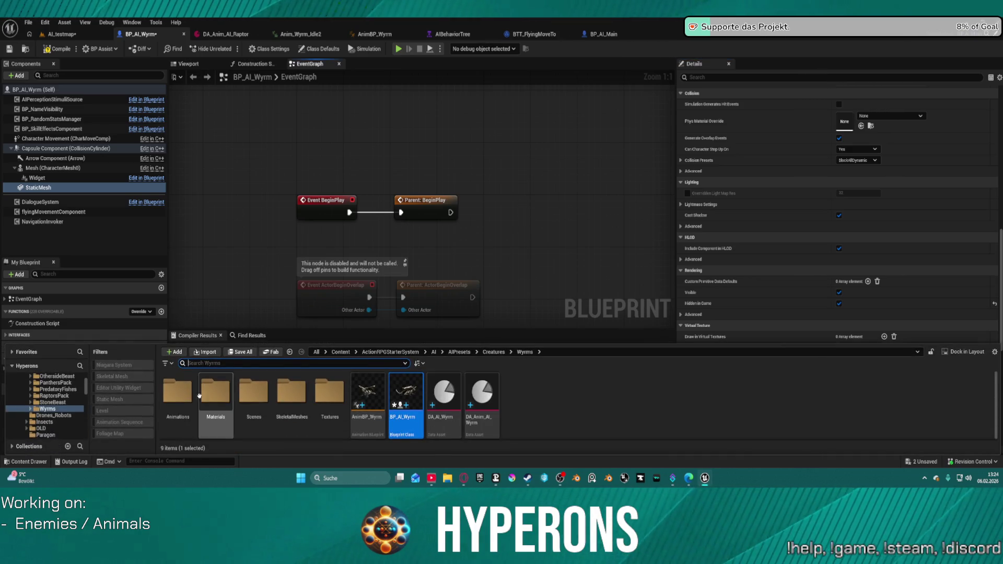
Step: Browse the AI Data and AI Behavior folders in the Content Drawer
{"action": "scroll", "coordinate": [55, 411], "scroll_direction": "down", "scroll_amount": 5}
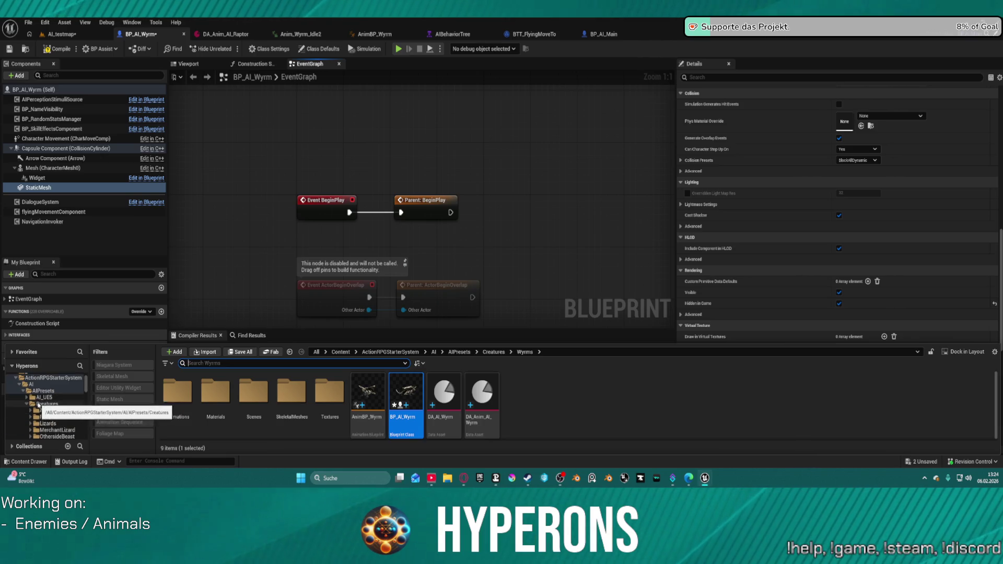
{"action": "left_click", "coordinate": [44, 412]}
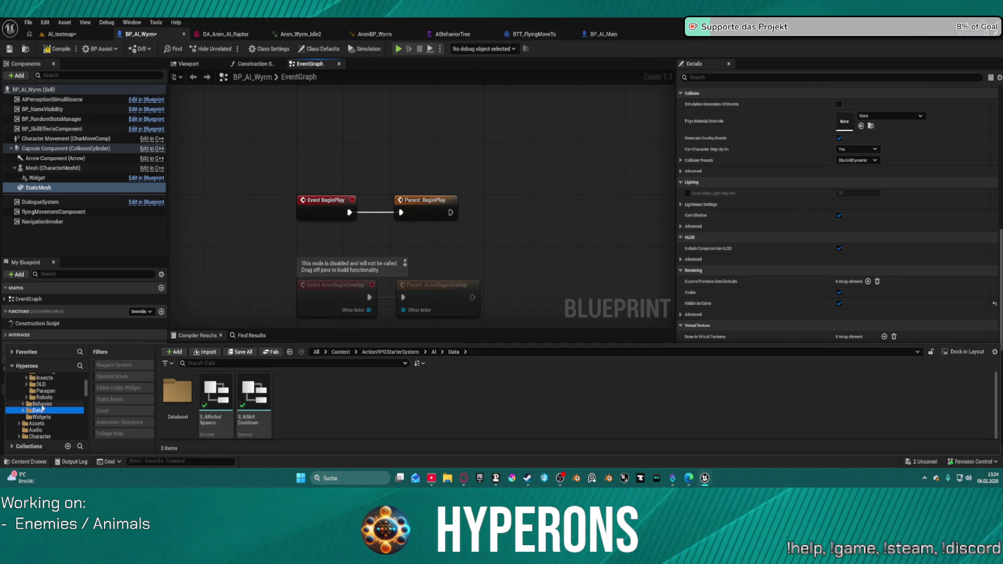
{"action": "left_click", "coordinate": [42, 405]}
{"action": "key", "text": "ctrl+space"}
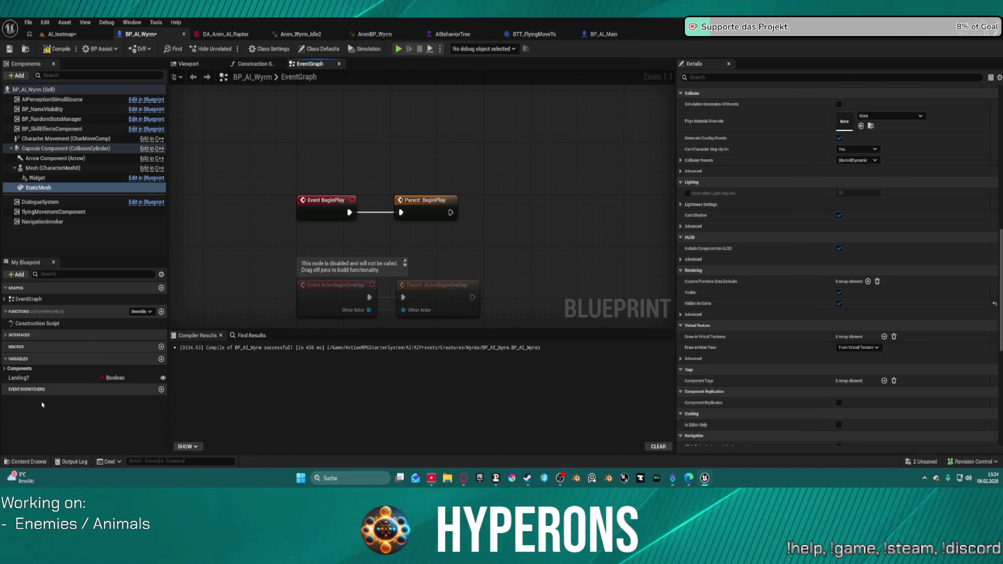
{"action": "key", "text": "ctrl+space"}
{"action": "scroll", "coordinate": [46, 404], "scroll_direction": "up", "scroll_amount": 2}
{"action": "scroll", "coordinate": [65, 420], "scroll_direction": "up", "scroll_amount": 10}
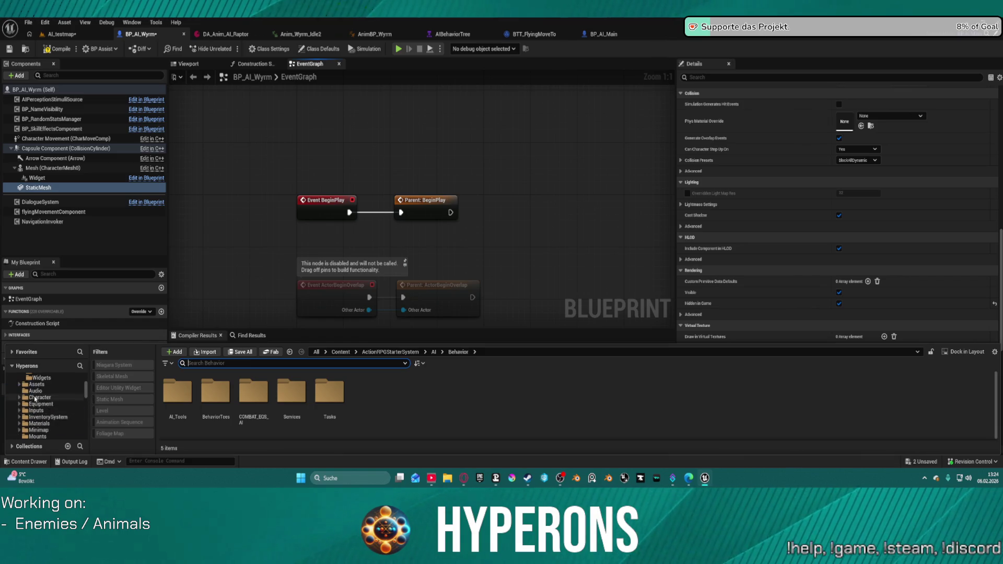
{"action": "scroll", "coordinate": [57, 423], "scroll_direction": "down", "scroll_amount": 10}
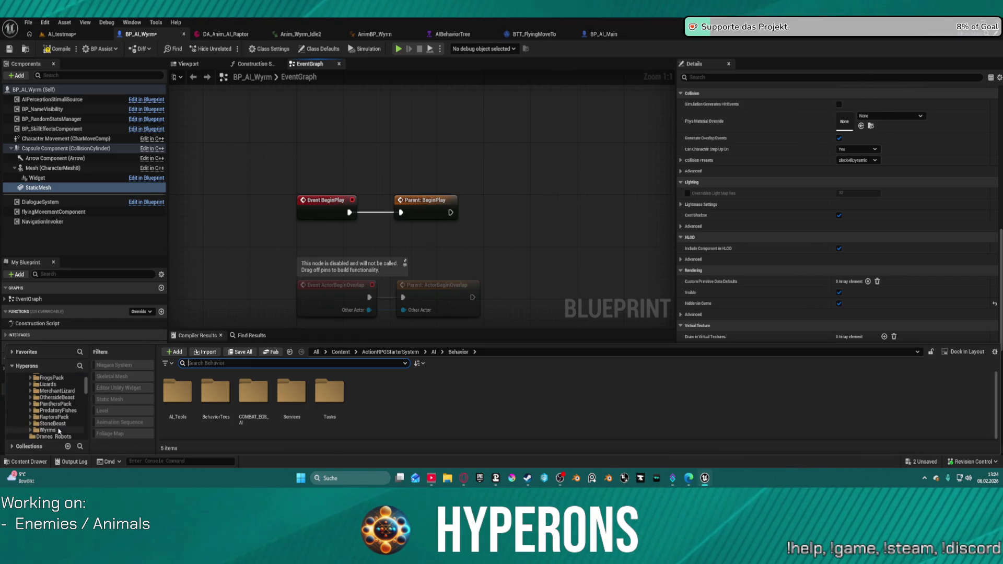
{"action": "scroll", "coordinate": [62, 422], "scroll_direction": "down", "scroll_amount": 5}
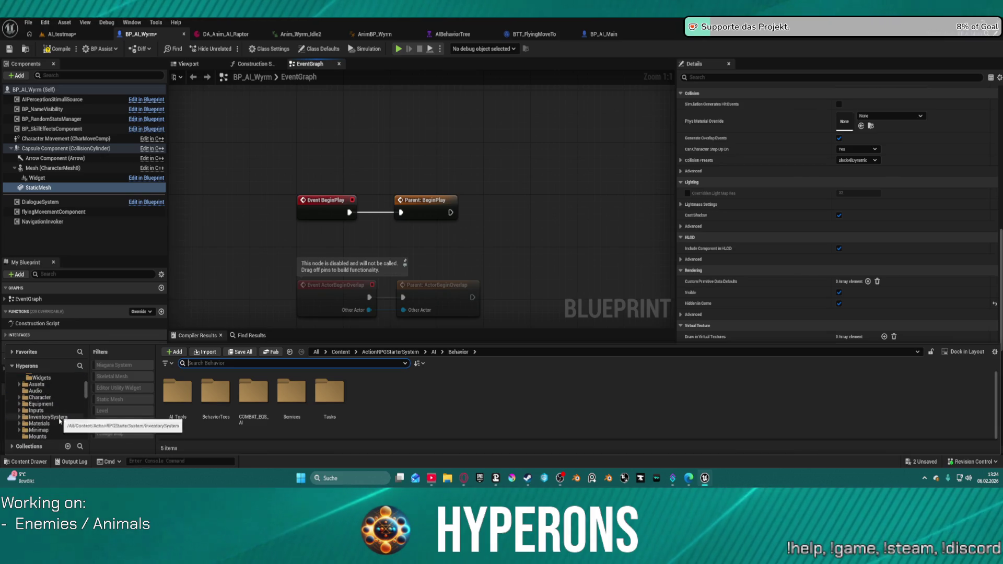
Step: Look through the Skills folder, its Data subfolder, and the Skills Blueprint folder
{"action": "left_click", "coordinate": [42, 386]}
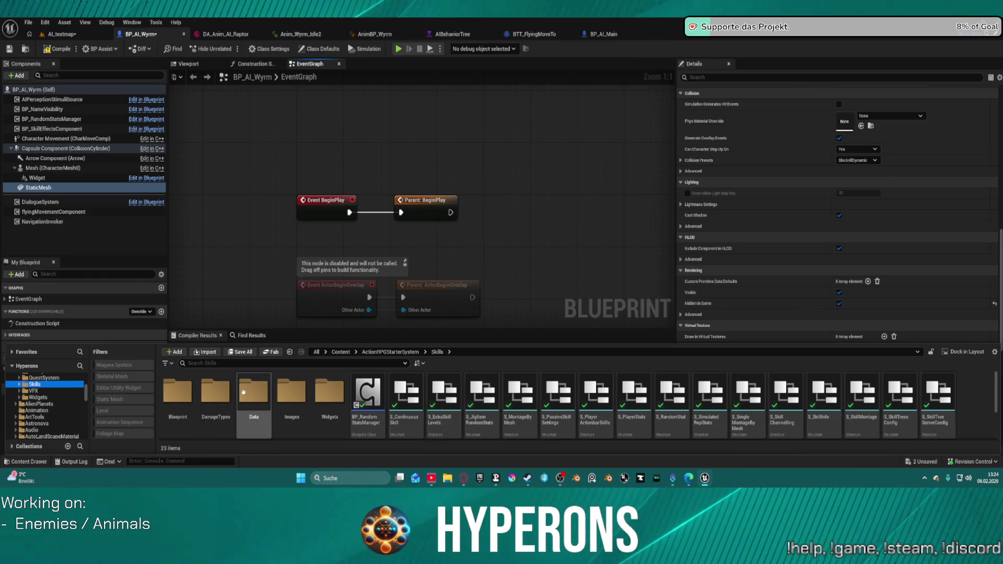
{"action": "double_click", "coordinate": [252, 394]}
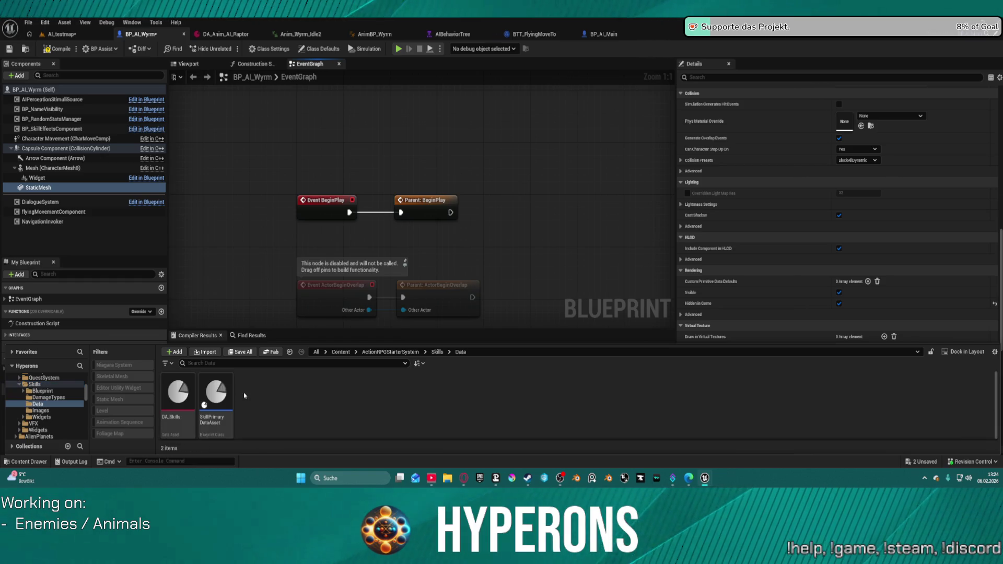
{"action": "left_click", "coordinate": [44, 391]}
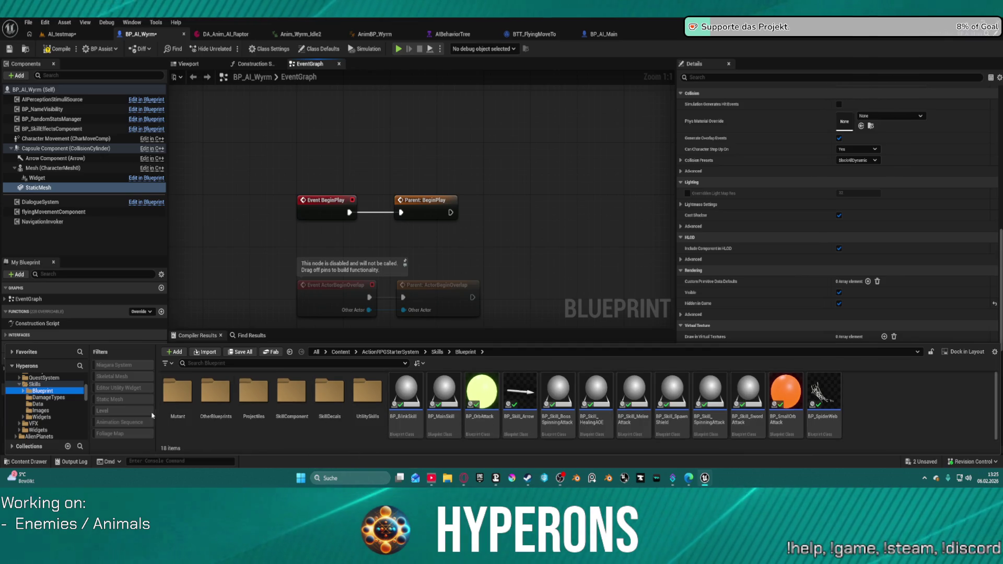
{"action": "scroll", "coordinate": [52, 404], "scroll_direction": "down", "scroll_amount": 5}
{"action": "scroll", "coordinate": [52, 404], "scroll_direction": "up", "scroll_amount": 5}
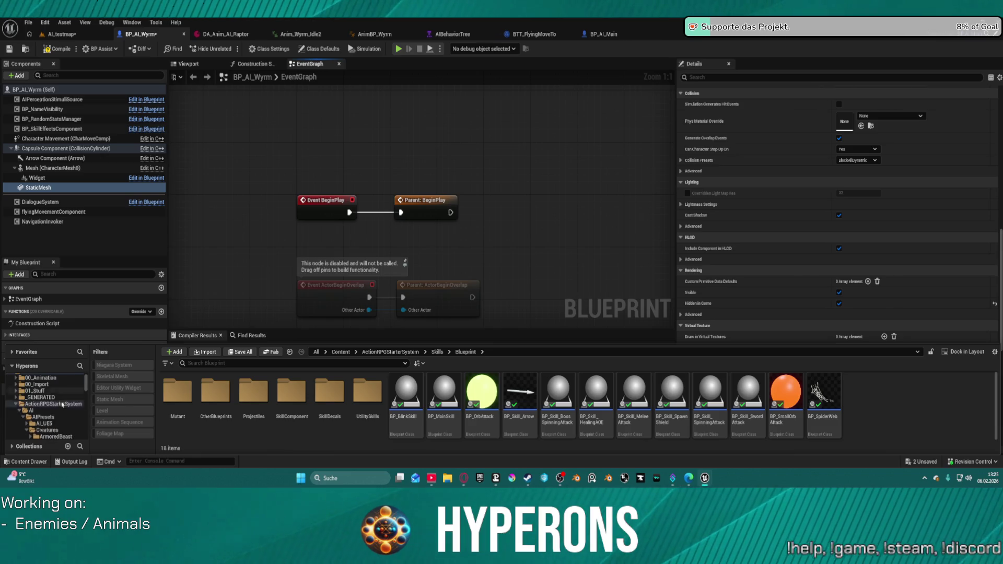
Step: Check the AI folder's AIPresets and AI_UE5 preset folders, then go back to AI
{"action": "left_click", "coordinate": [42, 412]}
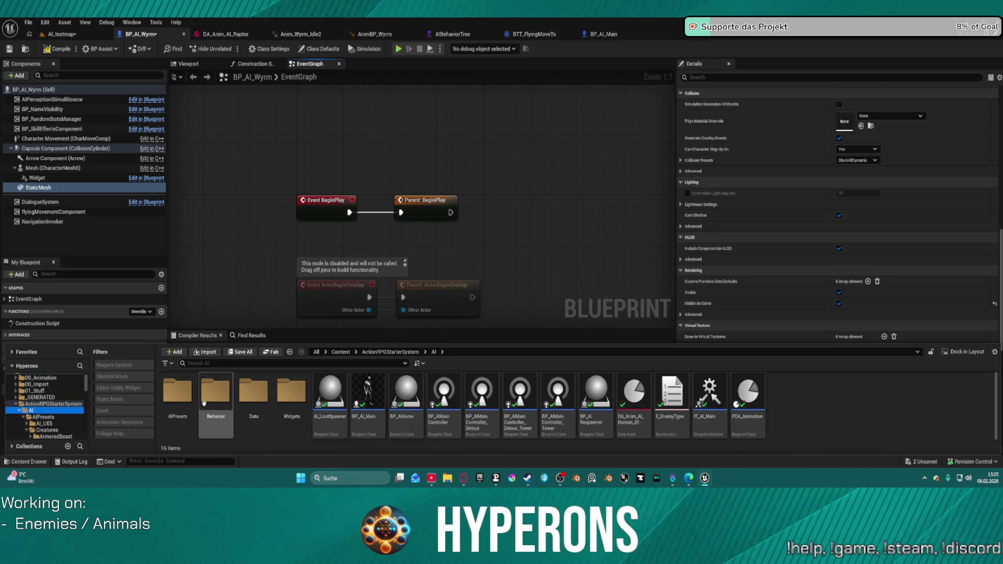
{"action": "double_click", "coordinate": [175, 395]}
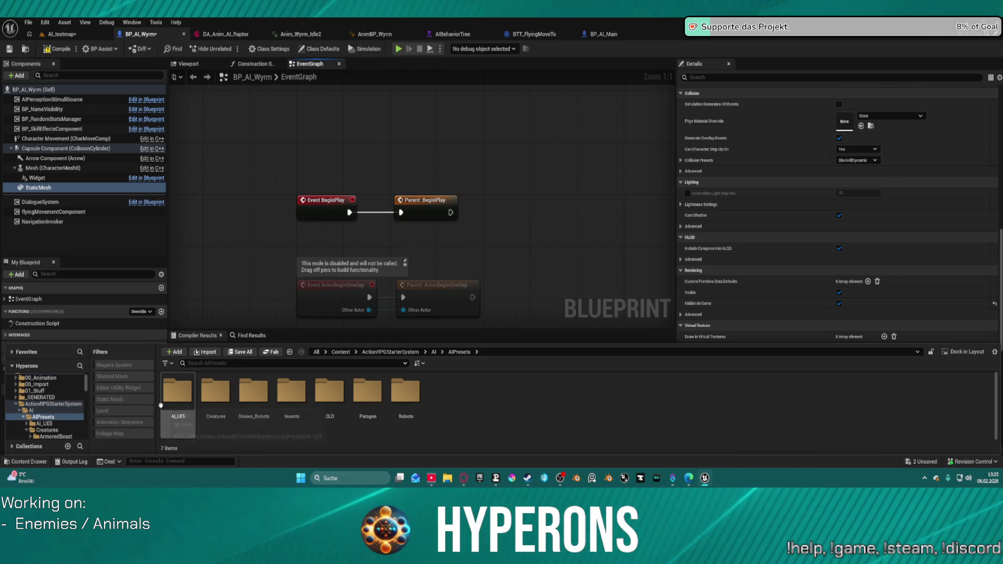
{"action": "double_click", "coordinate": [177, 405]}
{"action": "key", "text": "alt+Left"}
{"action": "key", "text": "alt+Left"}
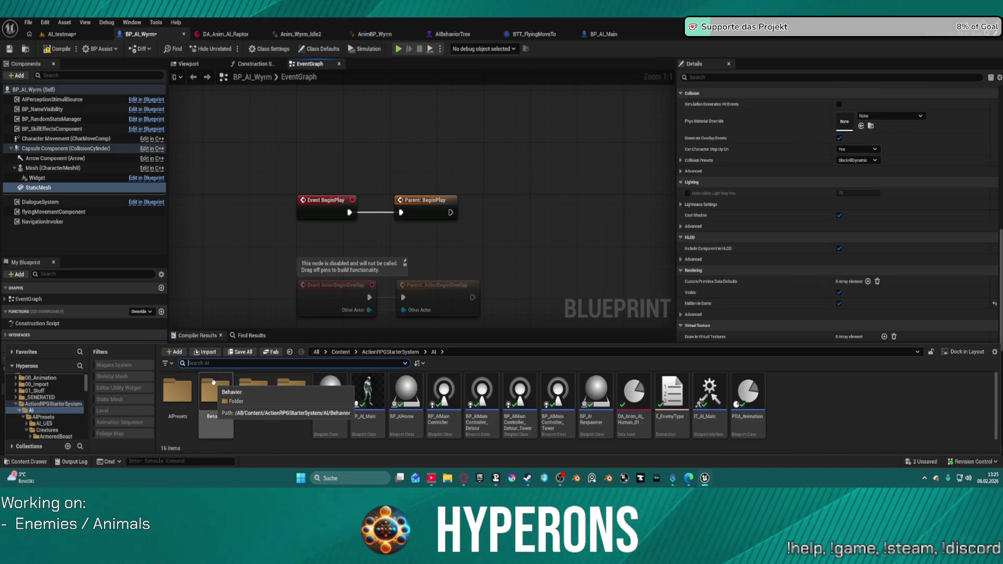
Step: Search 'spit' to find where the InsectSpit skill data asset is stored
{"action": "type", "text": "spit"}
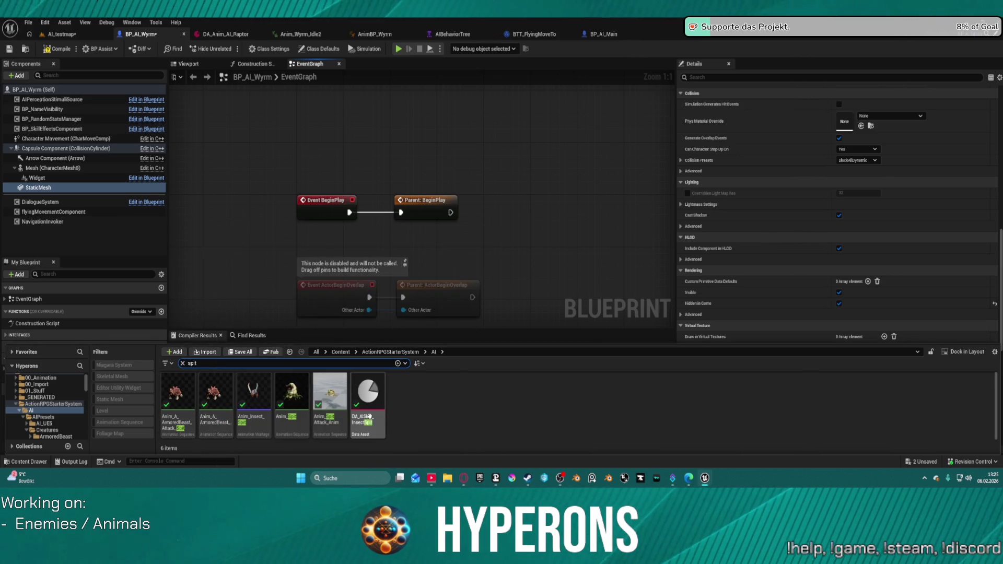
{"action": "left_click", "coordinate": [371, 415]}
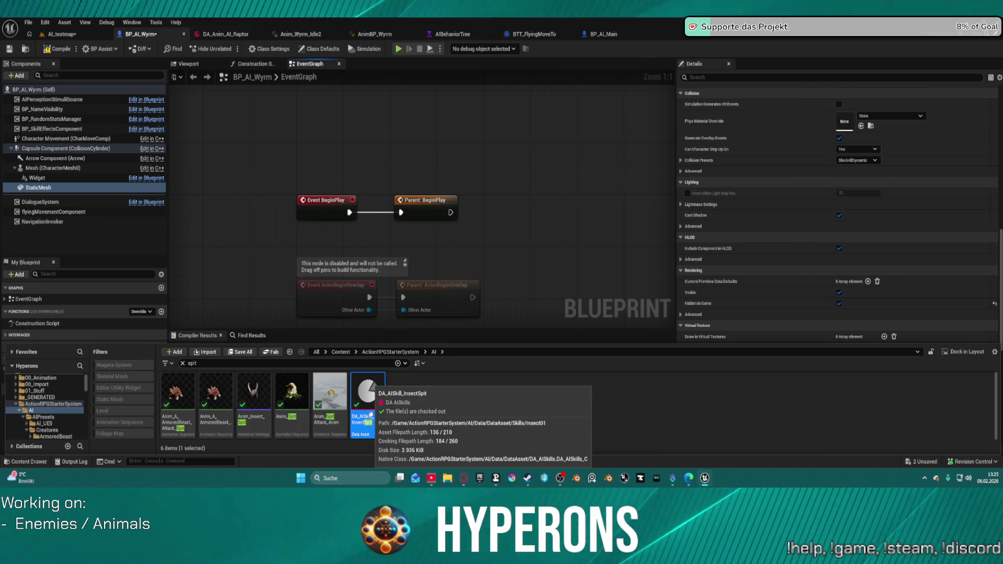
{"action": "scroll", "coordinate": [72, 404], "scroll_direction": "down", "scroll_amount": 5}
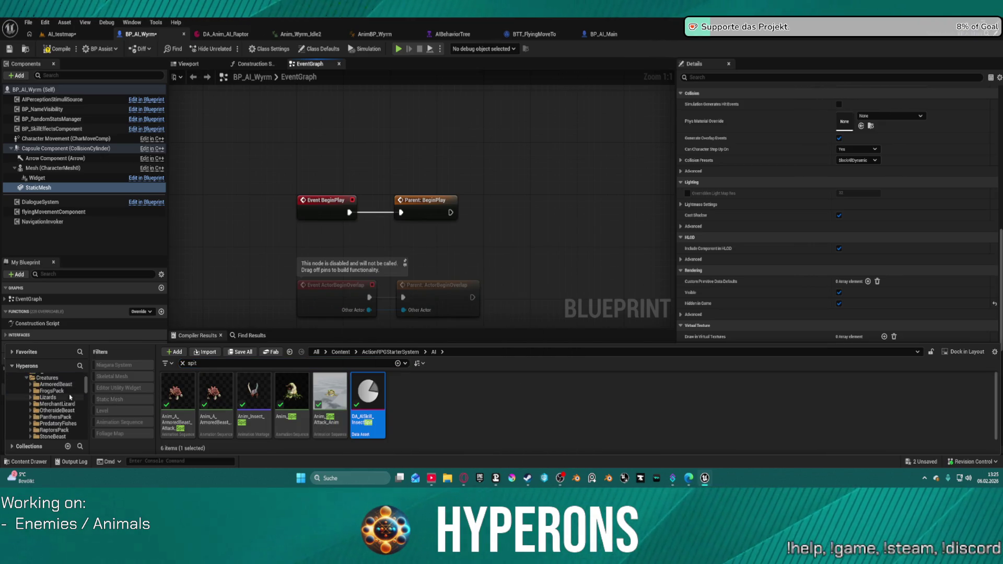
{"action": "scroll", "coordinate": [73, 402], "scroll_direction": "up", "scroll_amount": 2}
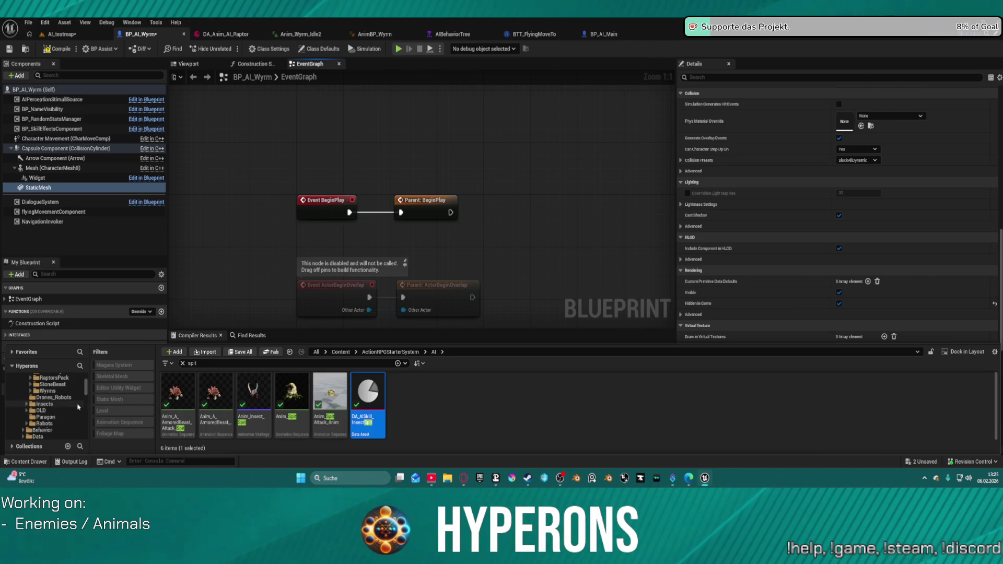
{"action": "scroll", "coordinate": [65, 413], "scroll_direction": "down", "scroll_amount": 2}
Step: Clear the search and navigate AI > Data > DataAsset > Skills, peeking into Insect01
{"action": "left_click", "coordinate": [58, 424]}
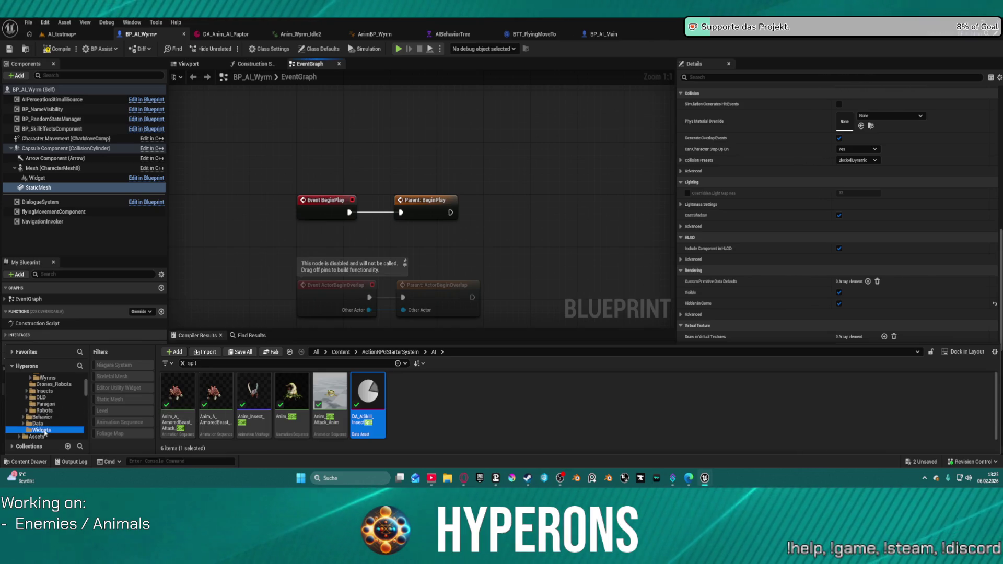
{"action": "left_click", "coordinate": [183, 364]}
{"action": "double_click", "coordinate": [178, 392]}
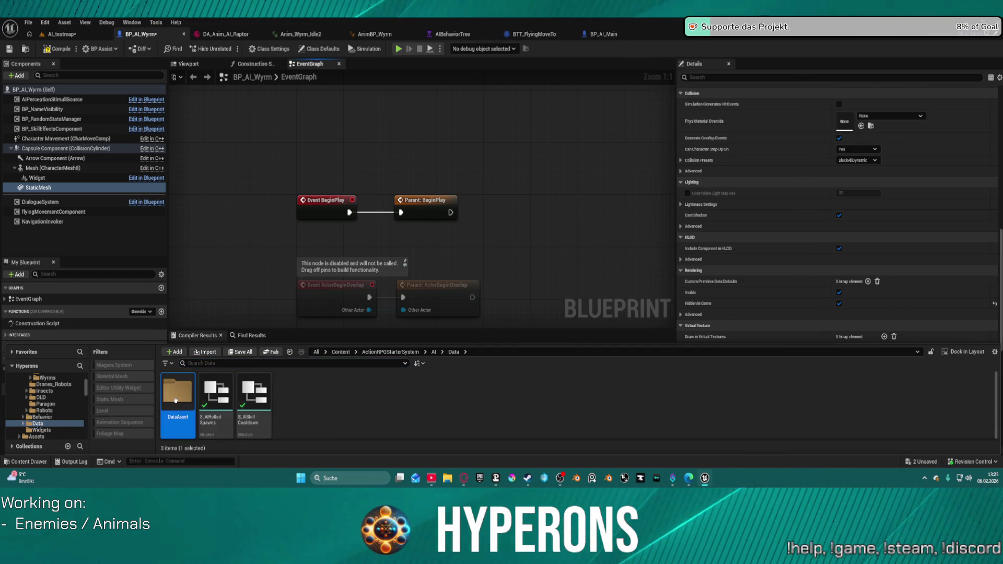
{"action": "left_click", "coordinate": [171, 399]}
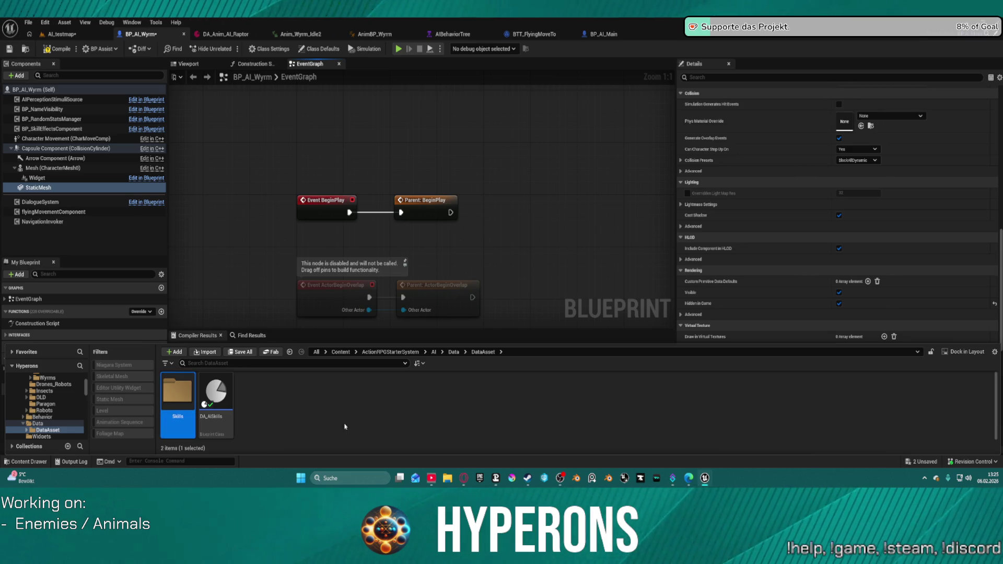
{"action": "double_click", "coordinate": [191, 391]}
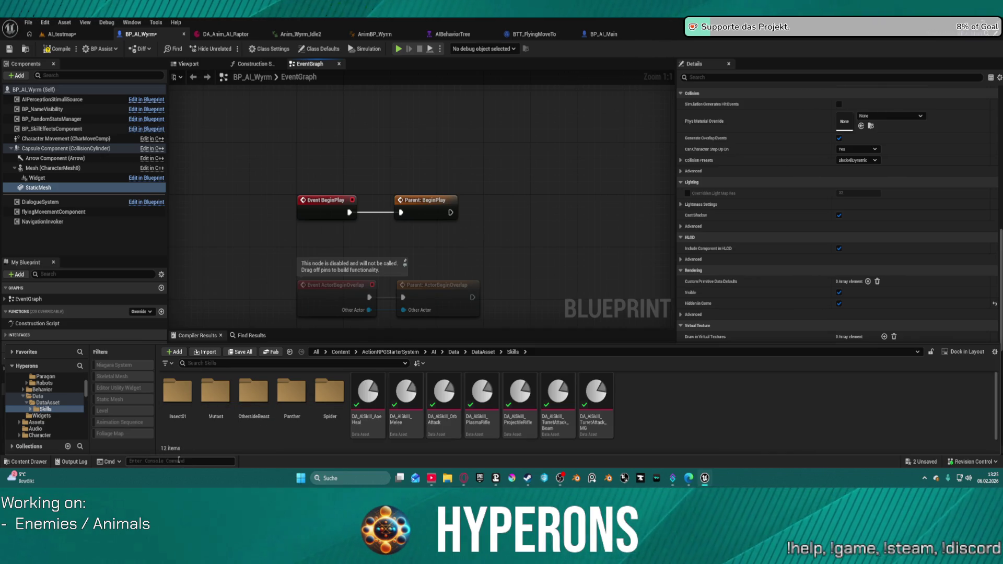
{"action": "double_click", "coordinate": [176, 406]}
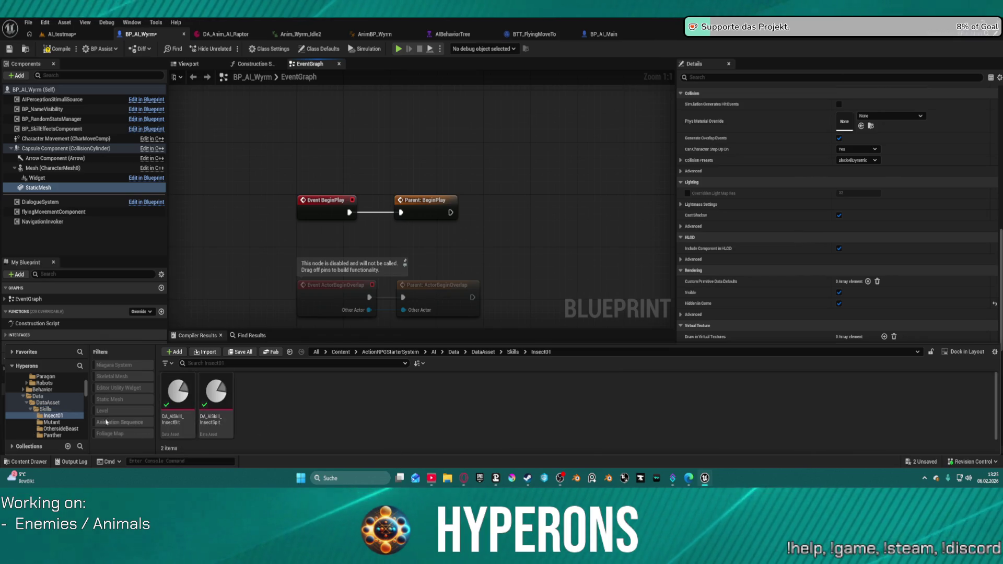
{"action": "key", "text": "alt+Left"}
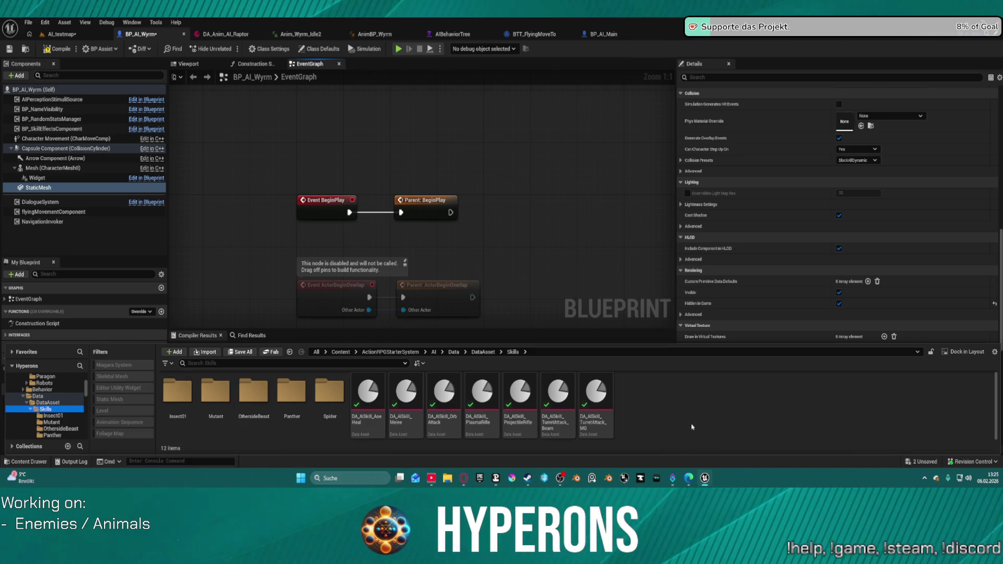
Step: Create a new folder named Wyrm inside the Skills folder
{"action": "right_click", "coordinate": [692, 427]}
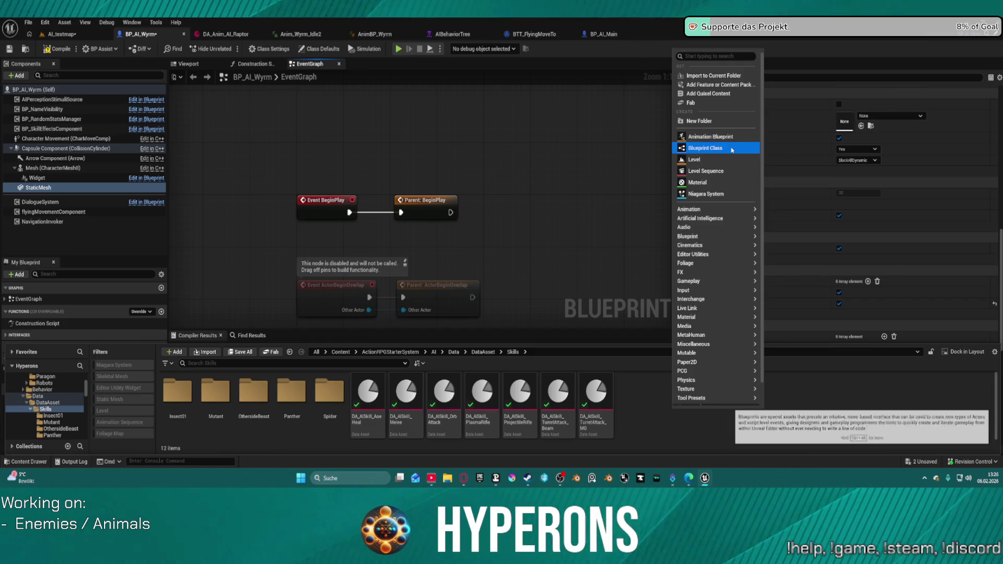
{"action": "left_click", "coordinate": [696, 122]}
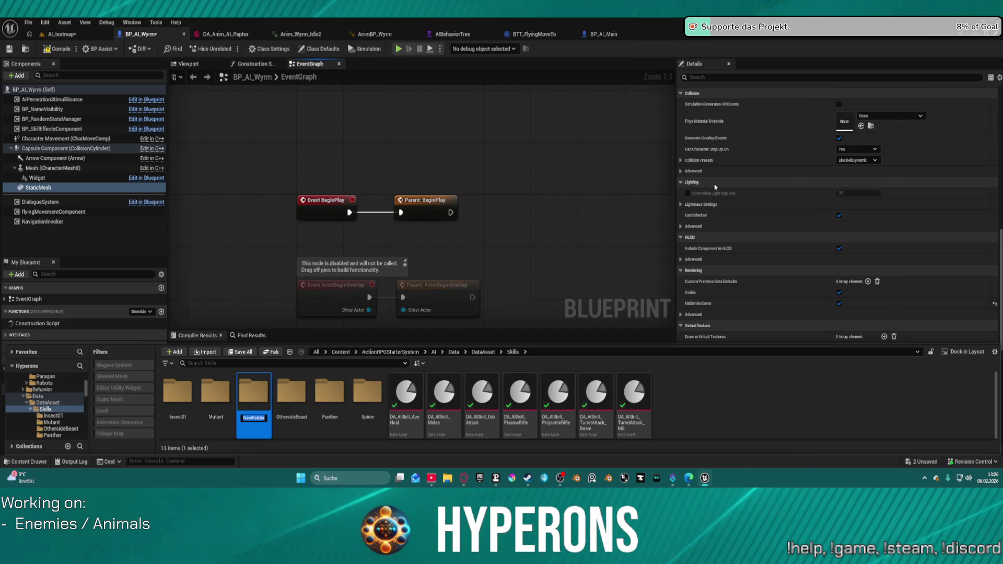
{"action": "type", "text": "Wyrm"}
{"action": "key", "text": "Return"}
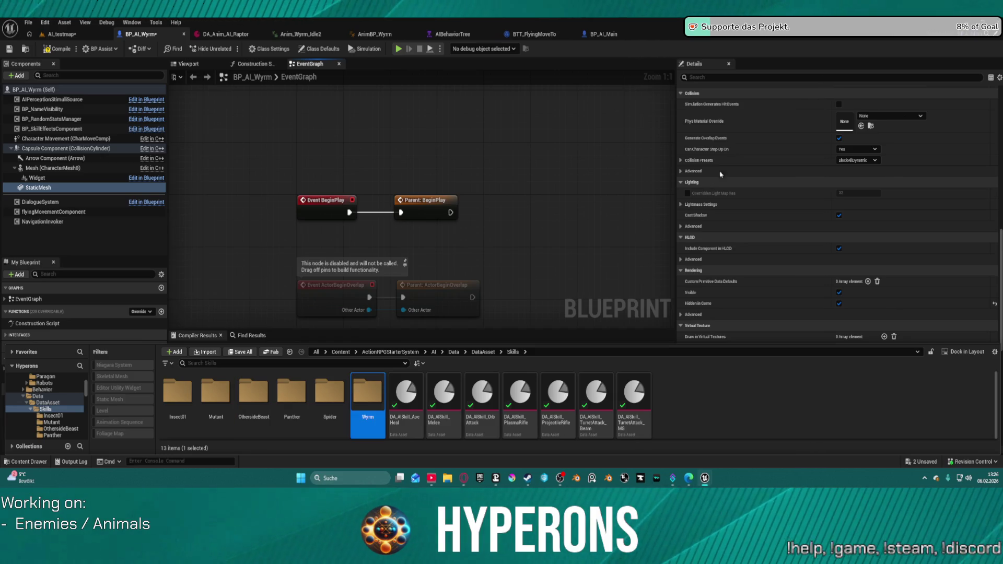
Step: Move the Insect01 skill data assets into the Wyrm folder
{"action": "double_click", "coordinate": [190, 395]}
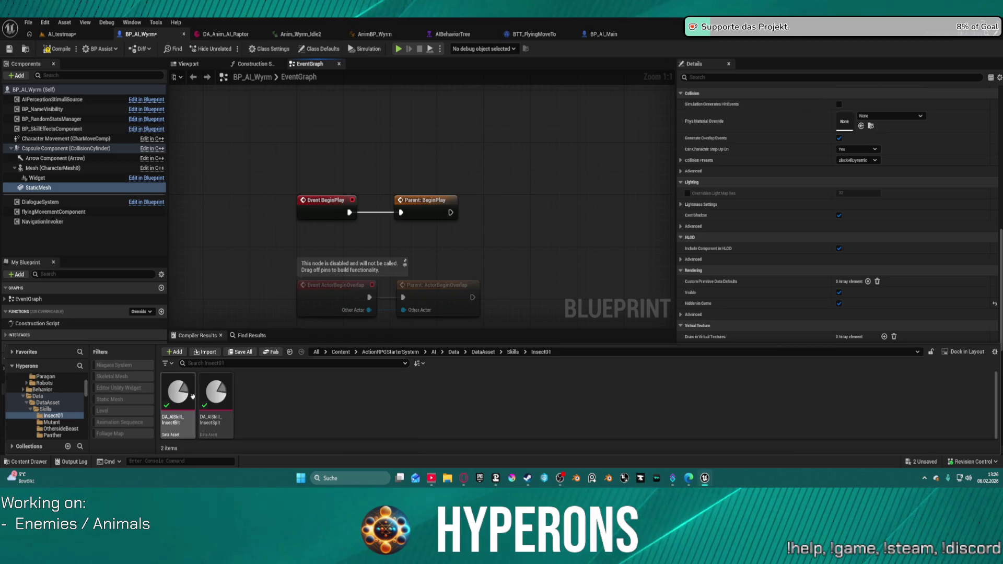
{"action": "left_click", "coordinate": [187, 426]}
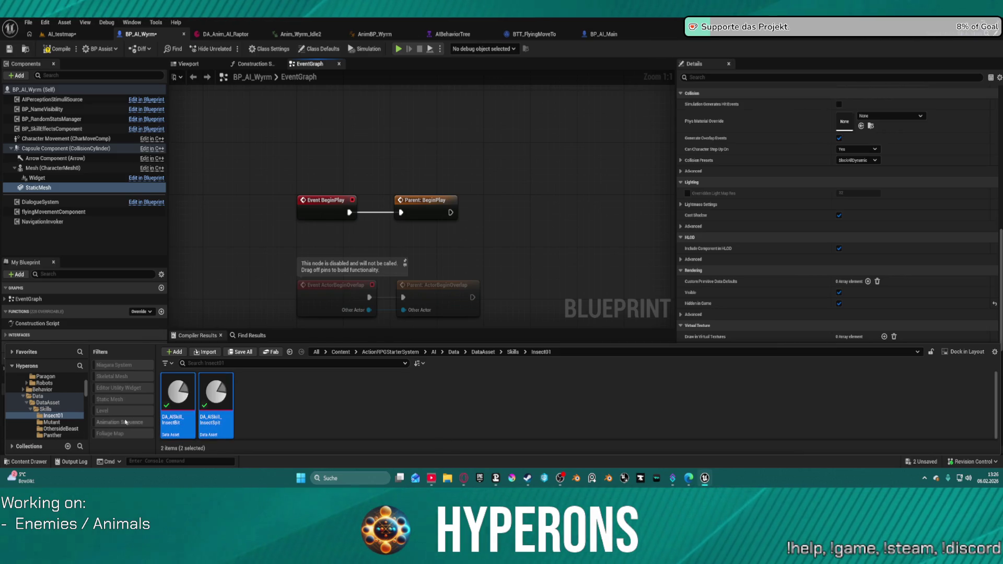
{"action": "scroll", "coordinate": [62, 417], "scroll_direction": "down", "scroll_amount": 3}
{"action": "mouse_move", "coordinate": [178, 397]}
{"action": "left_mouse_down"}
{"action": "mouse_move", "coordinate": [86, 411]}
{"action": "mouse_move", "coordinate": [55, 400]}
{"action": "left_mouse_up"}
{"action": "left_click", "coordinate": [76, 416]}
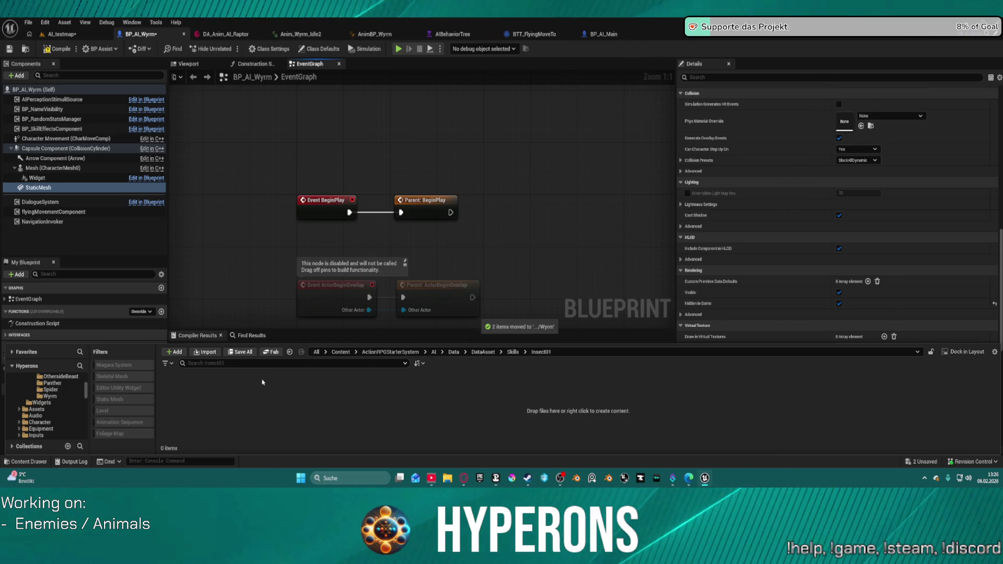
{"action": "scroll", "coordinate": [64, 400], "scroll_direction": "up", "scroll_amount": 2}
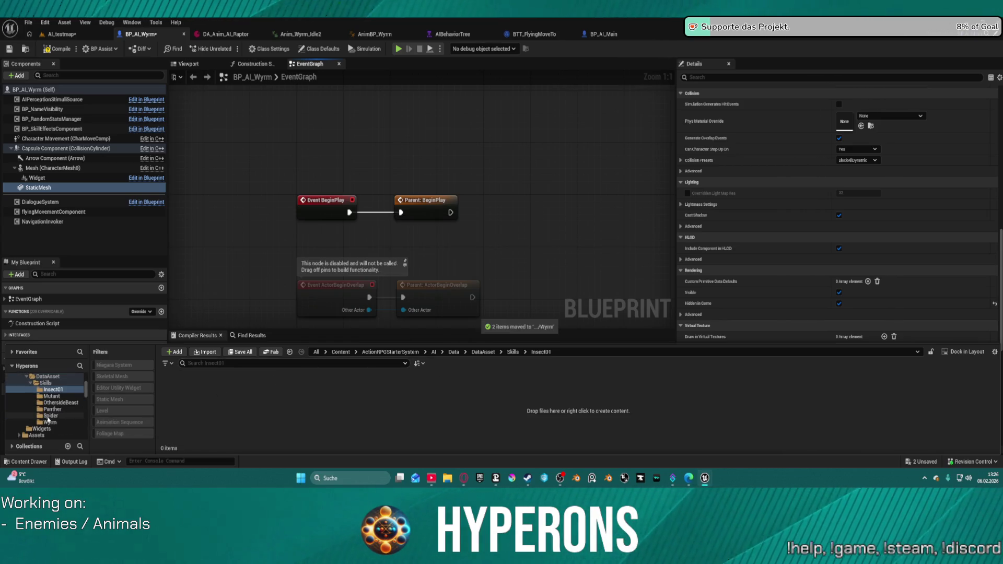
{"action": "left_click", "coordinate": [49, 422]}
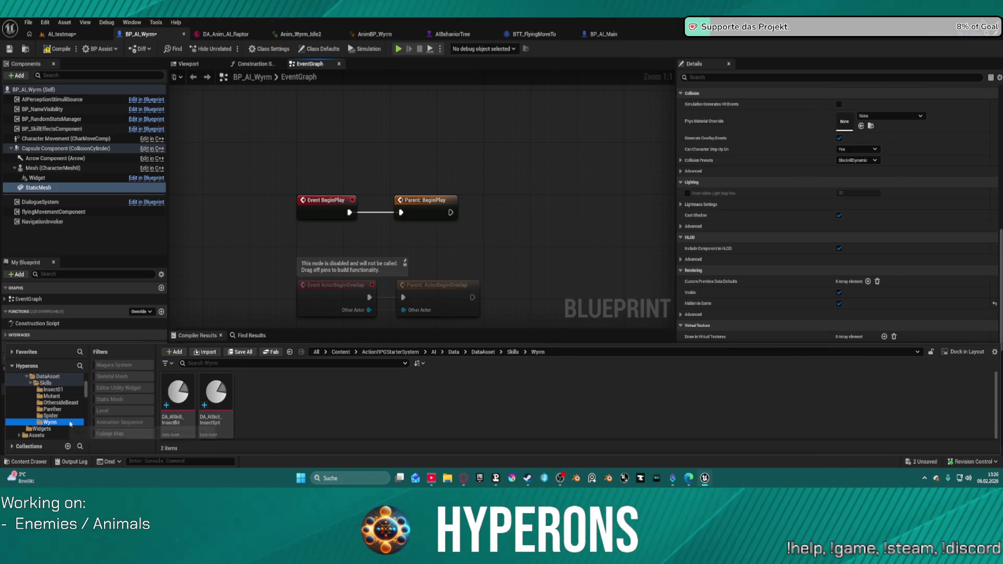
Step: Move both skill assets back from Wyrm into Insect01
{"action": "left_click", "coordinate": [182, 404]}
{"action": "left_click", "coordinate": [232, 404], "text": "shift"}
{"action": "left_click_drag", "start_coordinate": [197, 394], "coordinate": [76, 398]}
{"action": "left_click", "coordinate": [75, 409]}
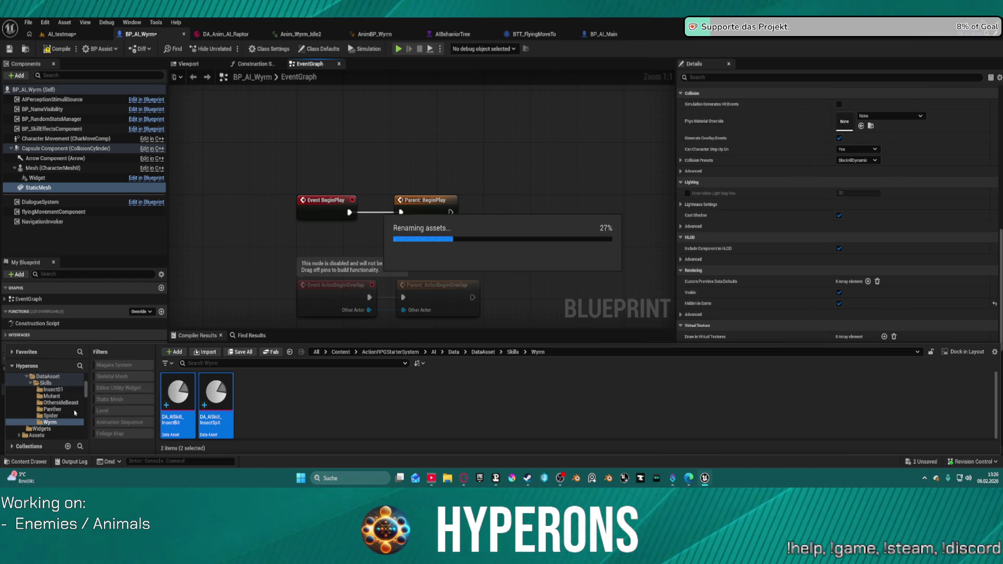
{"action": "left_click", "coordinate": [53, 390]}
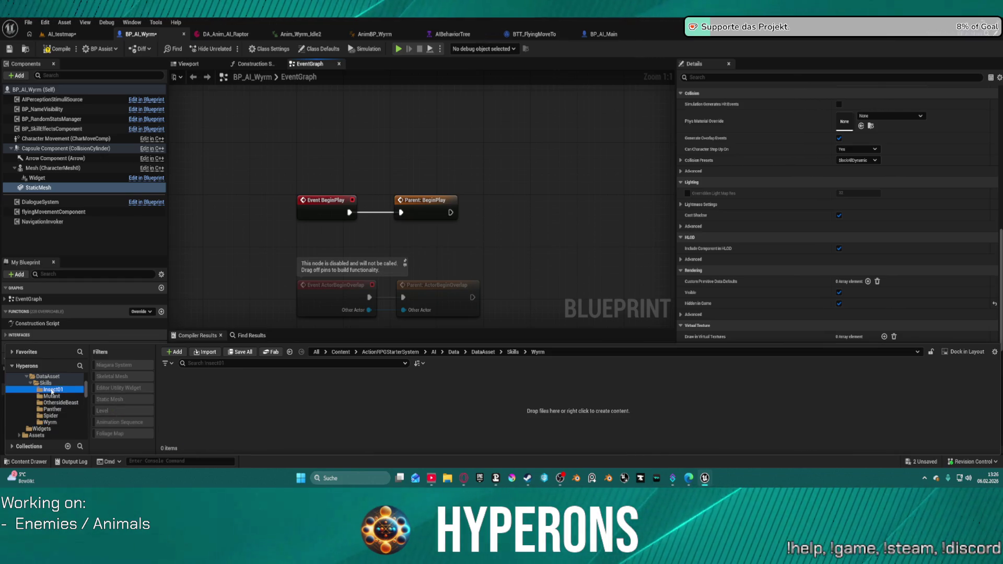
Step: Duplicate InsectBit1 and InsectSpit1 and move the copies into the Wyrm folder
{"action": "left_click", "coordinate": [207, 394], "text": "ctrl"}
{"action": "right_click", "coordinate": [208, 394]}
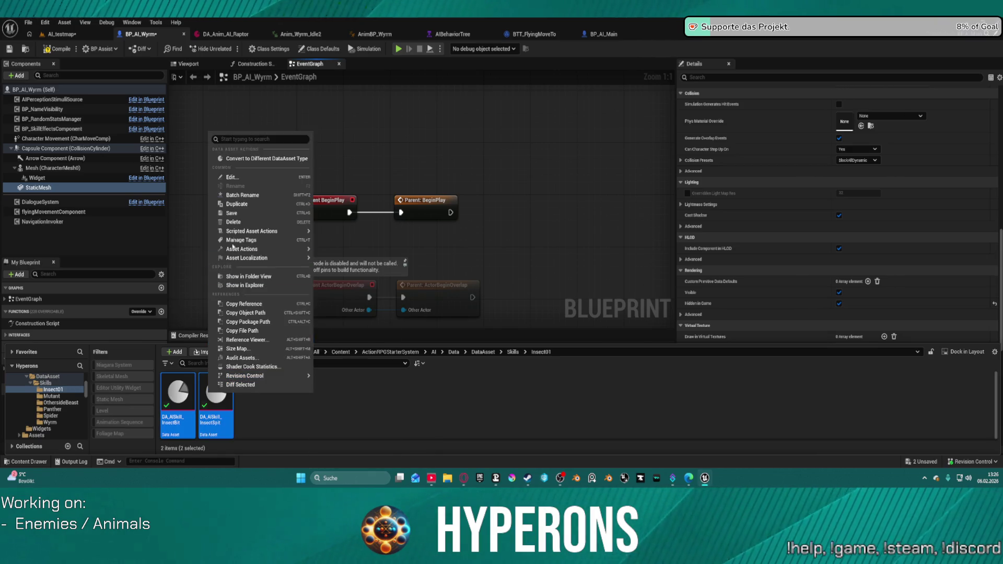
{"action": "left_click", "coordinate": [251, 225]}
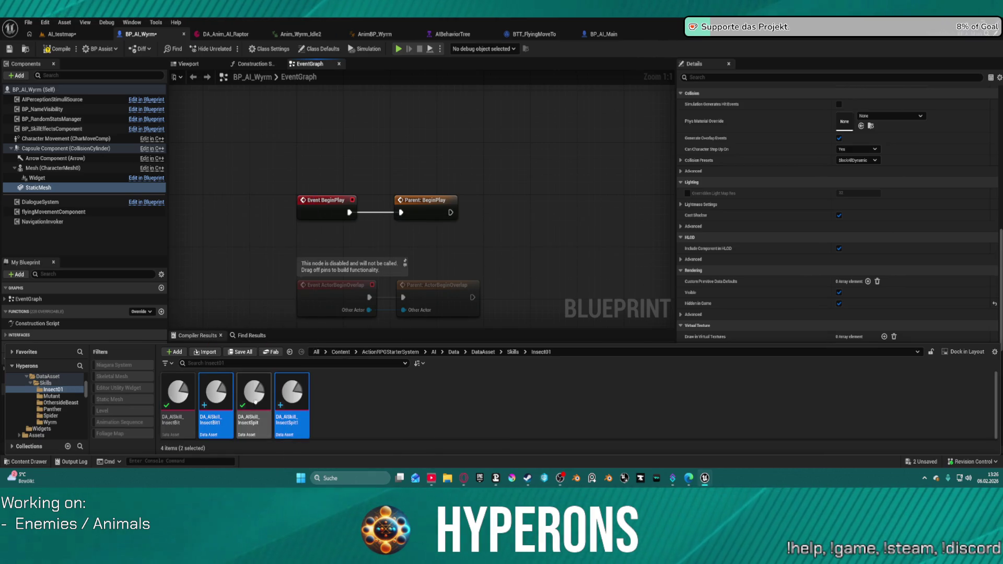
{"action": "mouse_move", "coordinate": [216, 397]}
{"action": "left_mouse_down"}
{"action": "mouse_move", "coordinate": [32, 414]}
{"action": "mouse_move", "coordinate": [46, 422]}
{"action": "left_mouse_up"}
{"action": "left_click", "coordinate": [67, 440]}
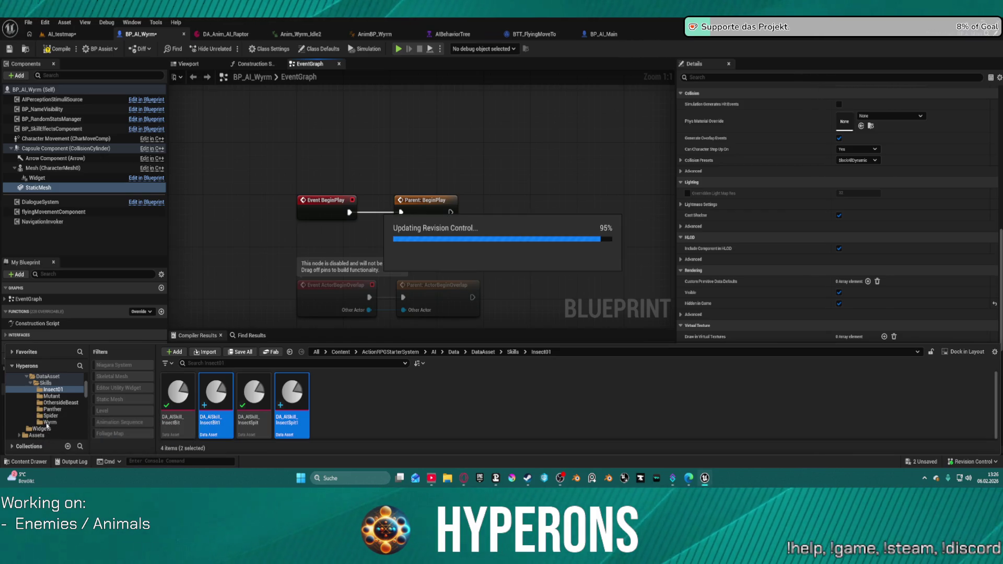
{"action": "left_click", "coordinate": [47, 423]}
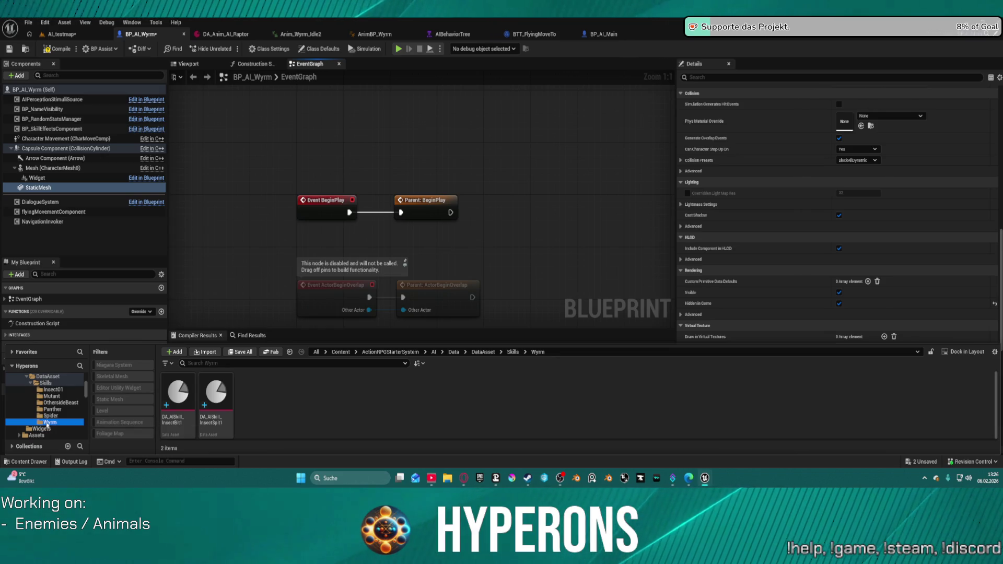
Step: Select both copied Wyrm skill assets and open the Batch Renamer
{"action": "left_click", "coordinate": [221, 416], "text": "ctrl"}
{"action": "right_click", "coordinate": [221, 416]}
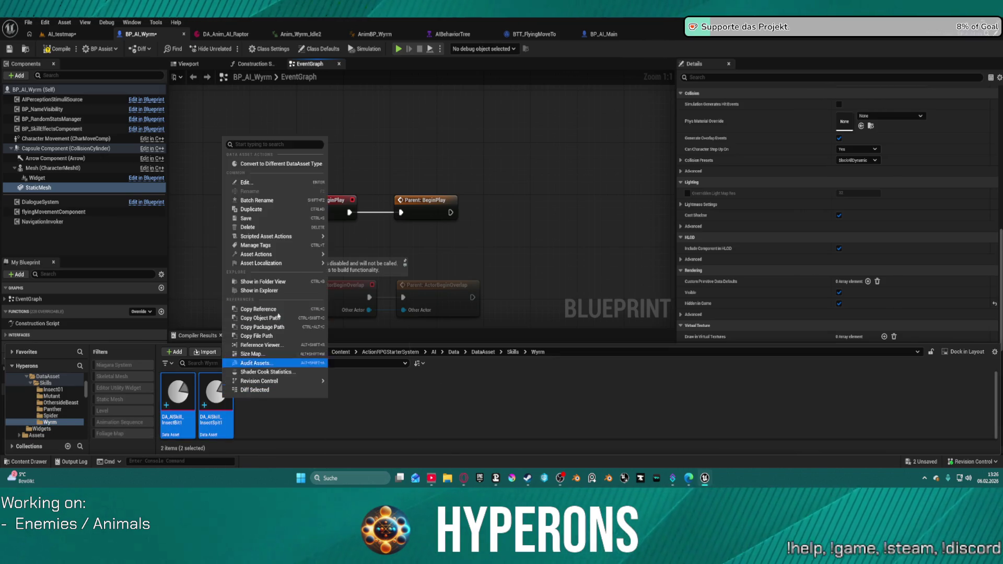
{"action": "left_click", "coordinate": [282, 200]}
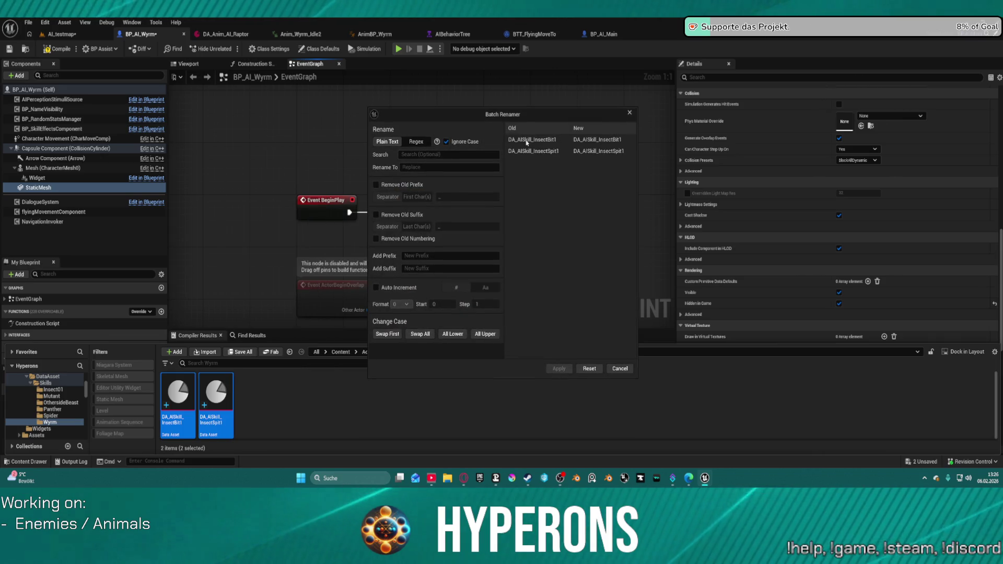
Step: Batch-rename the copied skills from 'Insect' to 'Wyrm' and bring up Anim_Wyrm_Idle2
{"action": "left_click", "coordinate": [454, 155]}
{"action": "type", "text": "Insect"}
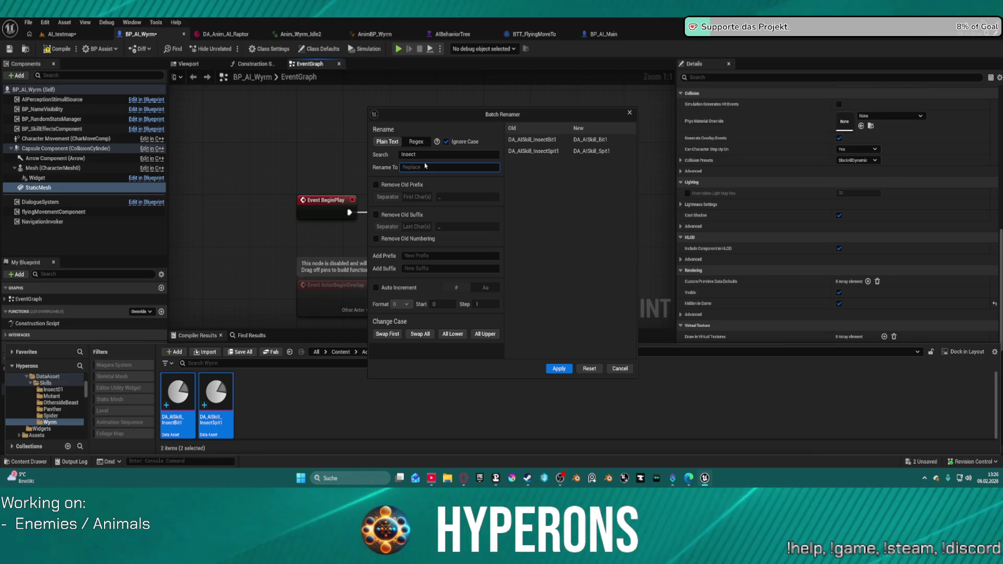
{"action": "type", "text": "Wyrm"}
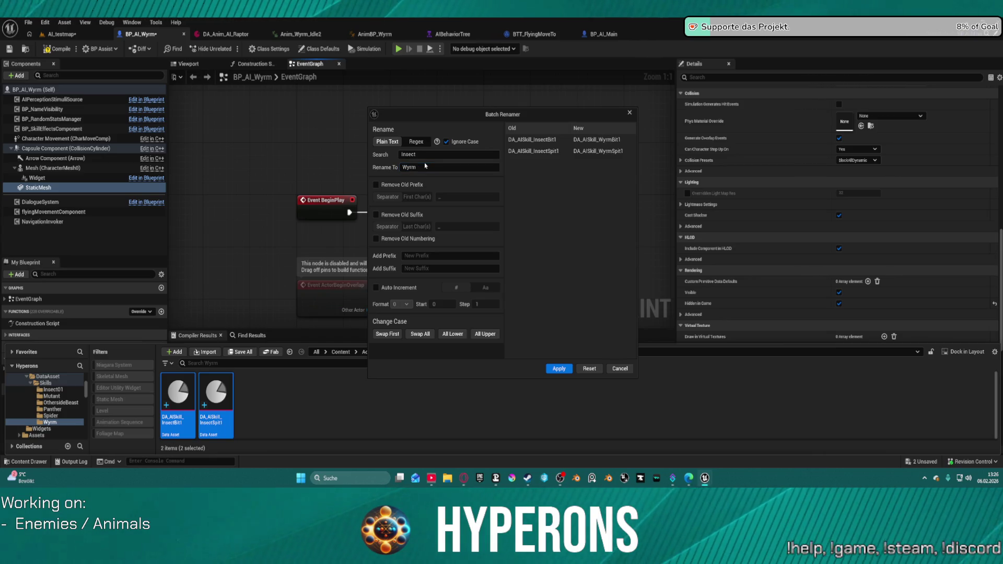
{"action": "left_click", "coordinate": [569, 371]}
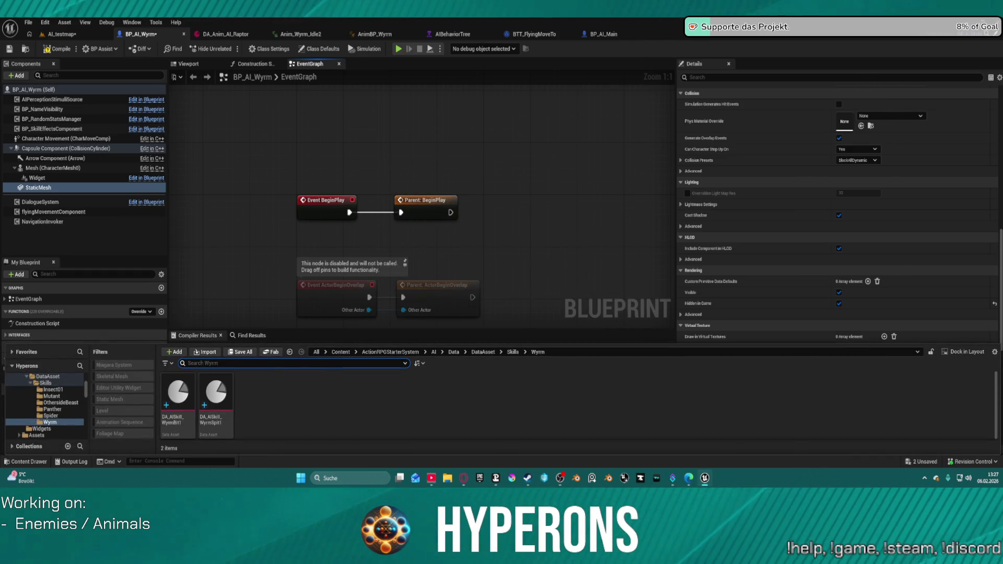
{"action": "left_click", "coordinate": [312, 35]}
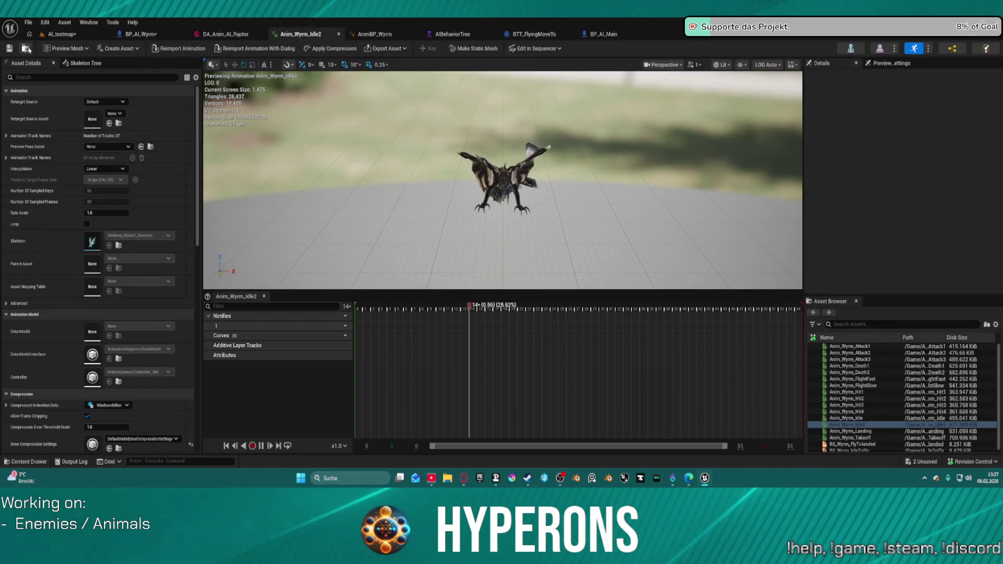
Step: Preview Anim_Wyrm_Attack1, Attack2 and Attack3, orbiting around the flying wyrm
{"action": "key", "text": "ctrl+b"}
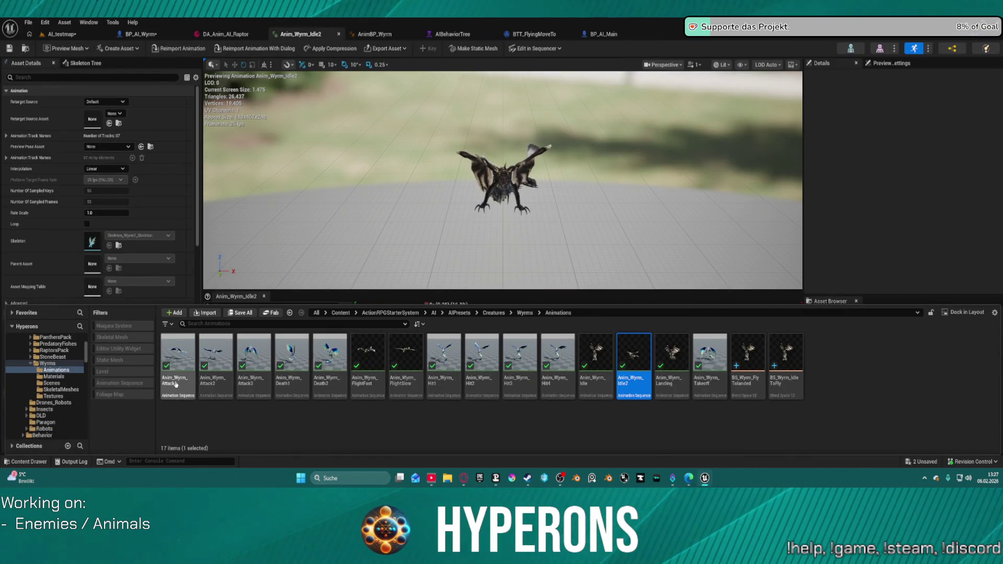
{"action": "left_click", "coordinate": [177, 366]}
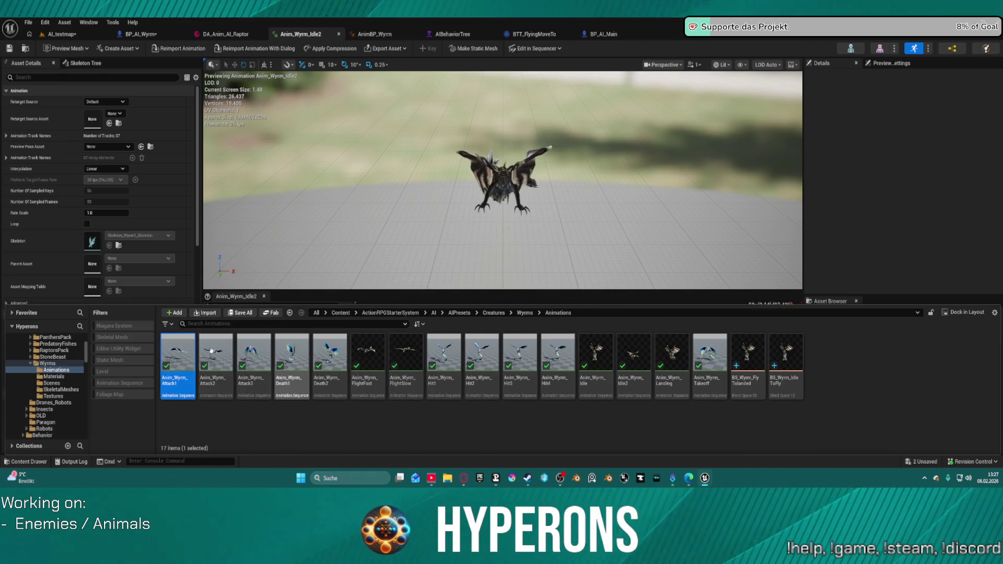
{"action": "double_click", "coordinate": [190, 353]}
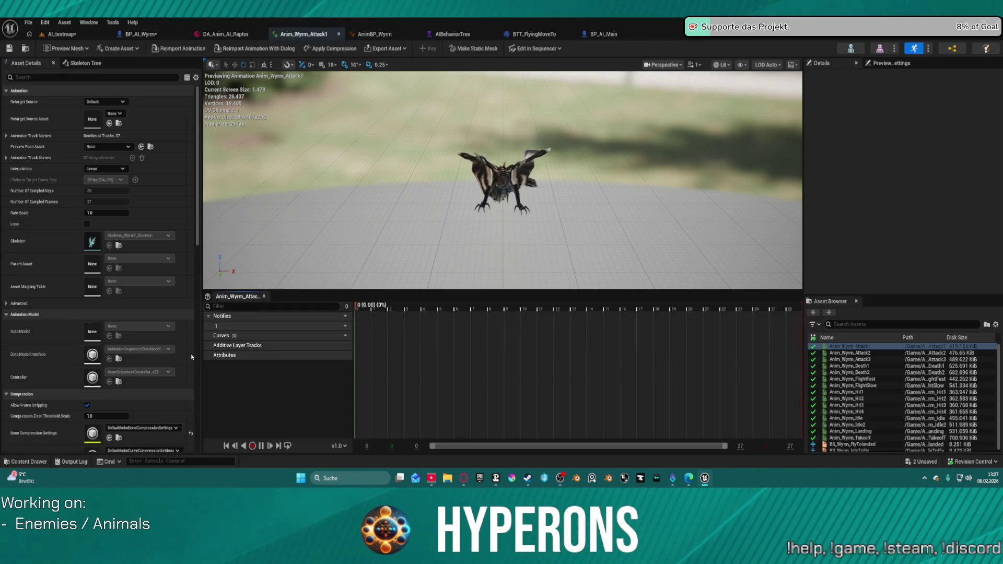
{"action": "left_click_drag", "start_coordinate": [583, 122], "coordinate": [449, 142]}
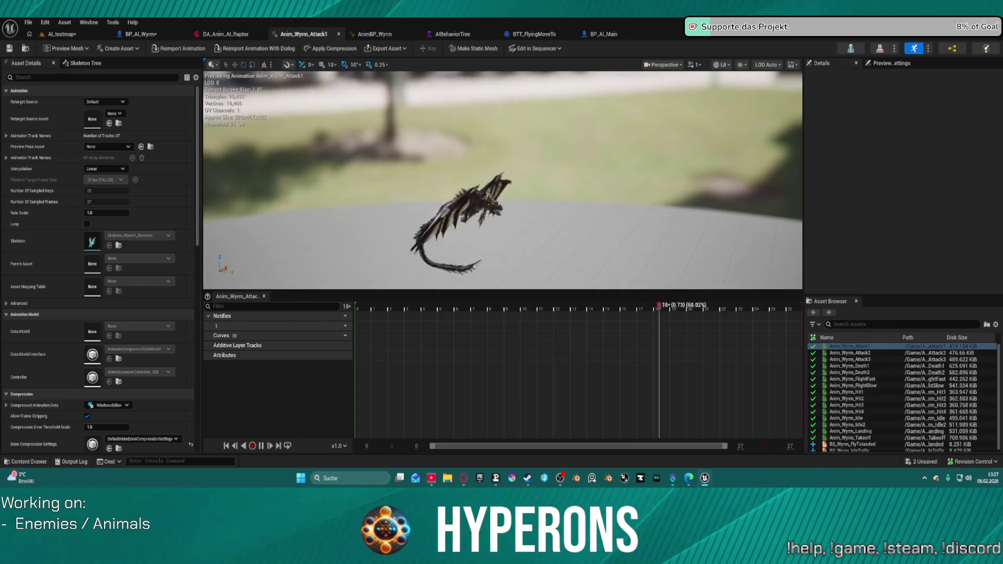
{"action": "key", "text": "ctrl+space"}
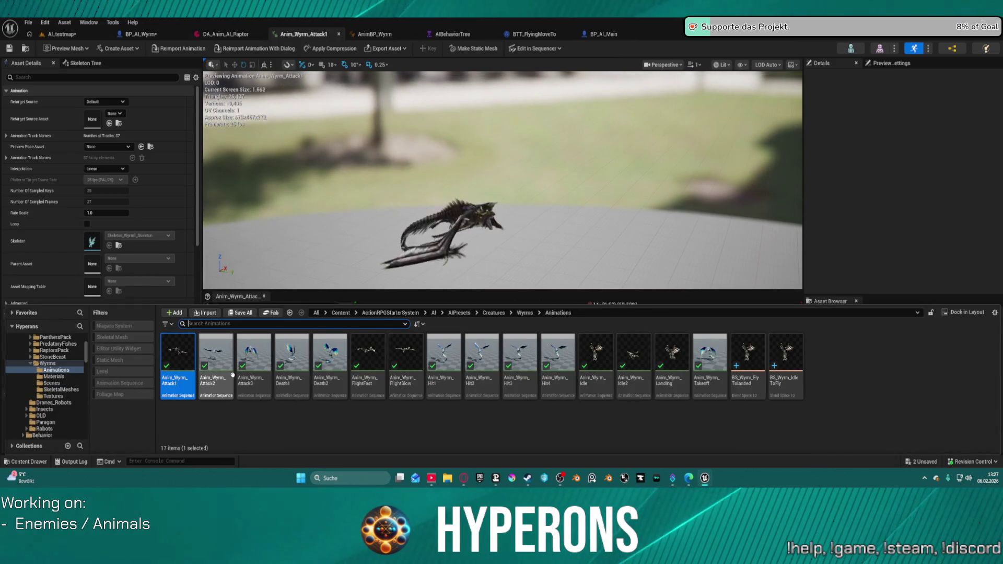
{"action": "double_click", "coordinate": [215, 375]}
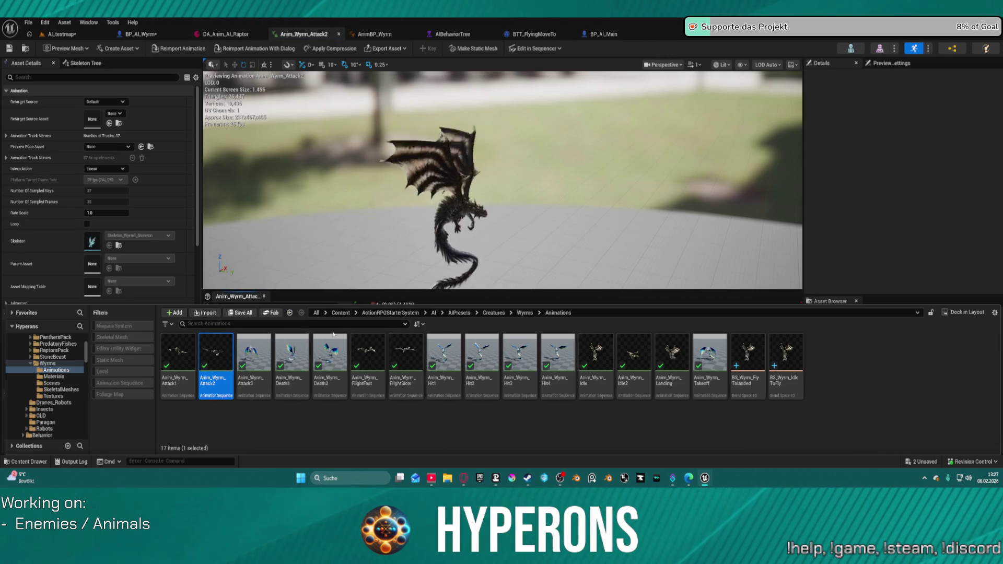
{"action": "double_click", "coordinate": [254, 361]}
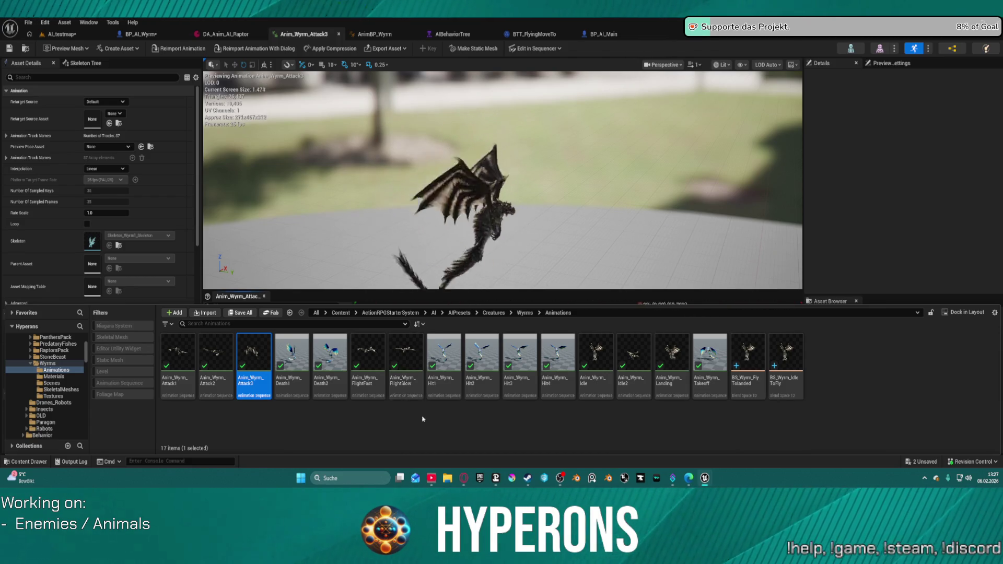
Step: Select the DA_Anim_AI_Wyrm data asset in the Wyrms folder
{"action": "key", "text": "ctrl+space"}
{"action": "key", "text": "ctrl+space"}
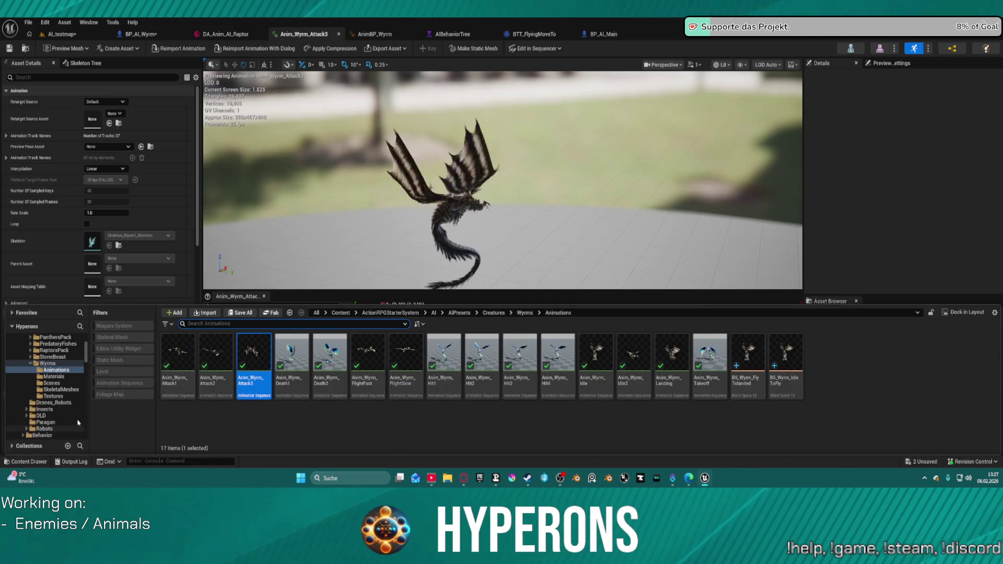
{"action": "left_click", "coordinate": [47, 363]}
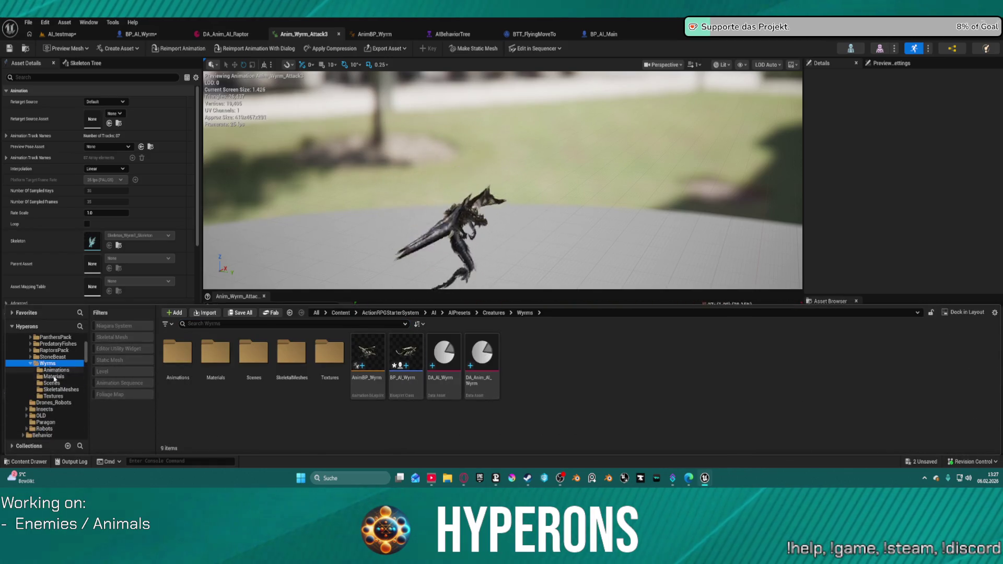
{"action": "left_click", "coordinate": [484, 383]}
{"action": "key", "text": "ctrl+space"}
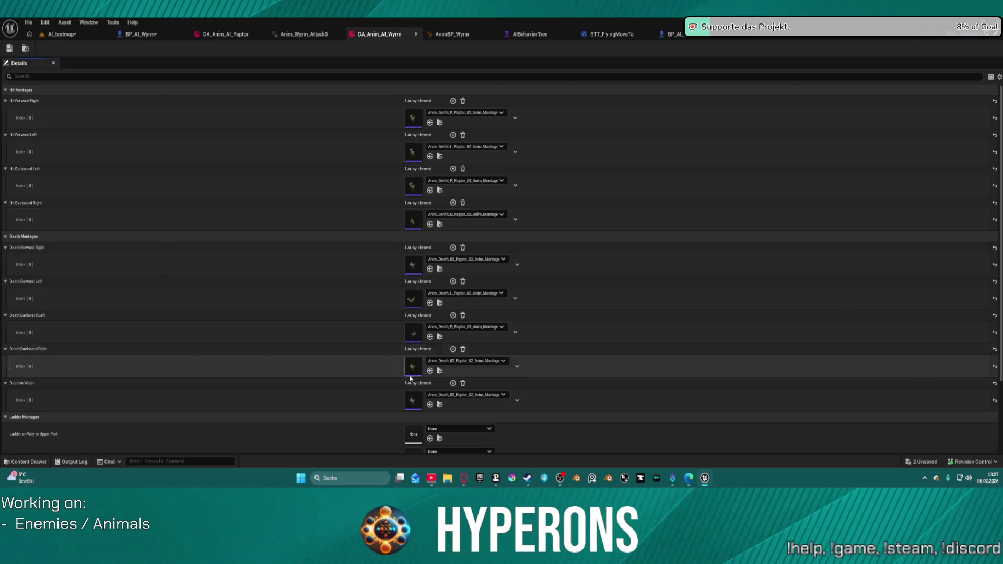
Step: Fill the hit montage slots with Anim_Wyrm_Hit1_Montage, starting with Hit Forward Right
{"action": "scroll", "coordinate": [341, 298], "scroll_direction": "down", "scroll_amount": 3}
{"action": "scroll", "coordinate": [387, 247], "scroll_direction": "down", "scroll_amount": 2}
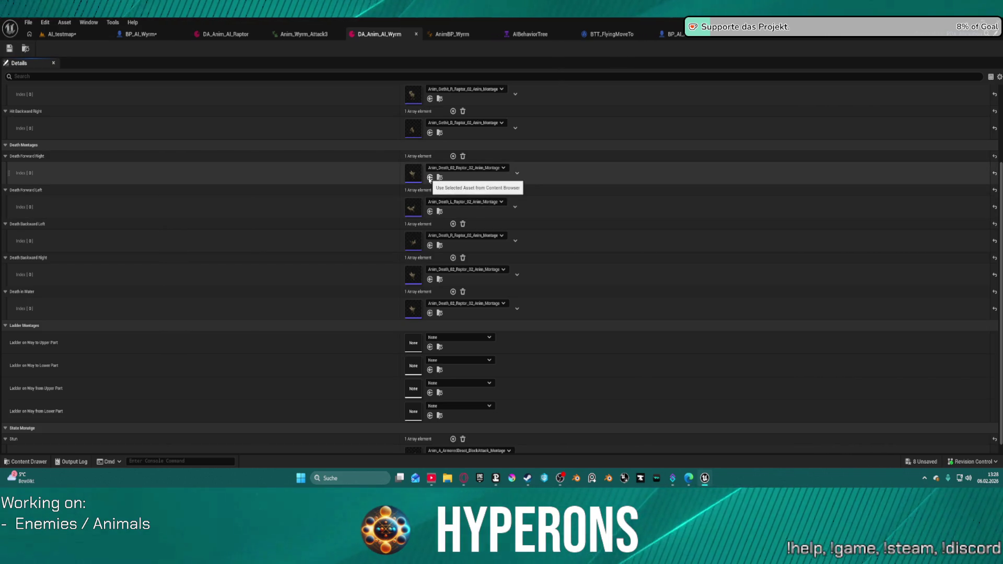
{"action": "scroll", "coordinate": [429, 182], "scroll_direction": "up", "scroll_amount": 3}
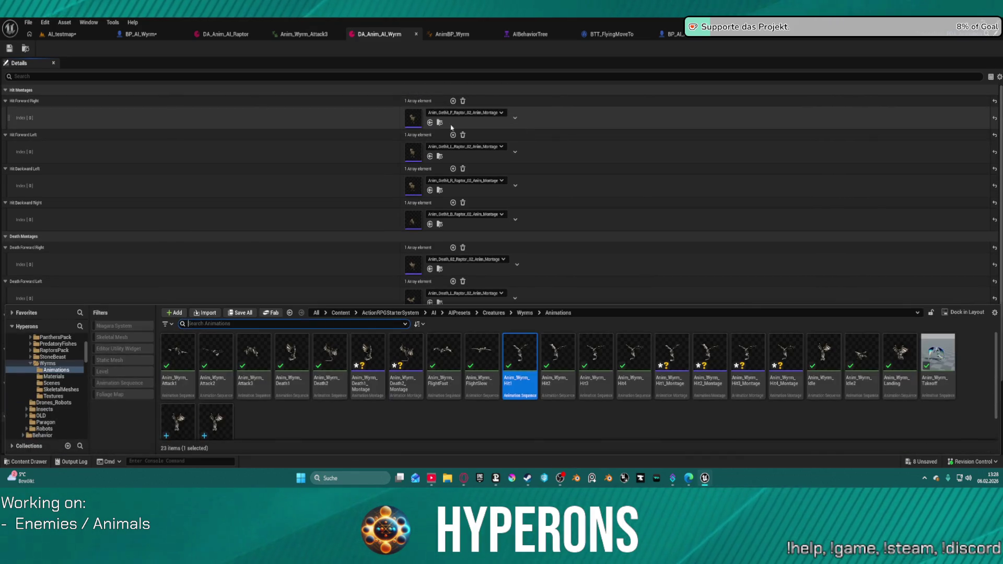
{"action": "key", "text": "ctrl+space"}
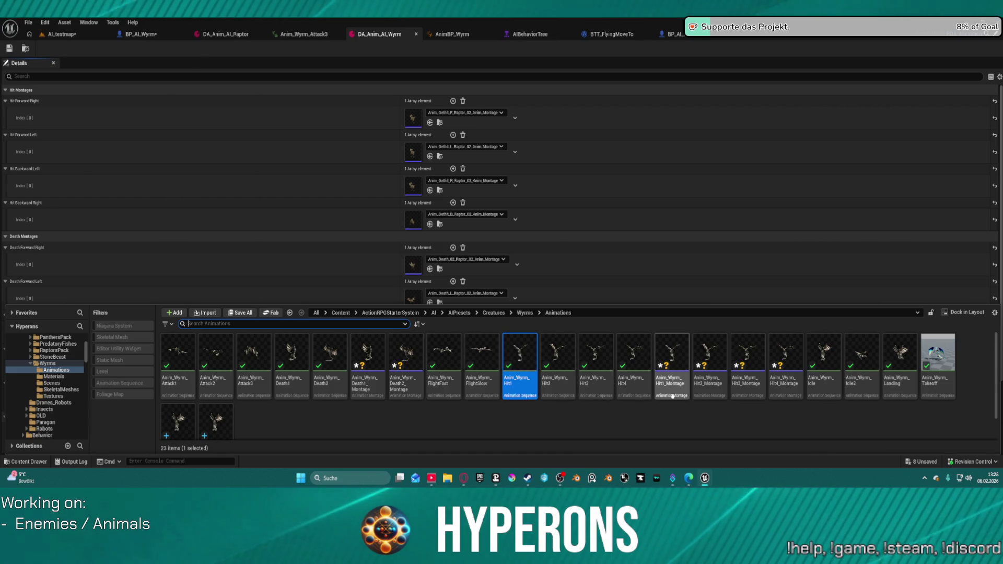
{"action": "left_click", "coordinate": [672, 360]}
{"action": "key", "text": "ctrl+space"}
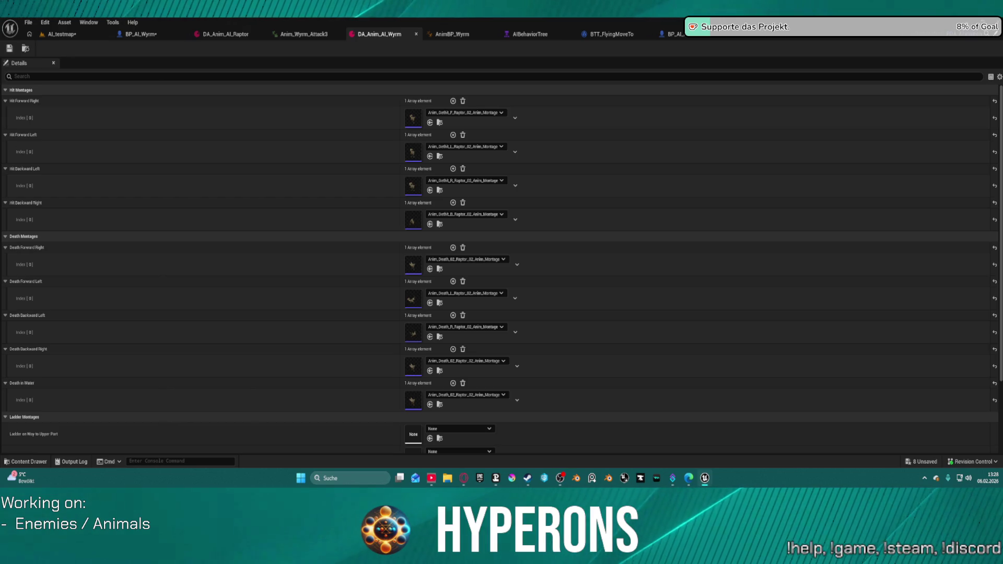
{"action": "left_click", "coordinate": [430, 123]}
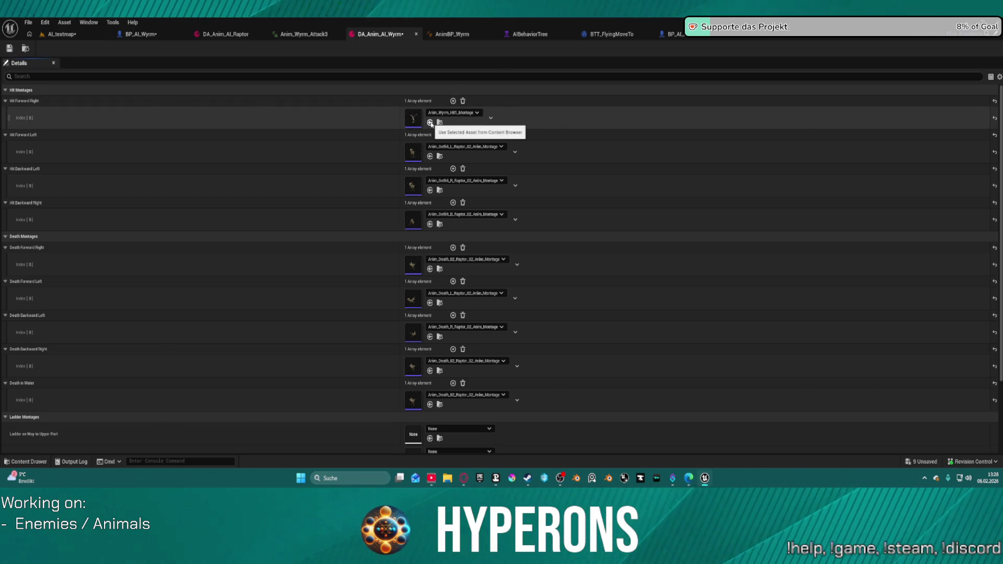
{"action": "key", "text": "ctrl+space"}
{"action": "mouse_move", "coordinate": [674, 355]}
{"action": "left_mouse_down"}
{"action": "mouse_move", "coordinate": [413, 264]}
{"action": "mouse_move", "coordinate": [413, 118]}
{"action": "mouse_move", "coordinate": [412, 151]}
{"action": "left_mouse_up"}
{"action": "left_click", "coordinate": [371, 194], "text": "shift"}
{"action": "left_click", "coordinate": [361, 219], "text": "shift"}
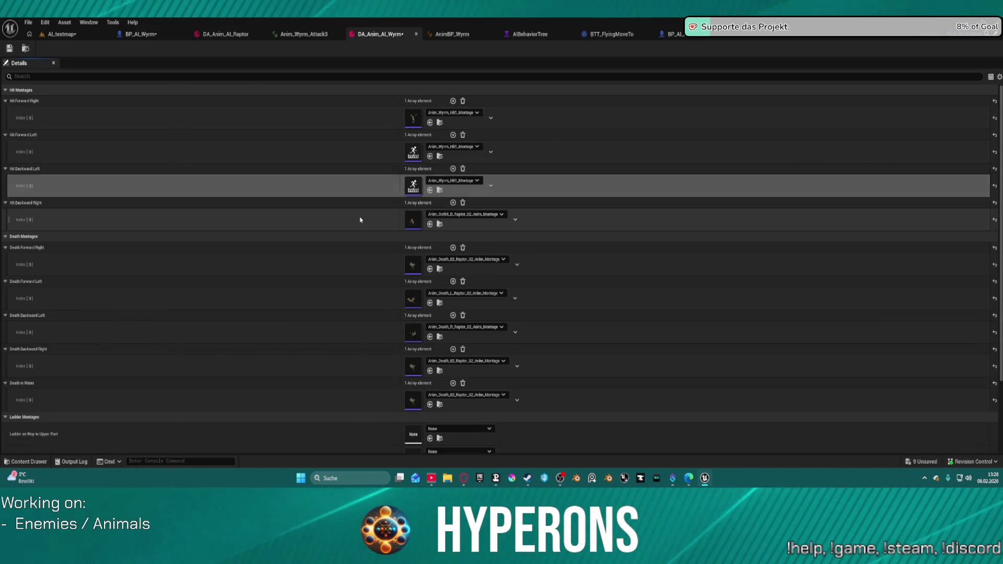
Step: Set Hit Forward Left, Backward Left and Backward Right to Anim_Wyrm_Hit2, Hit3 and Hit4 montages
{"action": "left_click", "coordinate": [454, 147]}
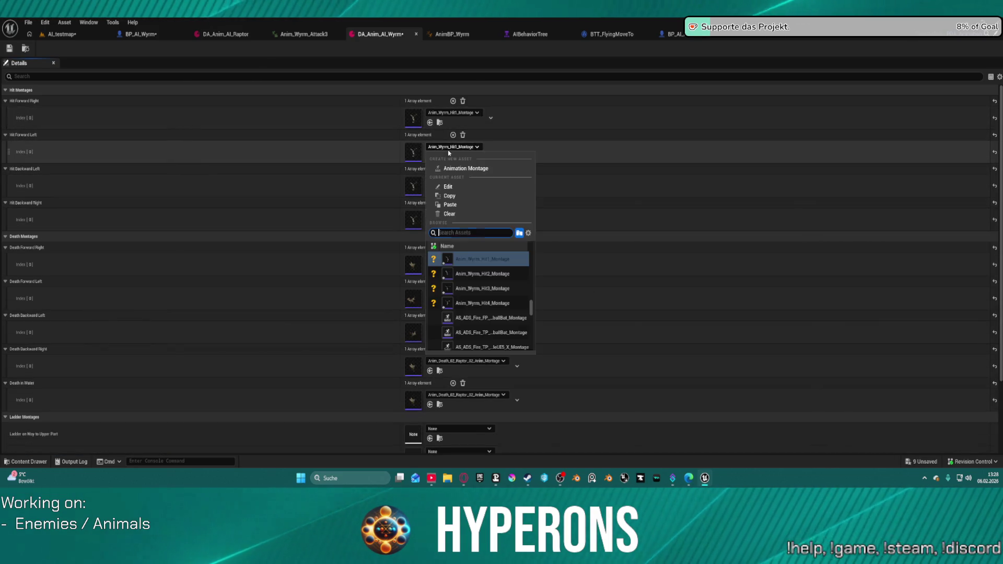
{"action": "left_click", "coordinate": [483, 274]}
{"action": "left_click", "coordinate": [458, 180]}
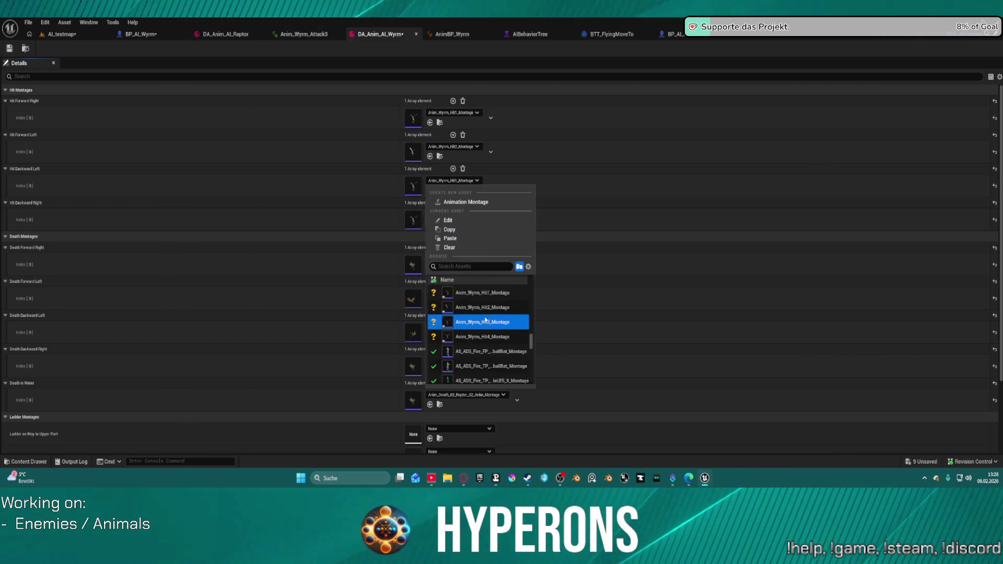
{"action": "left_click", "coordinate": [482, 322]}
{"action": "left_click", "coordinate": [454, 214]}
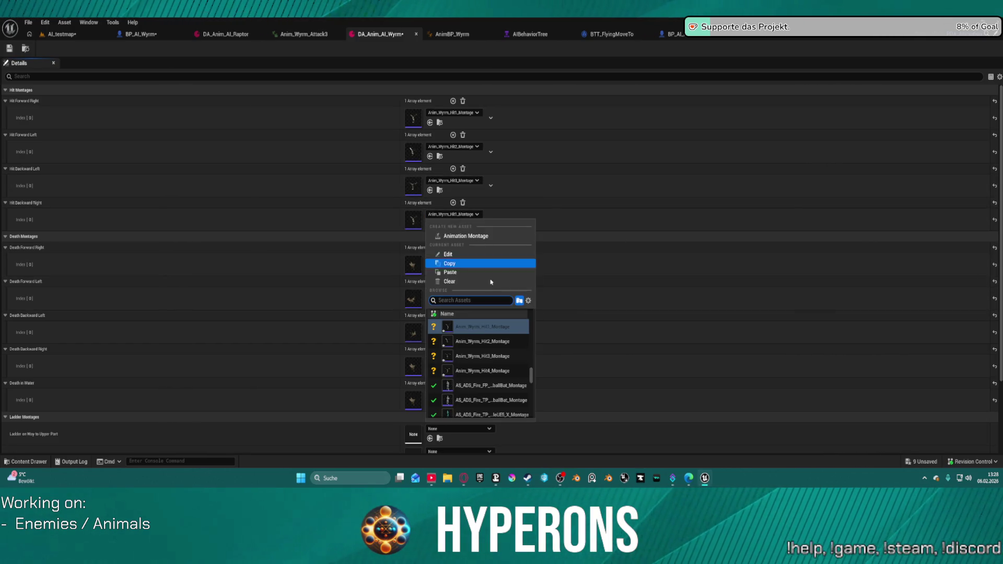
{"action": "left_click", "coordinate": [486, 370]}
{"action": "key", "text": "ctrl+space"}
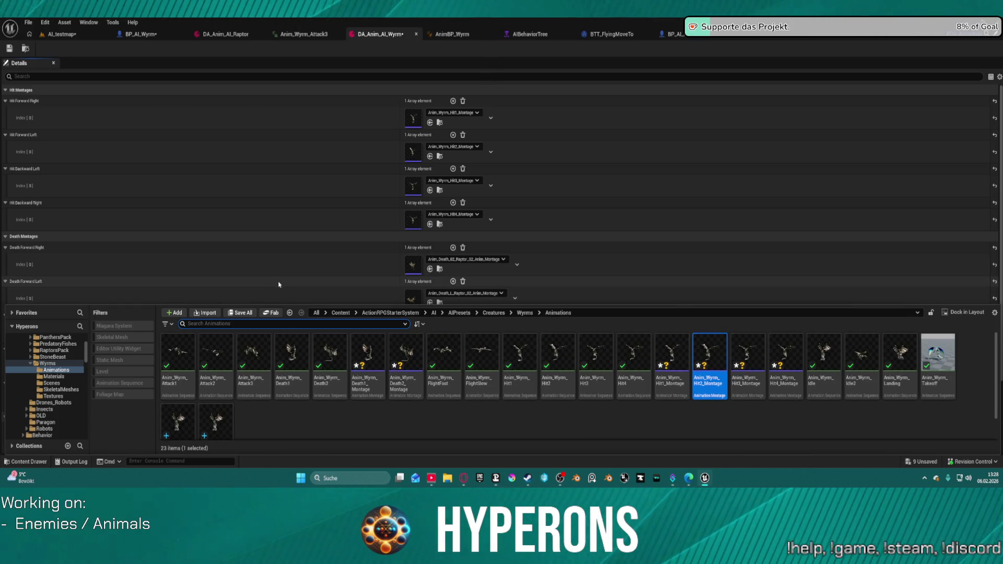
{"action": "mouse_move", "coordinate": [367, 360]}
{"action": "left_mouse_down"}
{"action": "mouse_move", "coordinate": [370, 260]}
{"action": "mouse_move", "coordinate": [401, 267]}
{"action": "left_mouse_up"}
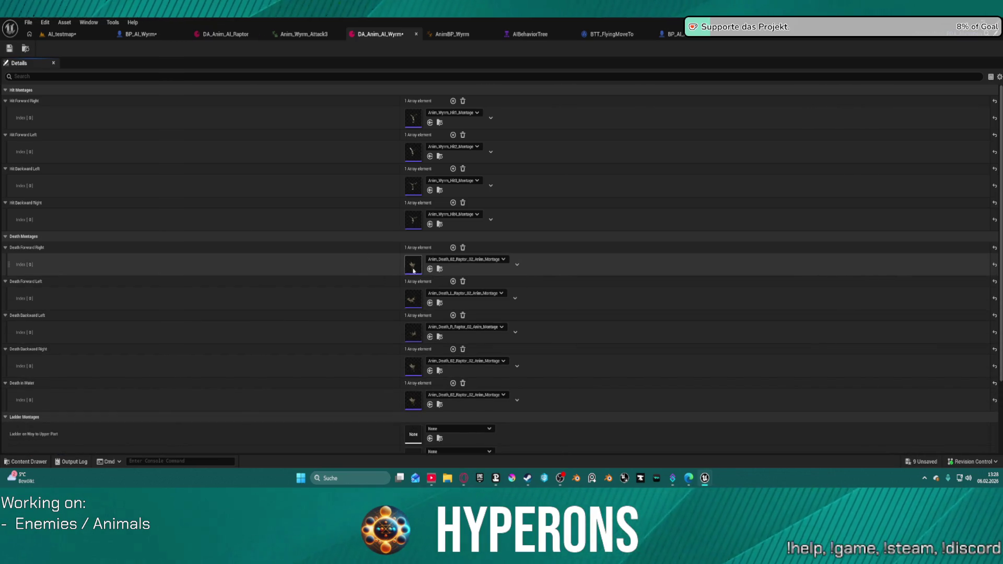
Step: Put Anim_Wyrm_Death1_Montage into every death slot, including Backward Right and Death in Water
{"action": "left_click_drag", "start_coordinate": [352, 268], "coordinate": [352, 266]}
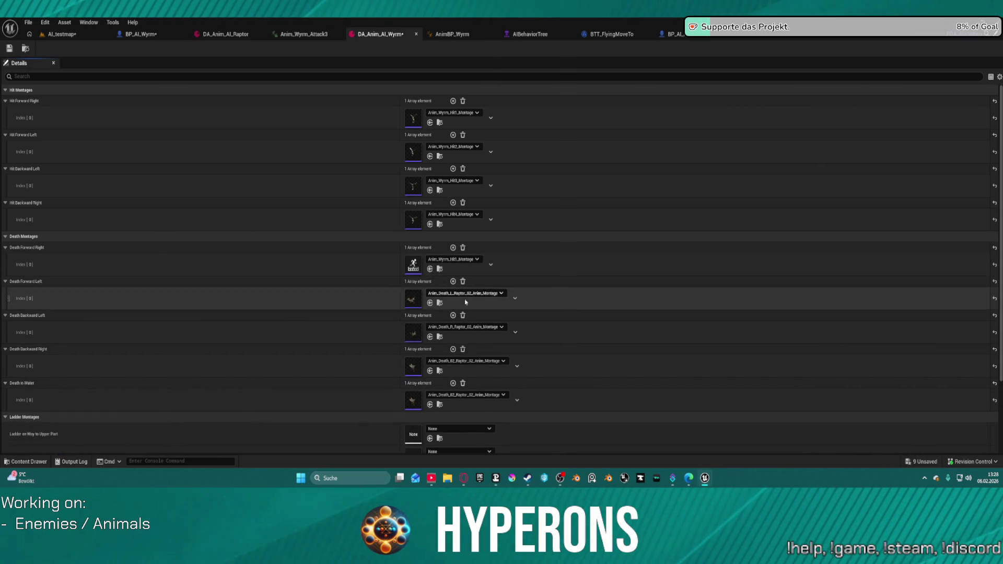
{"action": "key", "text": "ctrl+space"}
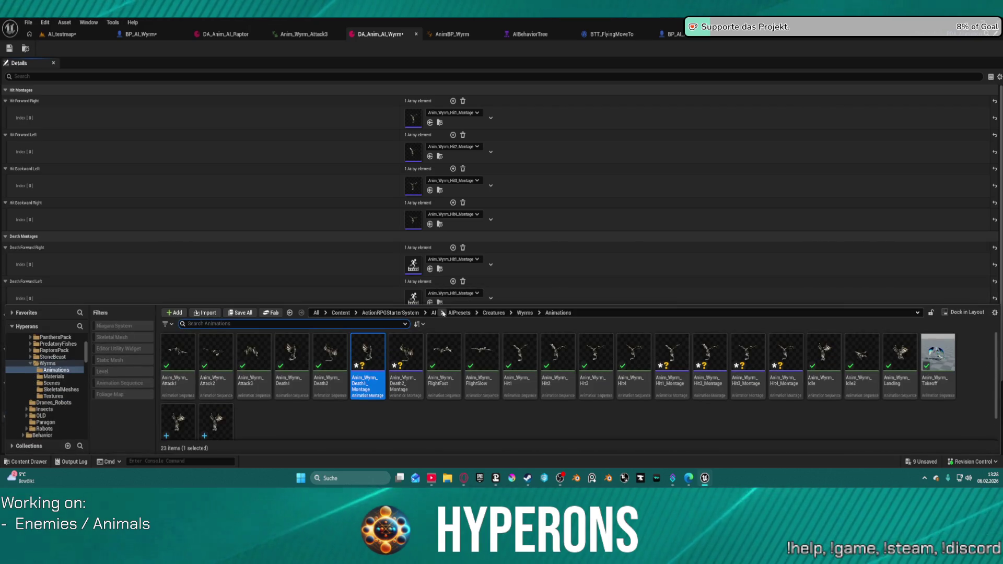
{"action": "mouse_move", "coordinate": [368, 366]}
{"action": "left_mouse_down"}
{"action": "mouse_move", "coordinate": [412, 332]}
{"action": "mouse_move", "coordinate": [371, 391]}
{"action": "left_mouse_up"}
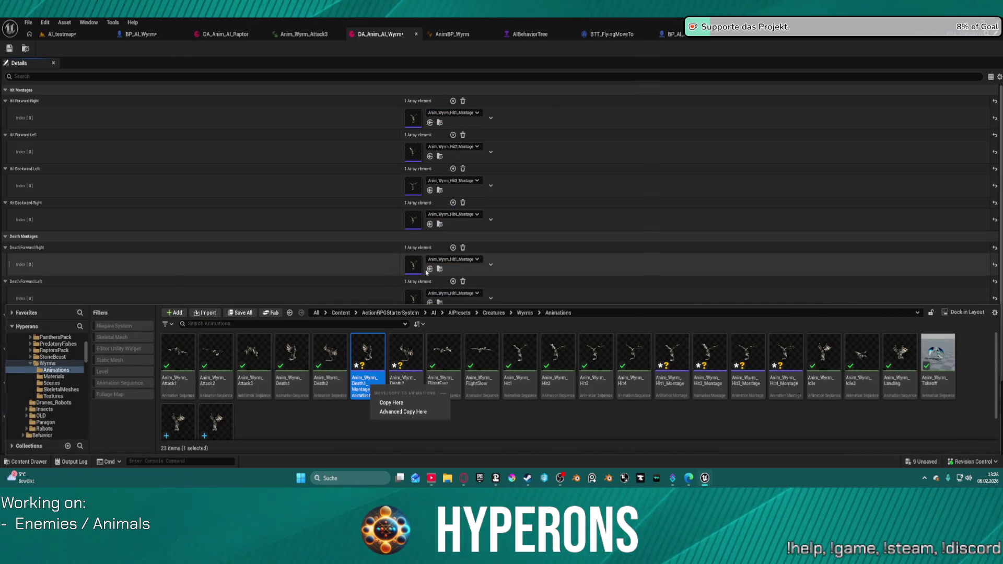
{"action": "left_click", "coordinate": [429, 269]}
{"action": "left_click", "coordinate": [338, 298], "text": "shift"}
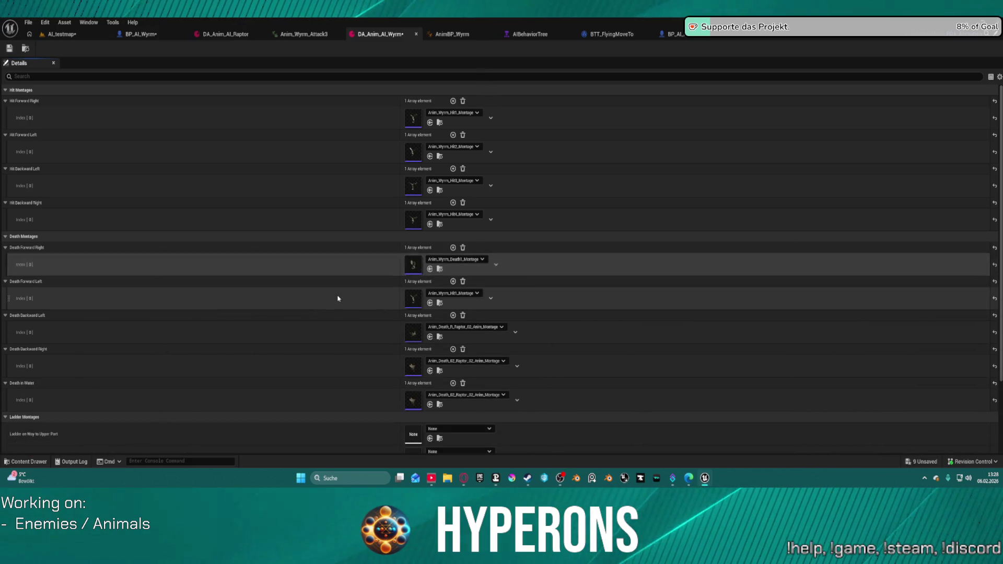
{"action": "left_click", "coordinate": [340, 333], "text": "shift"}
{"action": "left_click", "coordinate": [326, 409], "text": "shift"}
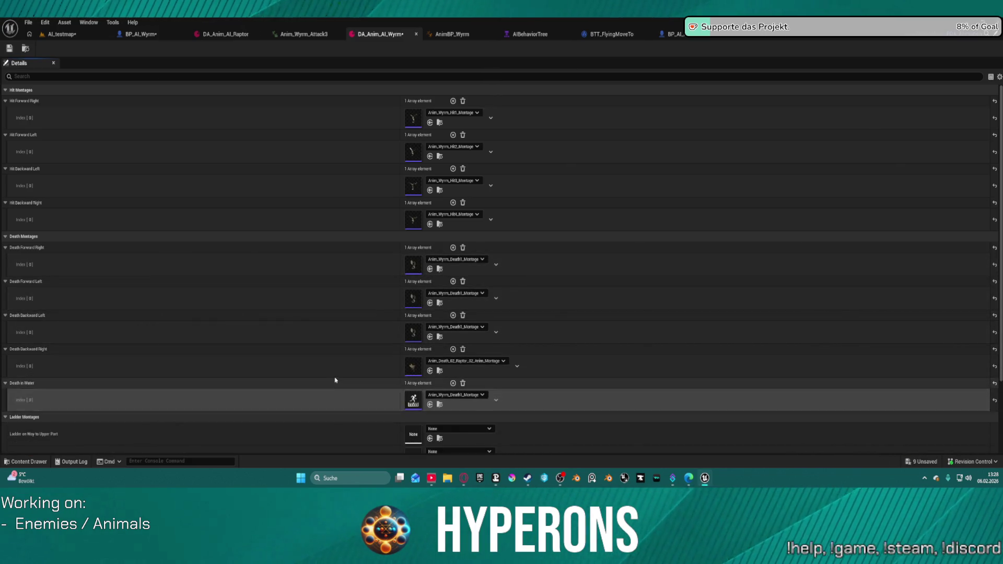
{"action": "left_click", "coordinate": [337, 366], "text": "shift"}
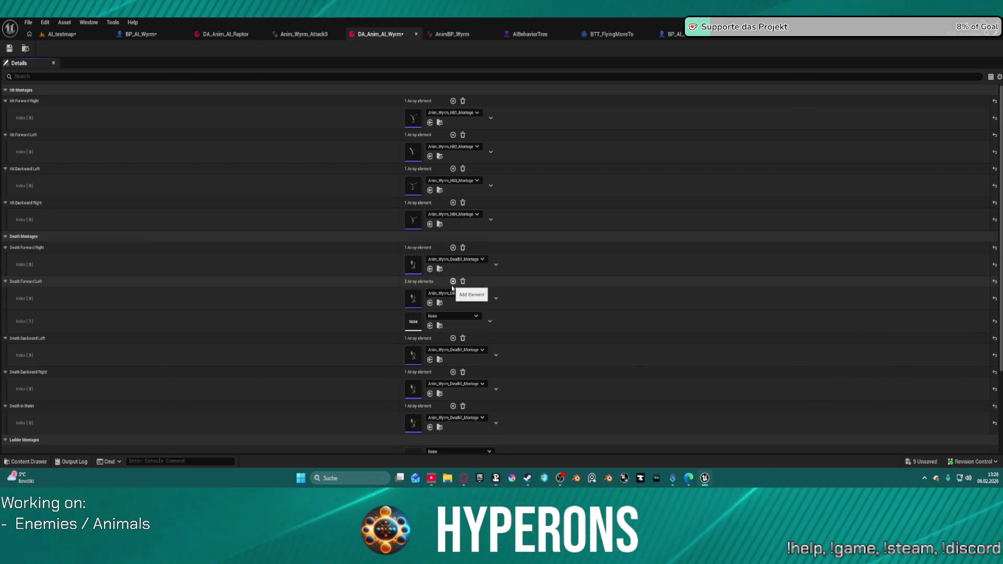
Step: Add a second entry to Death Forward Right and assign it Anim_Wyrm_Death2_Montage
{"action": "left_click", "coordinate": [453, 281]}
{"action": "left_click", "coordinate": [454, 248]}
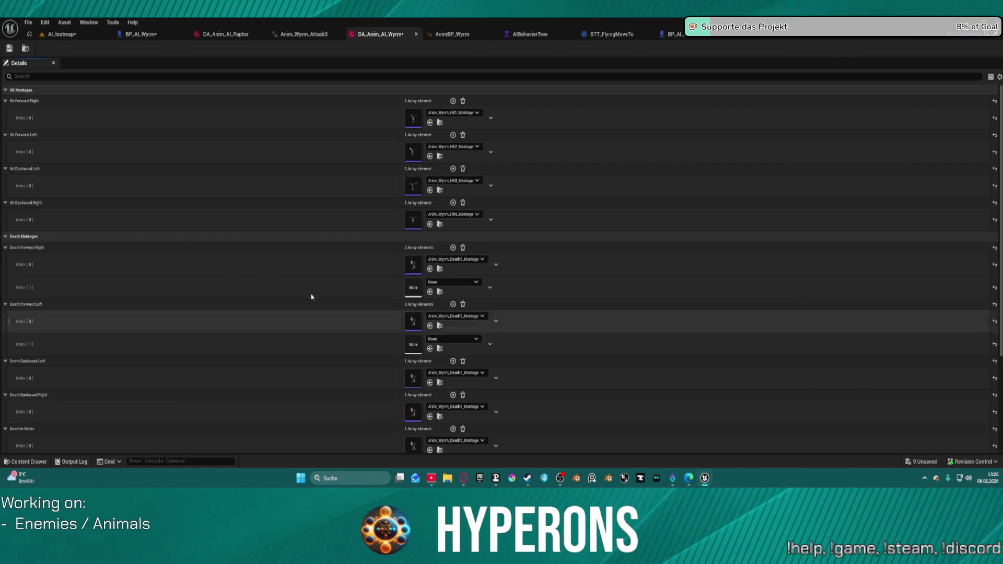
{"action": "key", "text": "ctrl+space"}
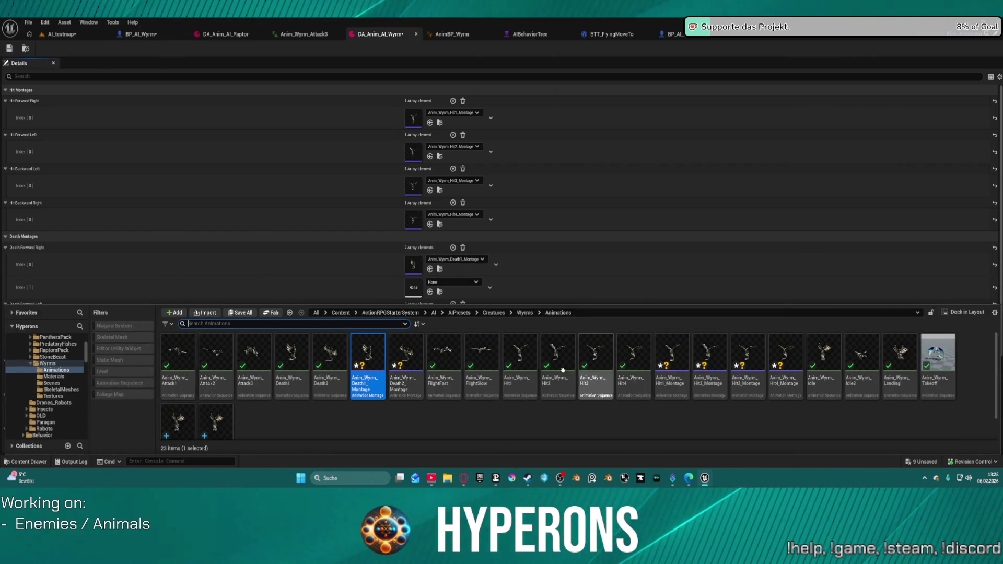
{"action": "left_click", "coordinate": [406, 355]}
{"action": "left_click", "coordinate": [431, 292]}
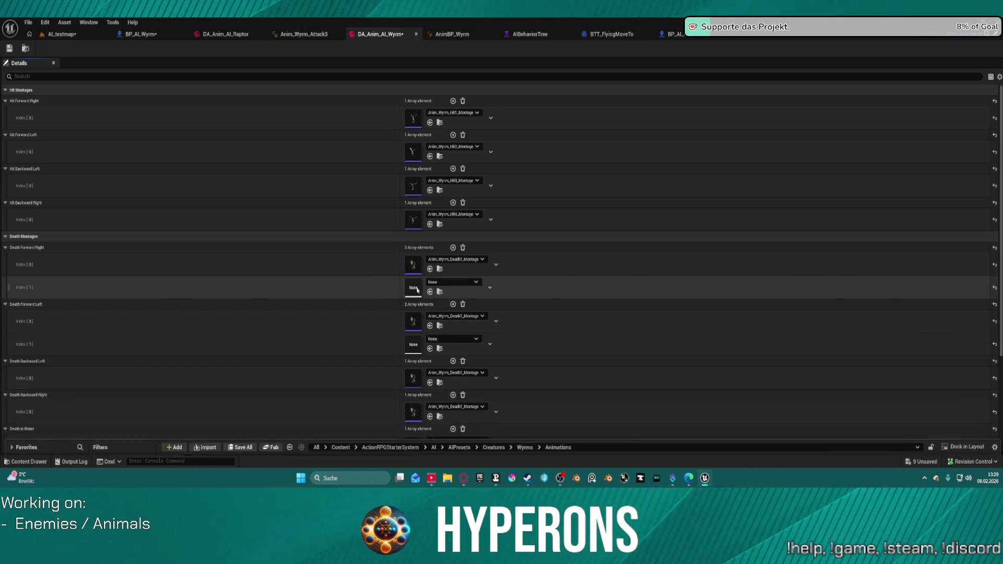
Step: Copy the Death1/Death2 list into the other death slots, then open Anim_Wyrm_Death1_Montage
{"action": "key", "text": "ctrl+c"}
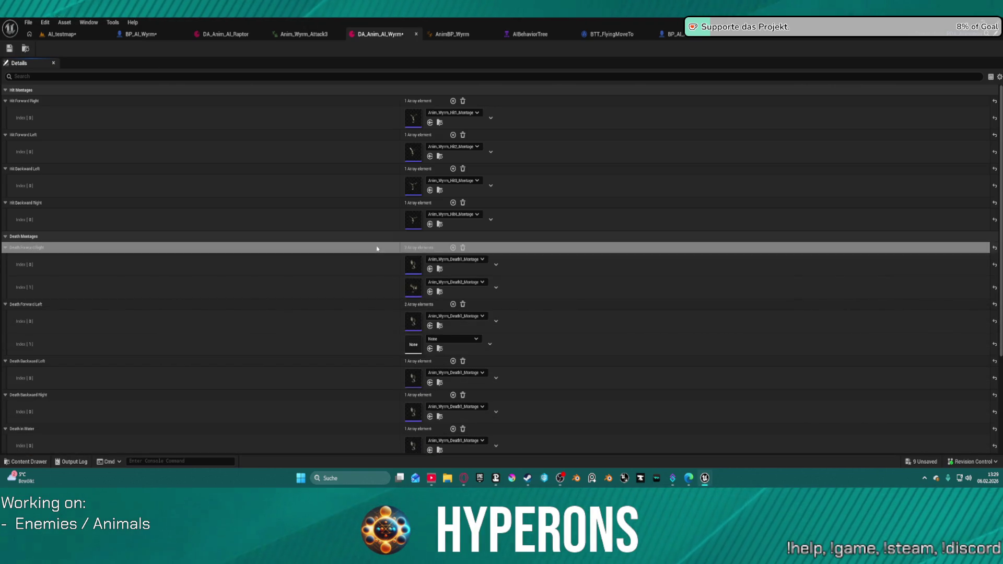
{"action": "key", "text": "ctrl+v"}
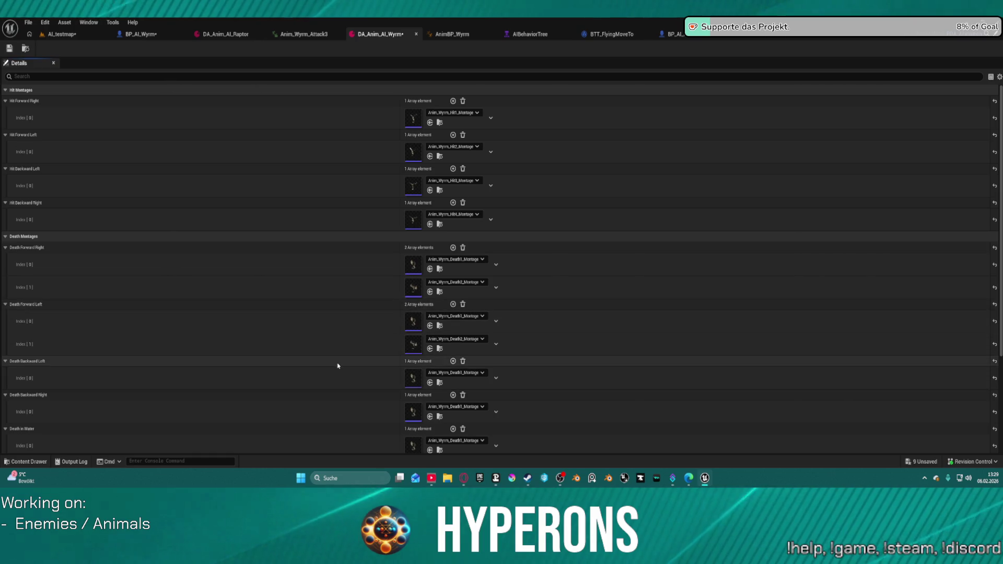
{"action": "key", "text": "ctrl+v"}
{"action": "key", "text": "ctrl+v"}
{"action": "scroll", "coordinate": [344, 428], "scroll_direction": "down", "scroll_amount": 2}
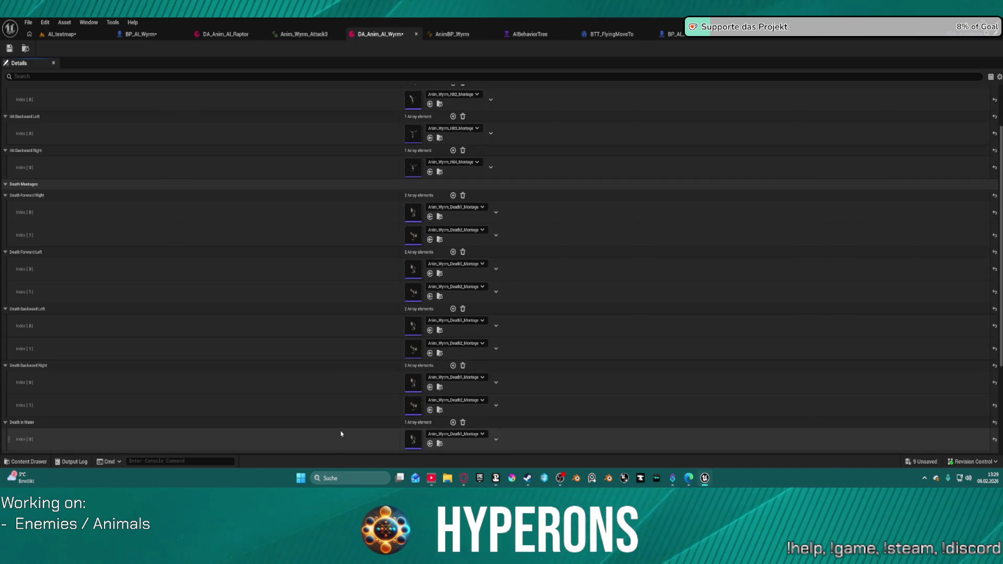
{"action": "key", "text": "ctrl+v"}
{"action": "left_click", "coordinate": [370, 424]}
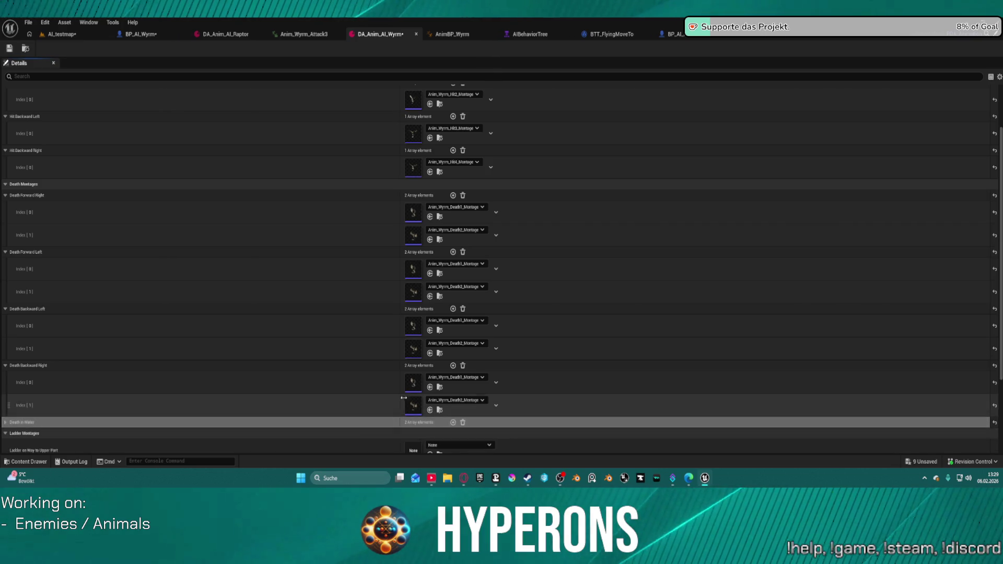
{"action": "double_click", "coordinate": [412, 386]}
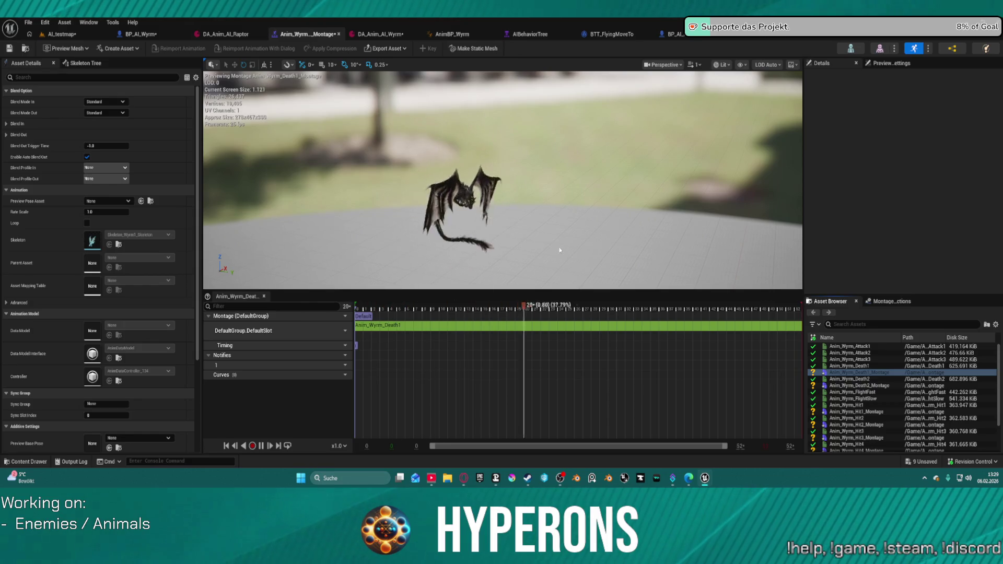
Step: Preview Anim_Wyrm_Death1_Montage and Anim_Wyrm_Death2_Montage, then return to AI_testmap
{"action": "key", "text": "ctrl+space"}
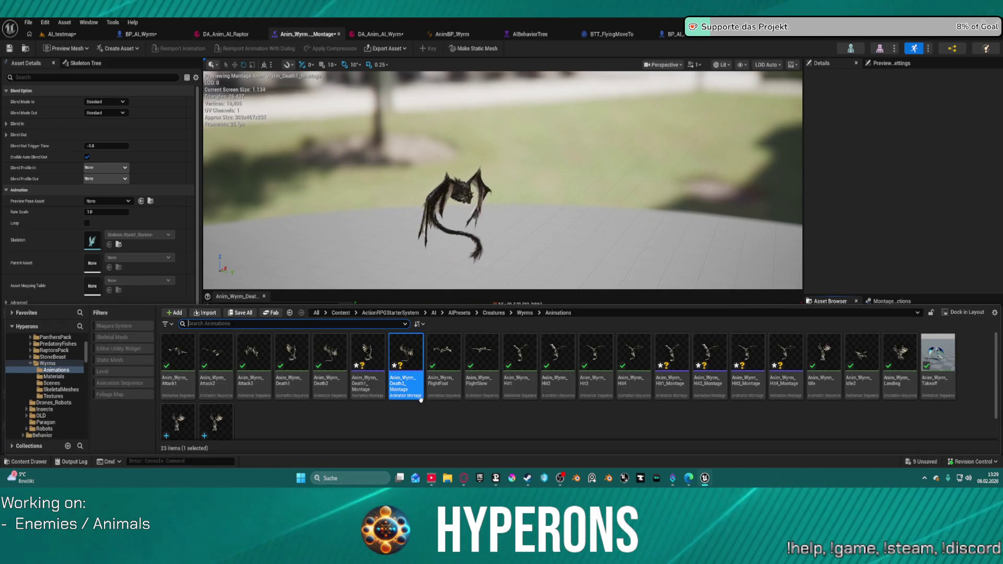
{"action": "left_click", "coordinate": [365, 350]}
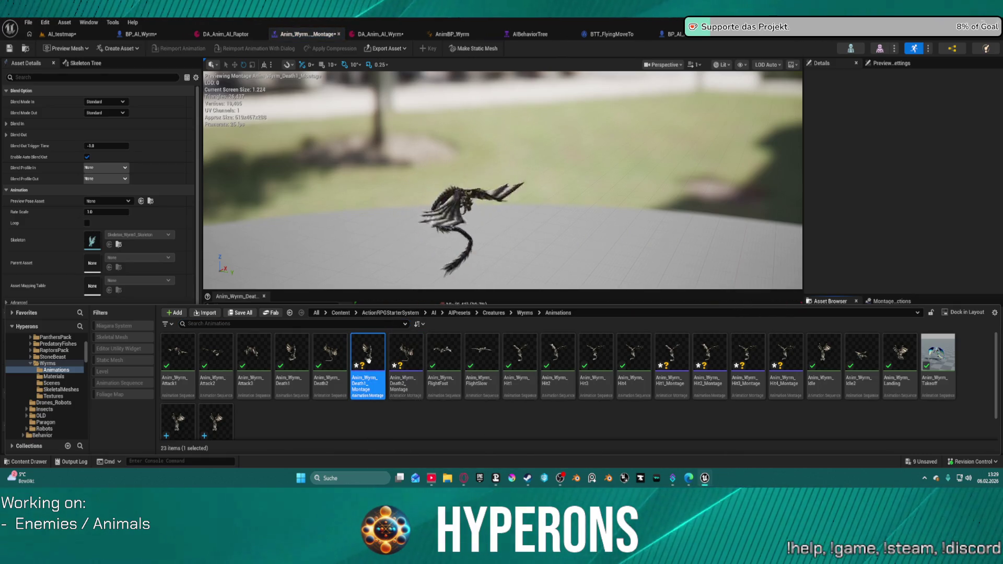
{"action": "left_click", "coordinate": [407, 350]}
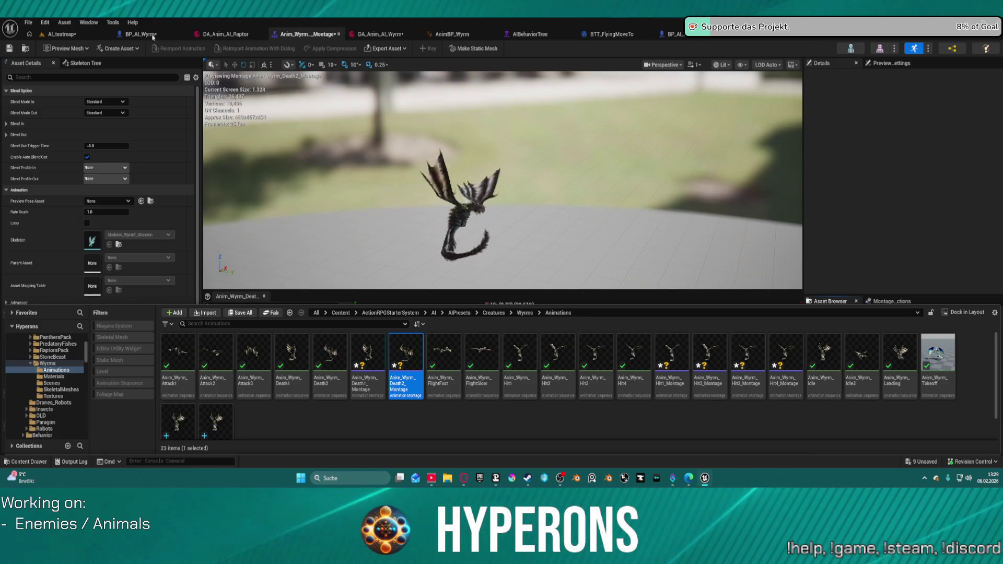
{"action": "left_click", "coordinate": [62, 35]}
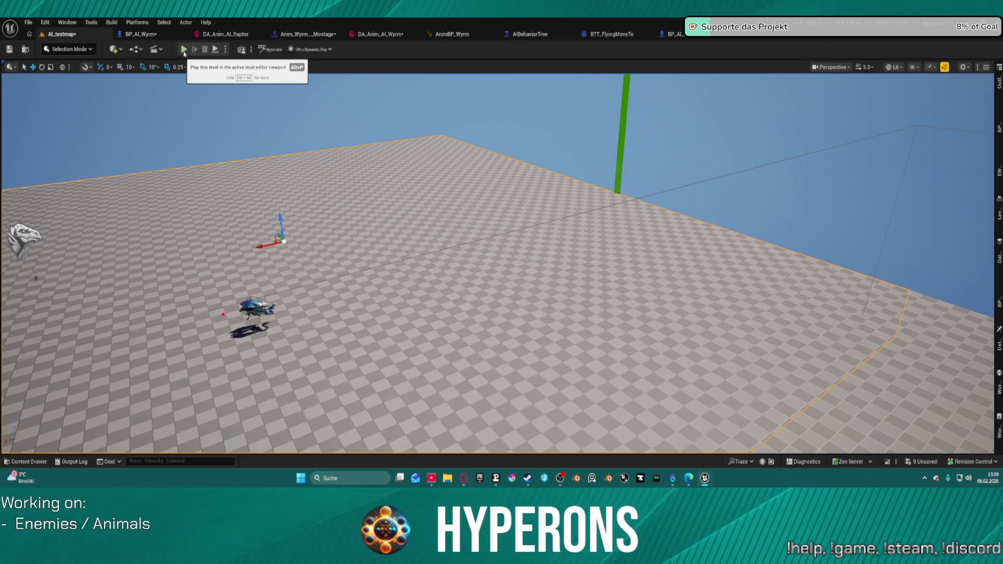
Step: Show BP_AI_Wyrm's Class Defaults and expand the Stat Scaling per-level gains
{"action": "left_click", "coordinate": [161, 36]}
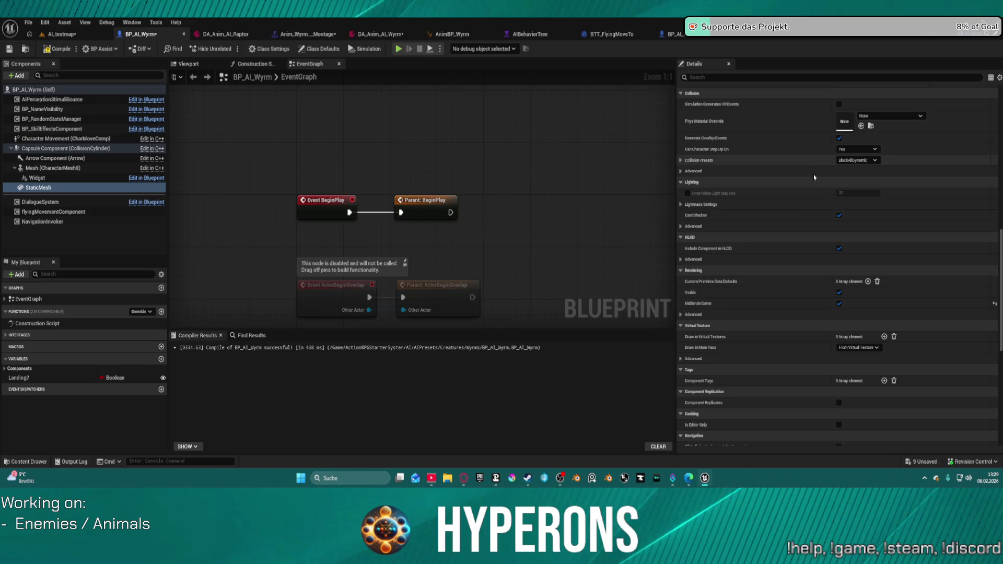
{"action": "scroll", "coordinate": [814, 174], "scroll_direction": "down", "scroll_amount": 1}
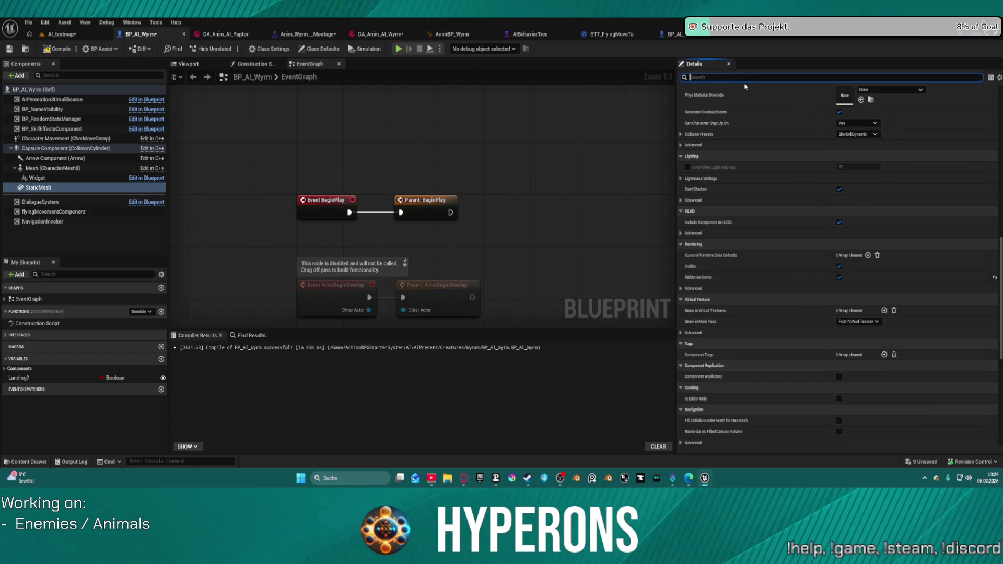
{"action": "type", "text": "health"}
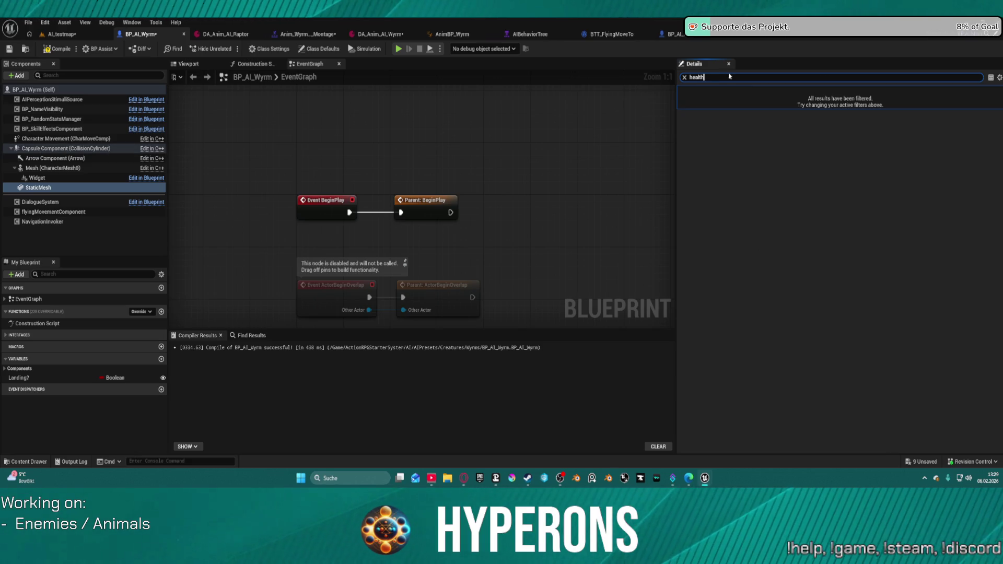
{"action": "left_click", "coordinate": [58, 93]}
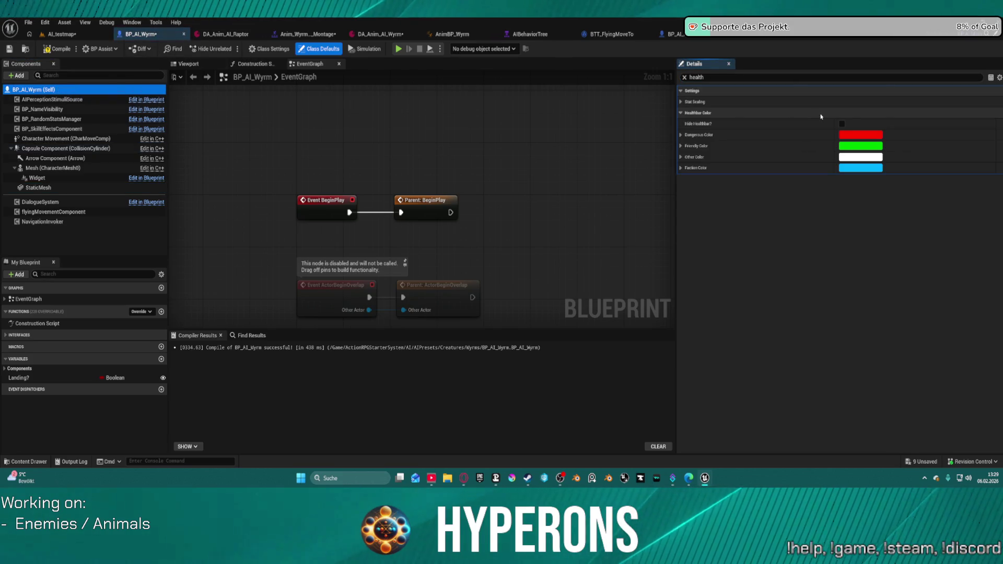
{"action": "left_click", "coordinate": [686, 102]}
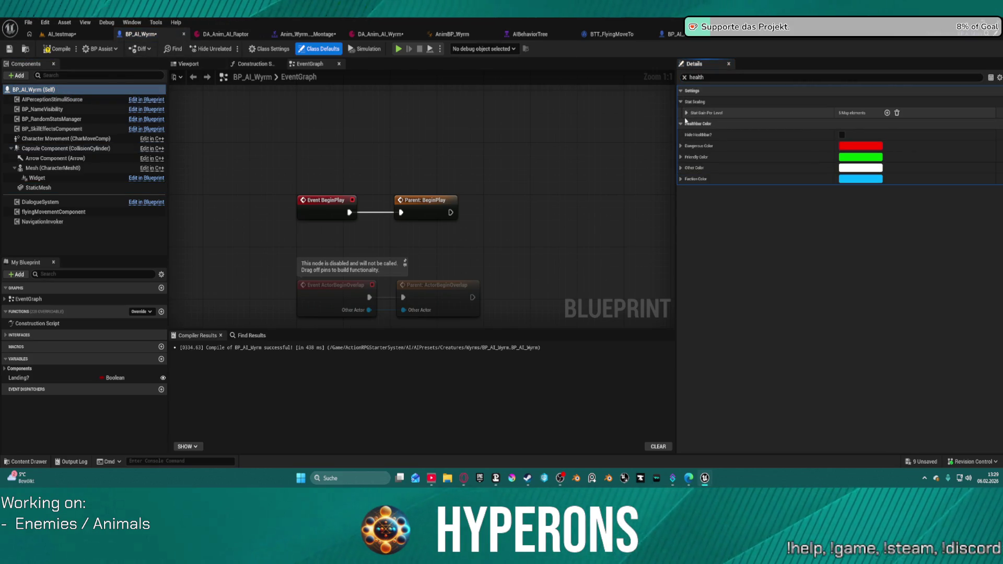
{"action": "left_click", "coordinate": [687, 113]}
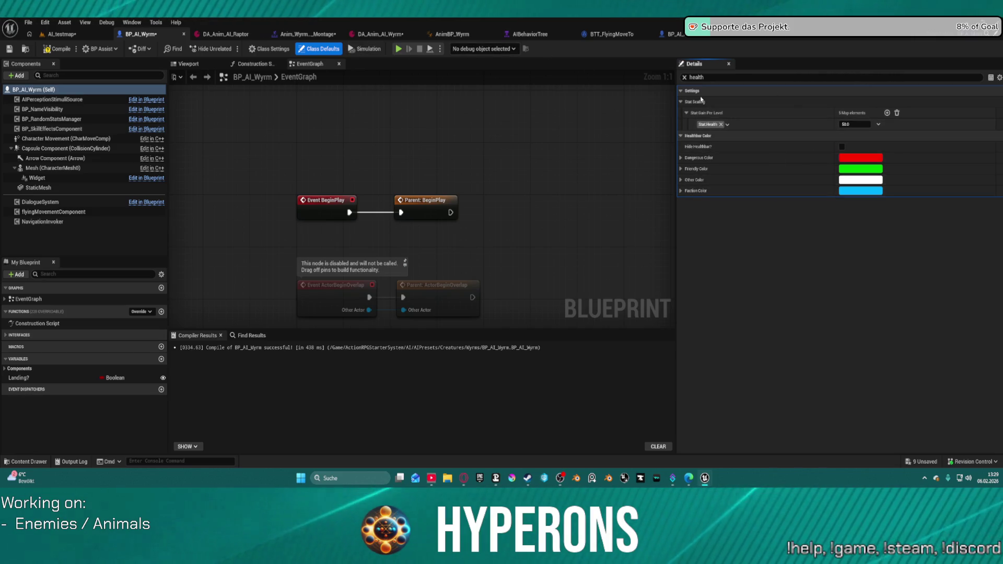
Step: Filter properties by 'stats', expand the Health entry and lower its starting Value from 500
{"action": "left_click", "coordinate": [695, 78]}
{"action": "key", "text": "BackSpace"}
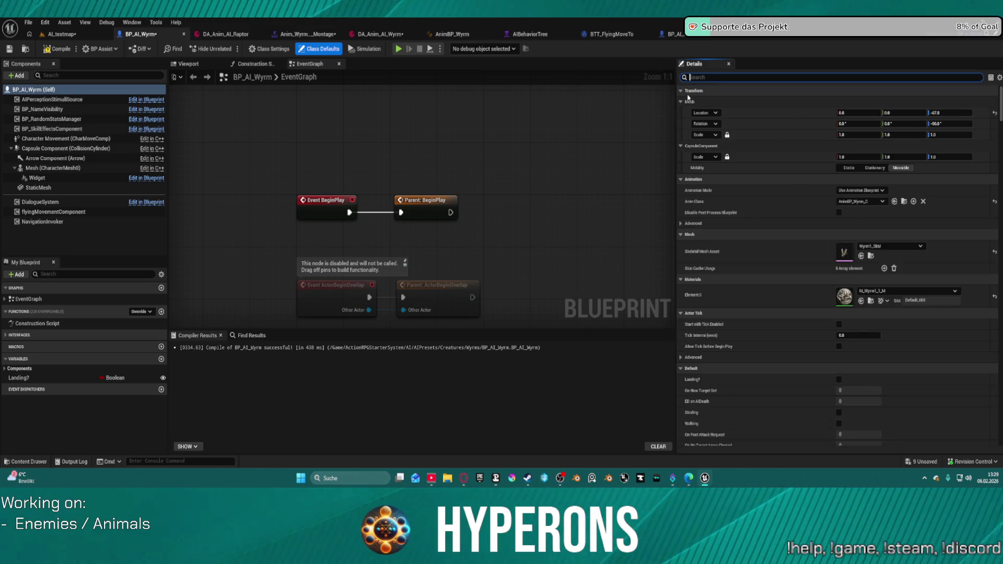
{"action": "type", "text": "stats"}
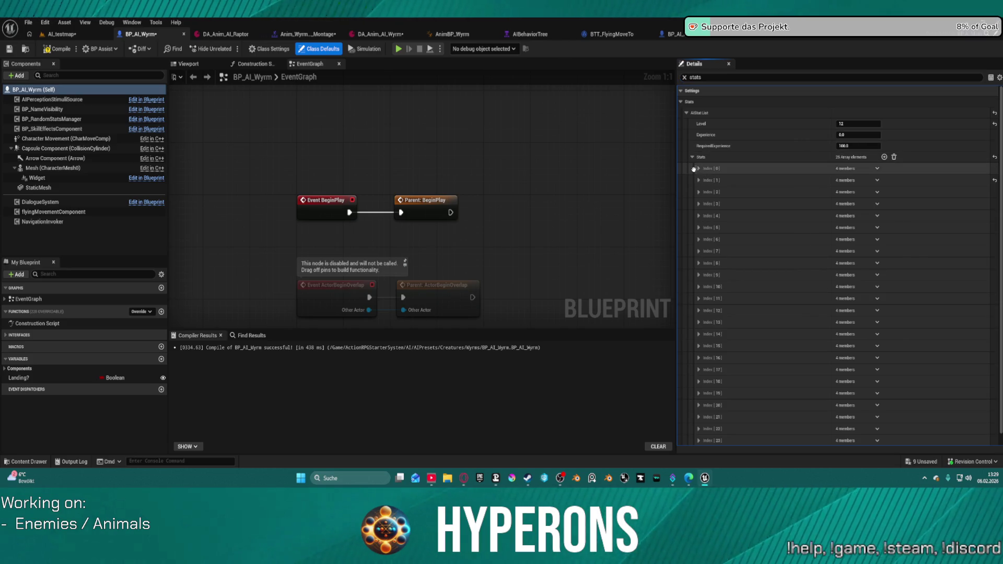
{"action": "left_click", "coordinate": [699, 168]}
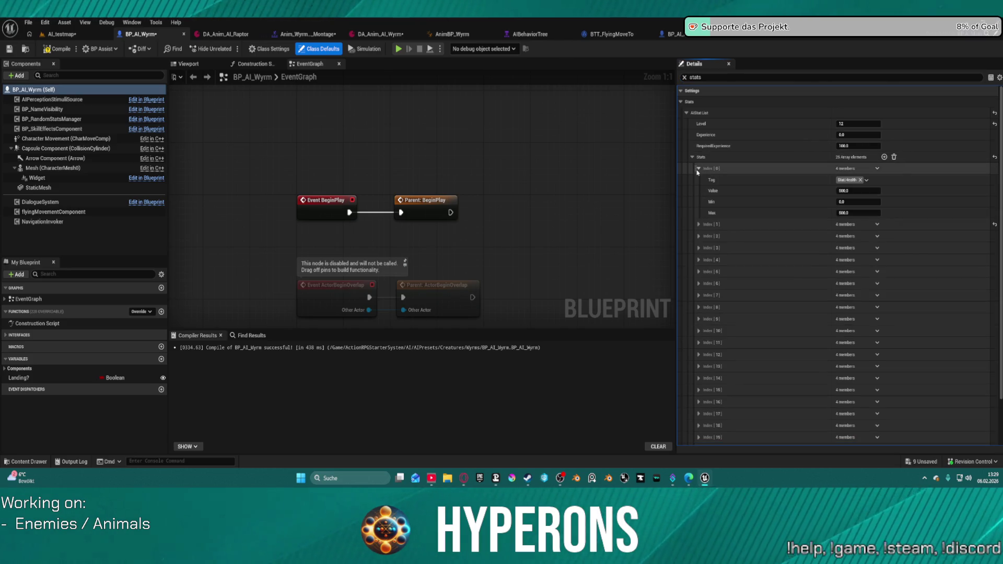
{"action": "left_click", "coordinate": [859, 191]}
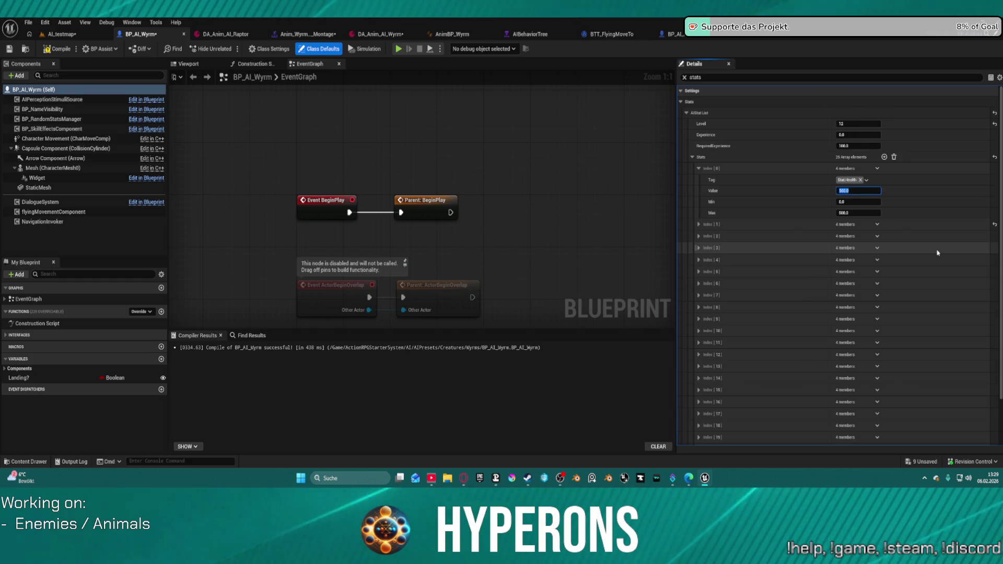
{"action": "type", "text": "2"}
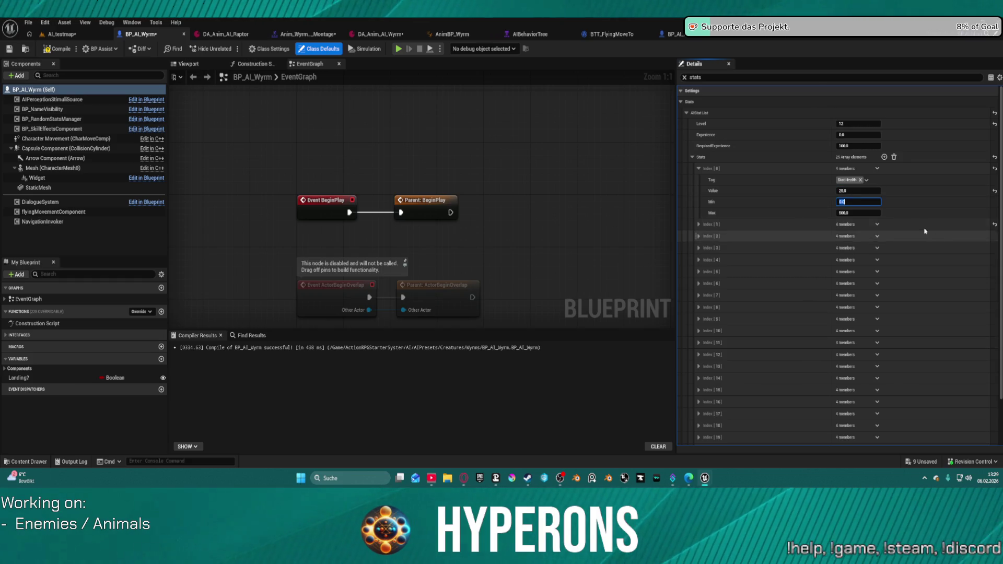
{"action": "left_click", "coordinate": [845, 192]}
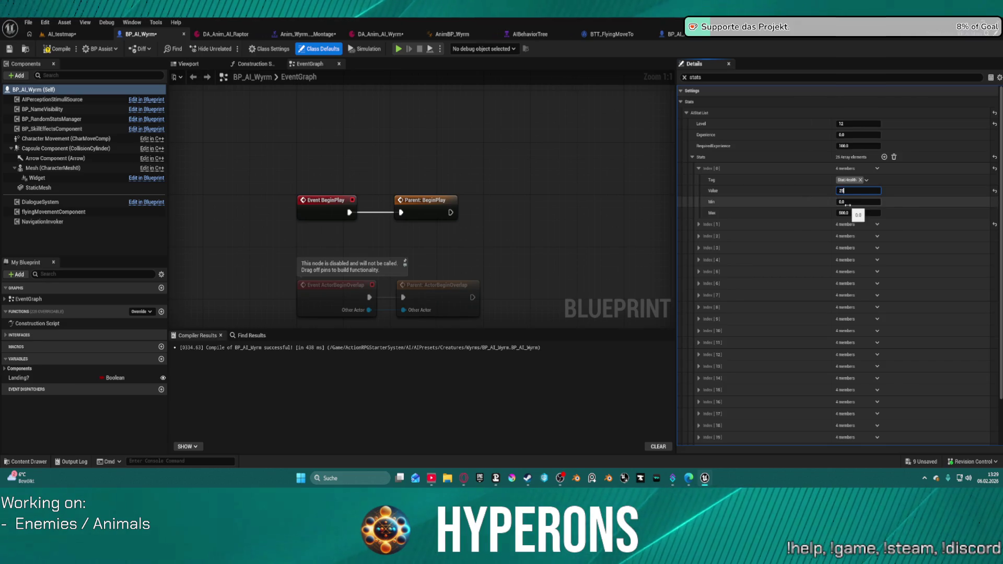
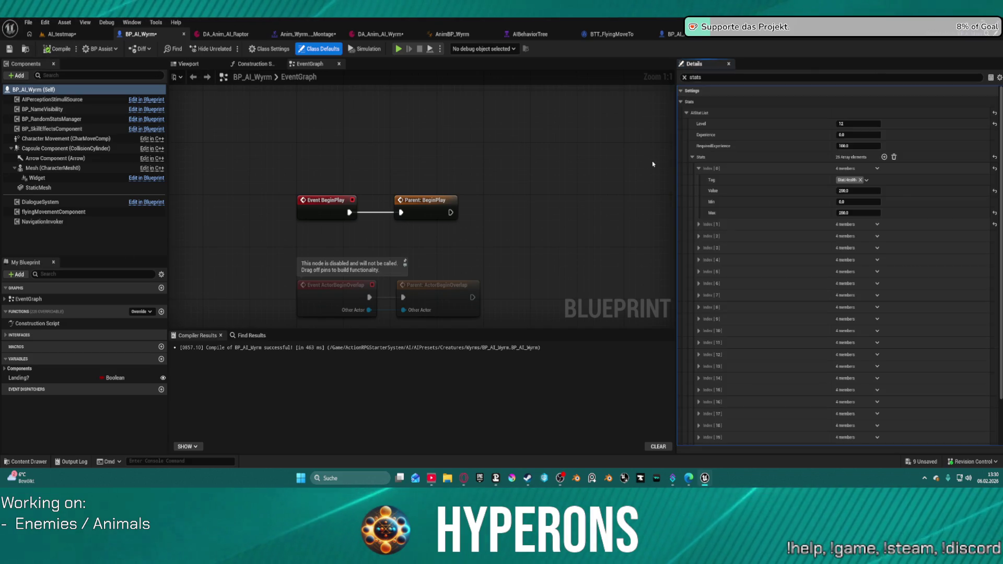
Step: Return to the AI_testmap level viewport and start a Play-In-Editor session with Alt+P
{"action": "left_click", "coordinate": [62, 34]}
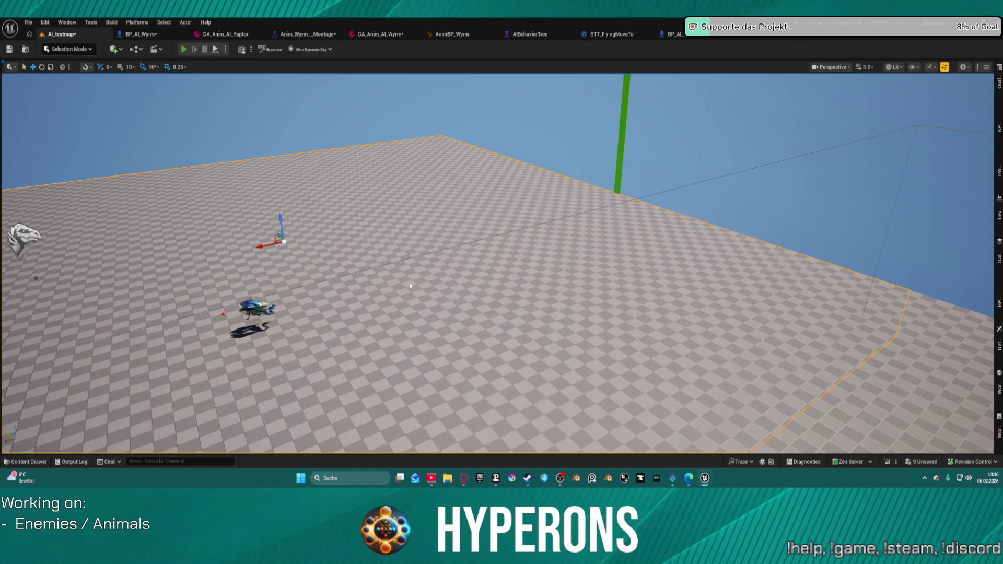
{"action": "key", "text": "alt+p"}
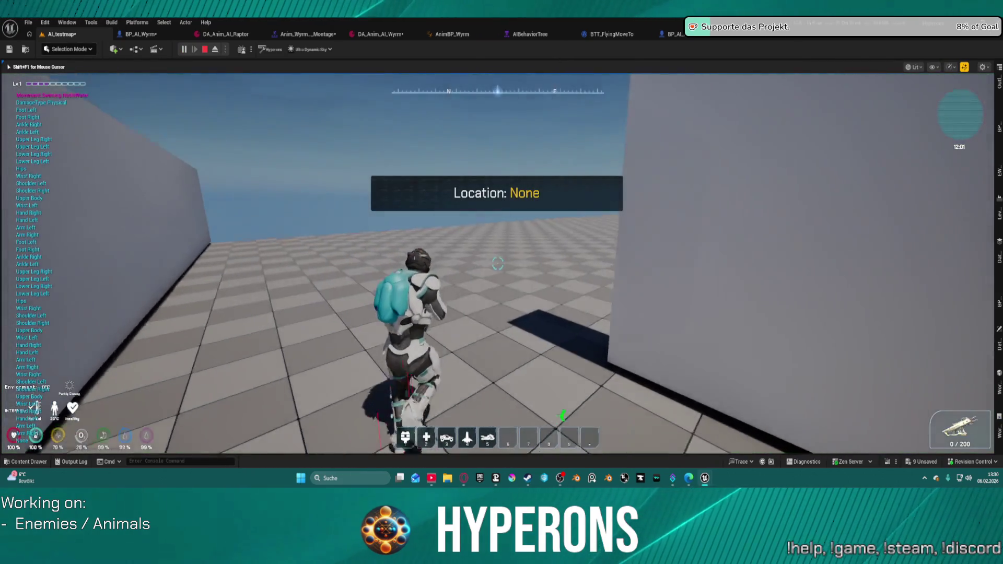
Step: Ready the rifle, advance toward the ledge and fire at the distant wyrm
{"action": "key", "text": "r"}
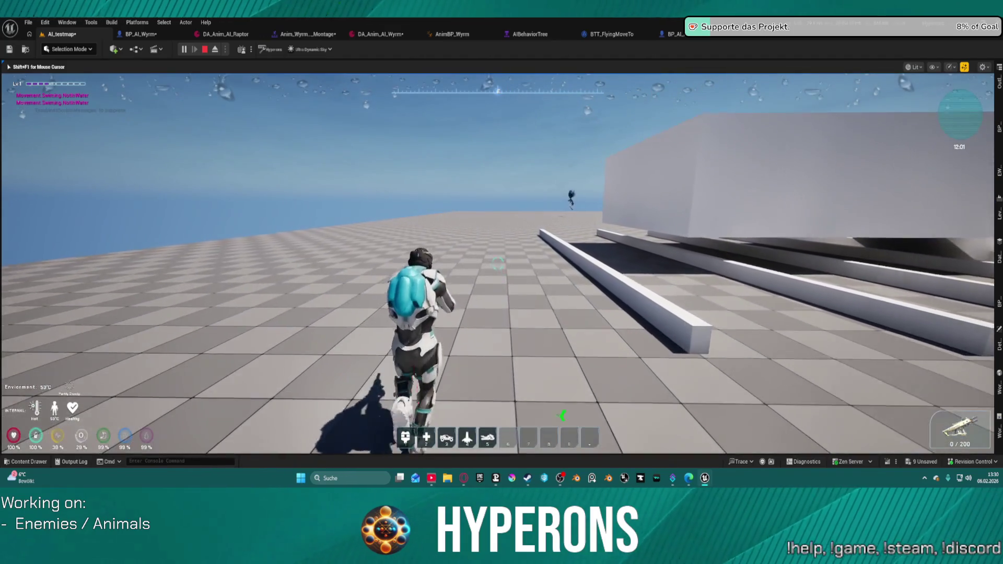
{"action": "key", "text": "w"}
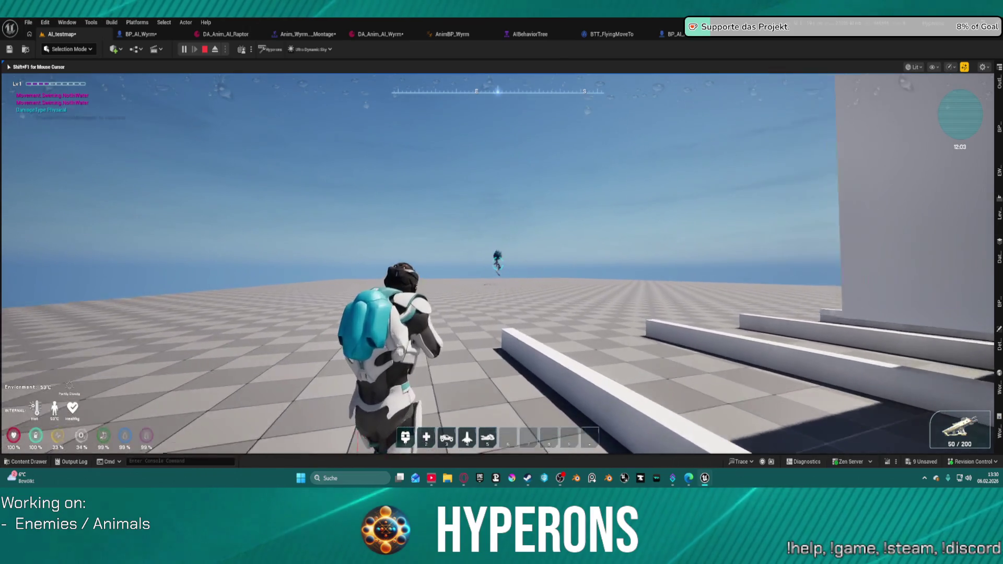
{"action": "left_click", "coordinate": [498, 264]}
{"action": "left_click", "coordinate": [497, 264]}
{"action": "left_click", "coordinate": [497, 264]}
{"action": "left_click", "coordinate": [498, 264]}
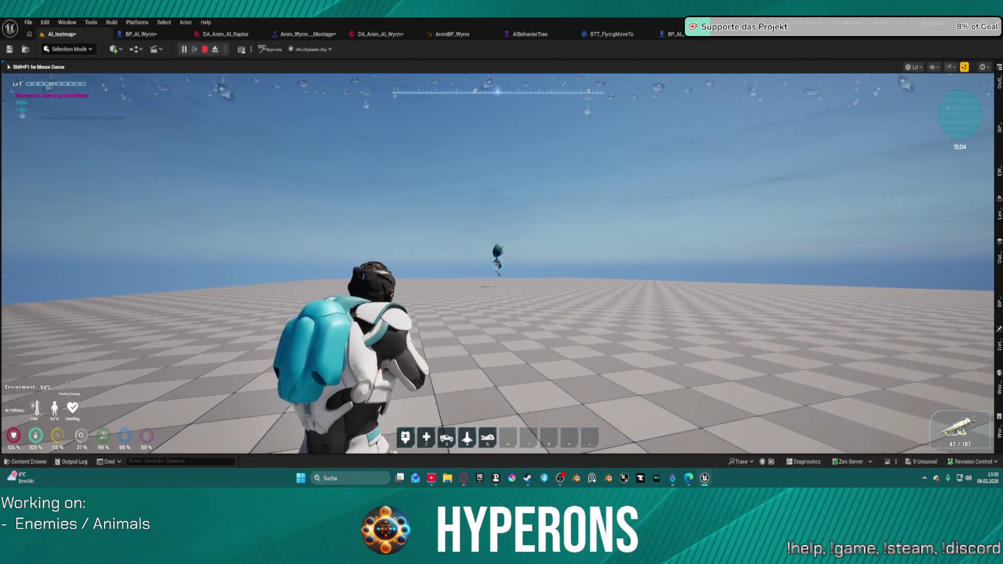
{"action": "left_click", "coordinate": [497, 264]}
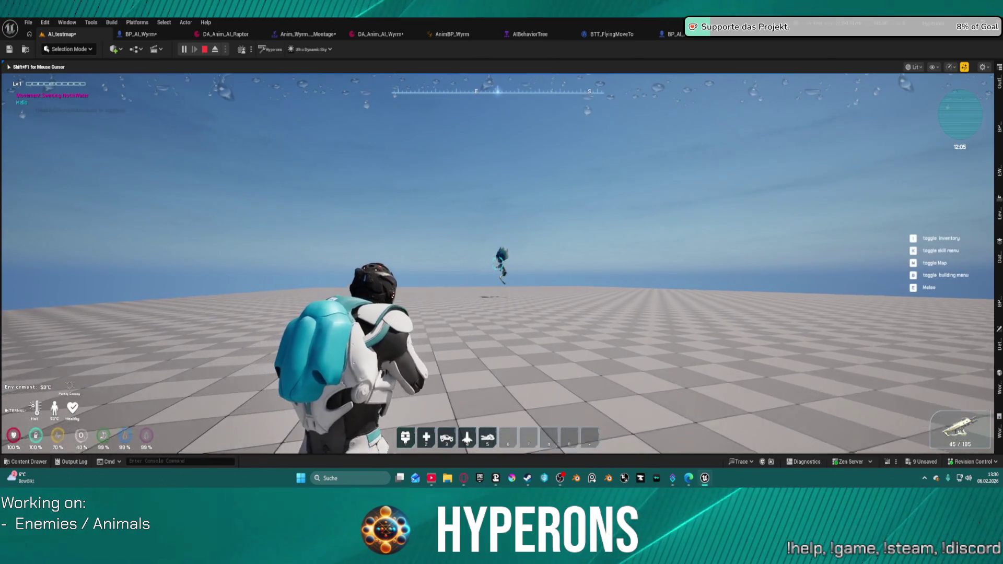
{"action": "left_click", "coordinate": [497, 264]}
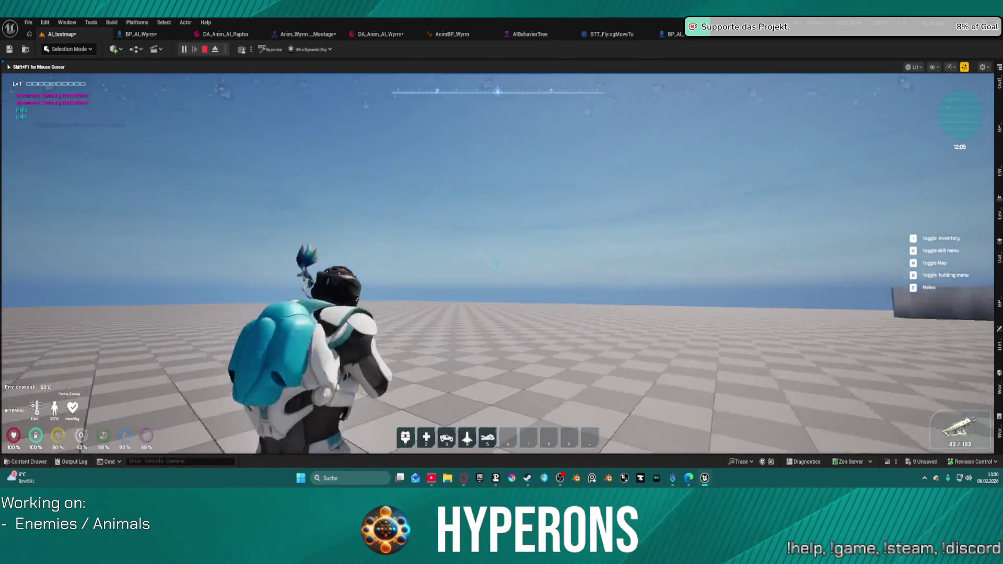
{"action": "left_click", "coordinate": [498, 264]}
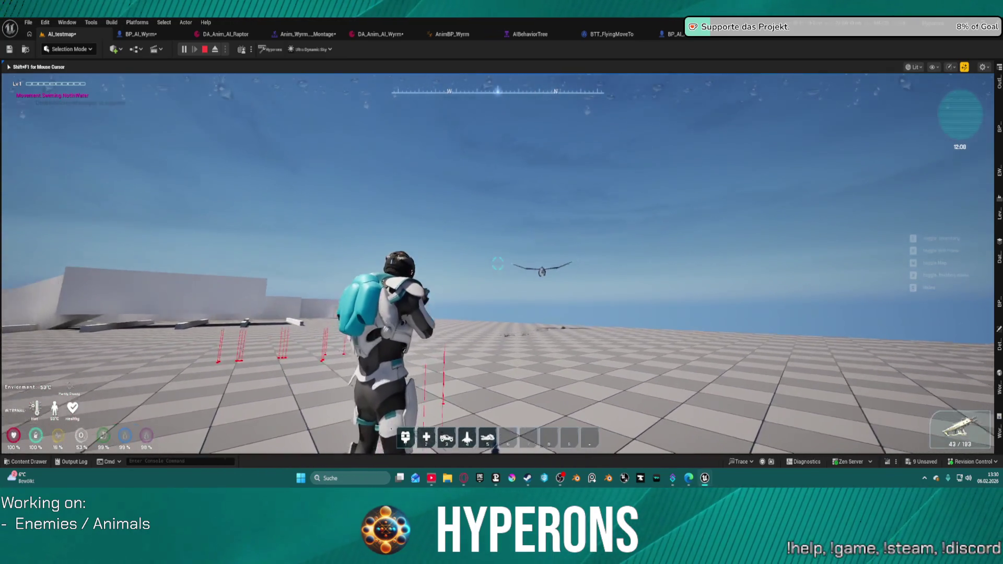
Step: Keep shooting the wyrm as it flies in, attacks and hovers overhead
{"action": "left_click", "coordinate": [497, 264]}
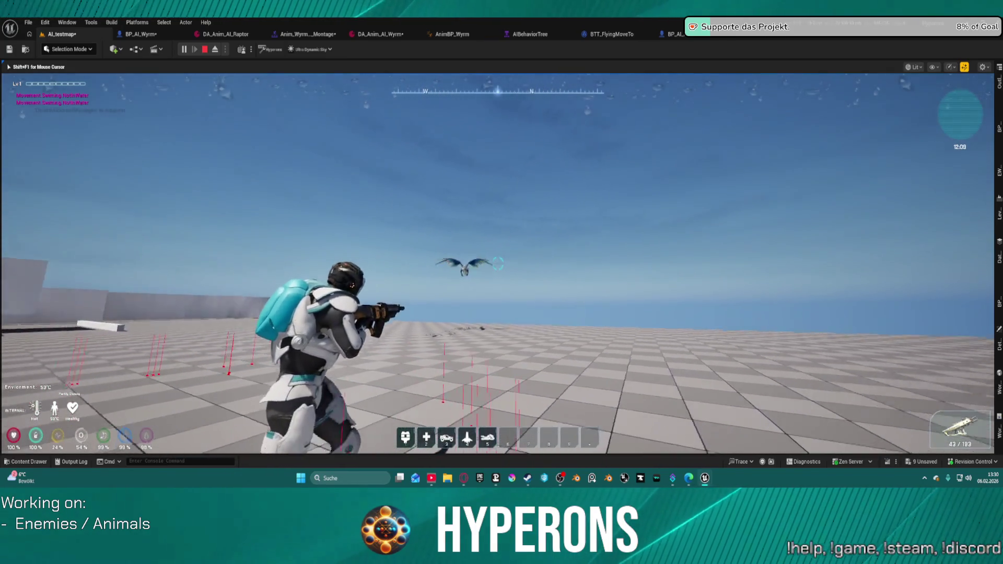
{"action": "left_click", "coordinate": [497, 264]}
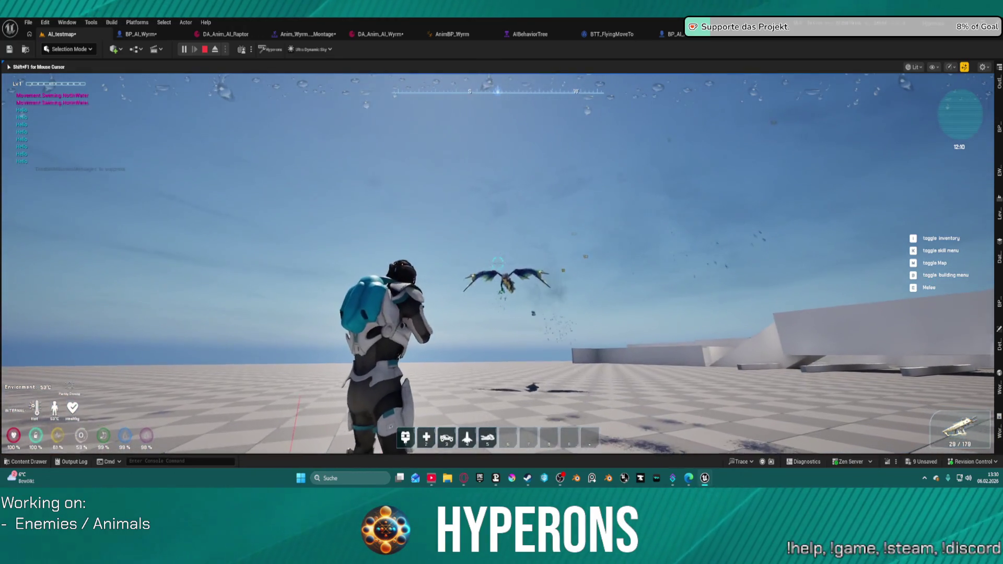
{"action": "left_click", "coordinate": [498, 264]}
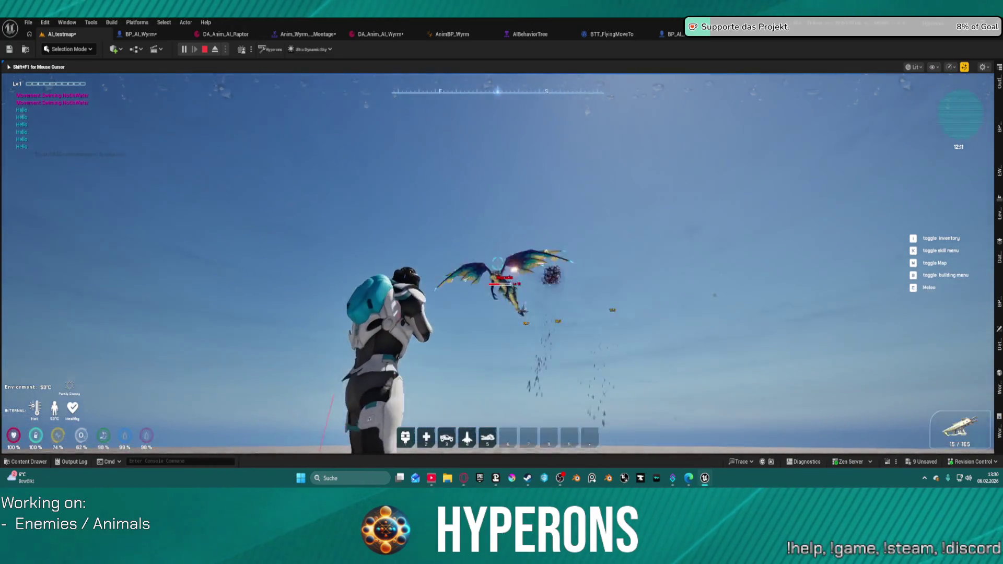
{"action": "left_click", "coordinate": [497, 264]}
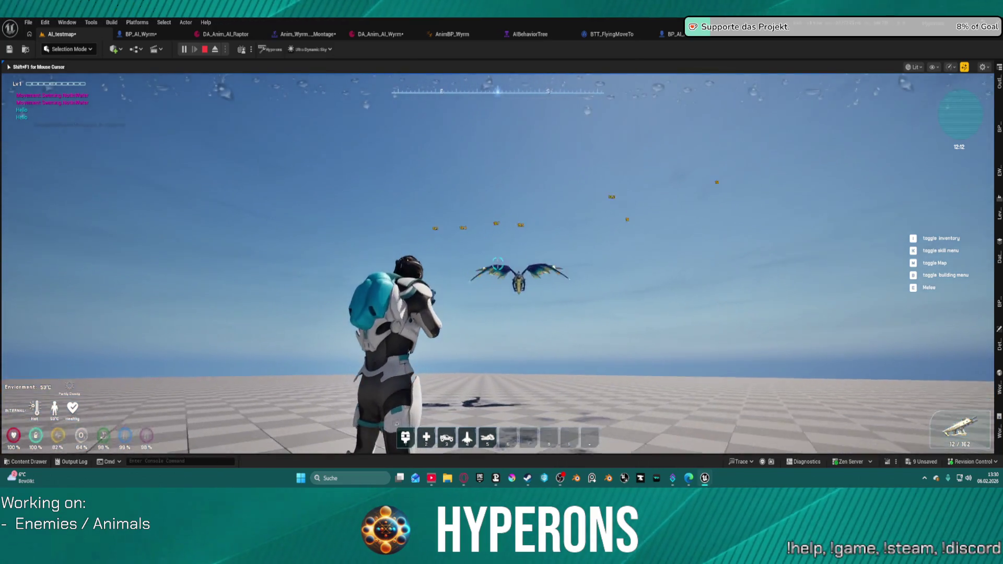
{"action": "left_click", "coordinate": [497, 264]}
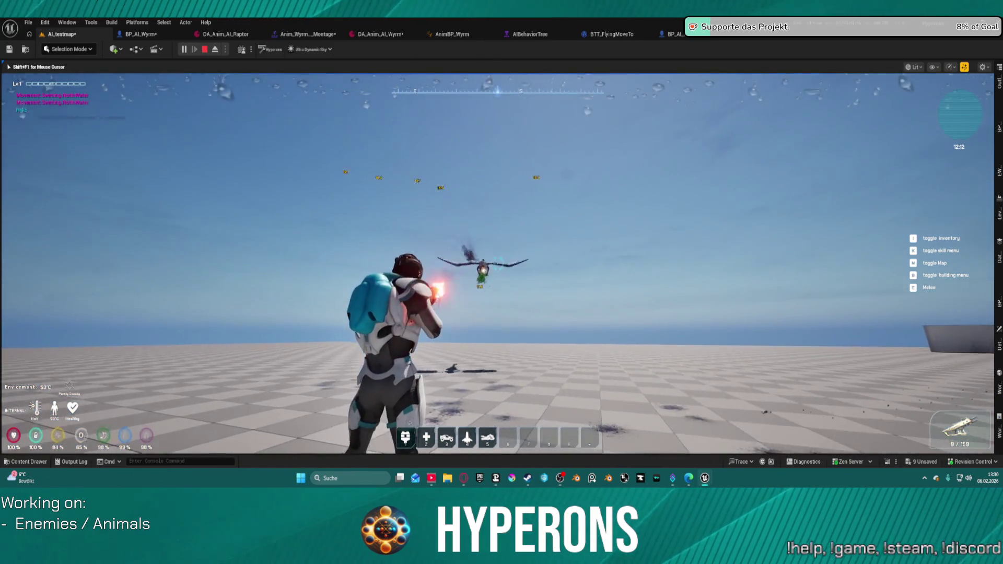
{"action": "left_click", "coordinate": [497, 264]}
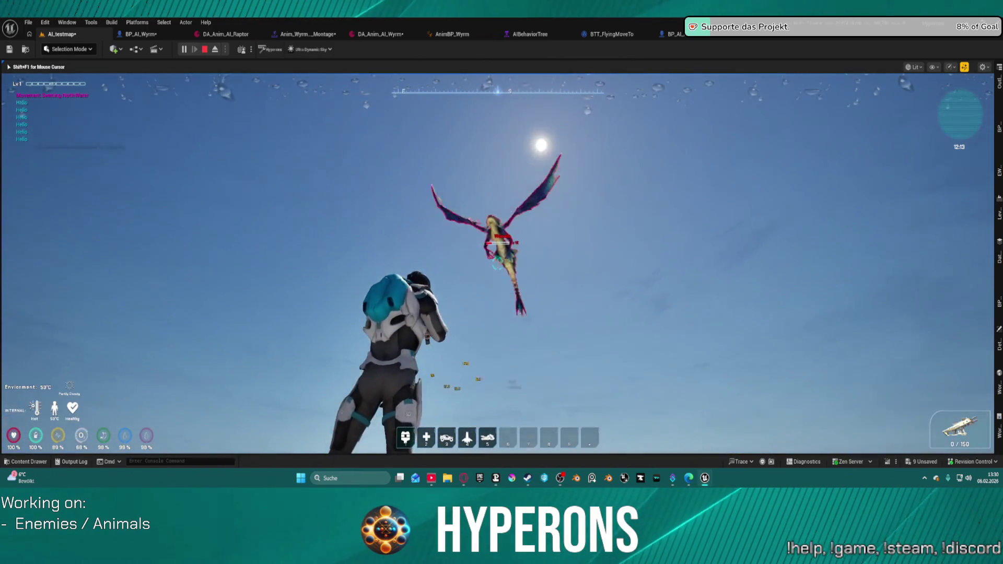
Step: Reload, finish off the wyrm, and stop the play session
{"action": "key", "text": "r"}
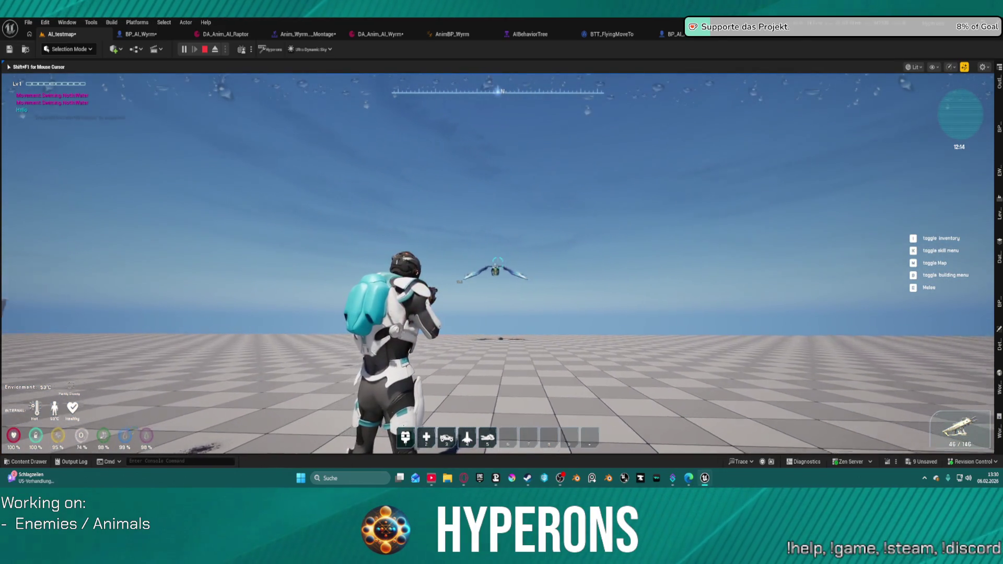
{"action": "left_click", "coordinate": [498, 264]}
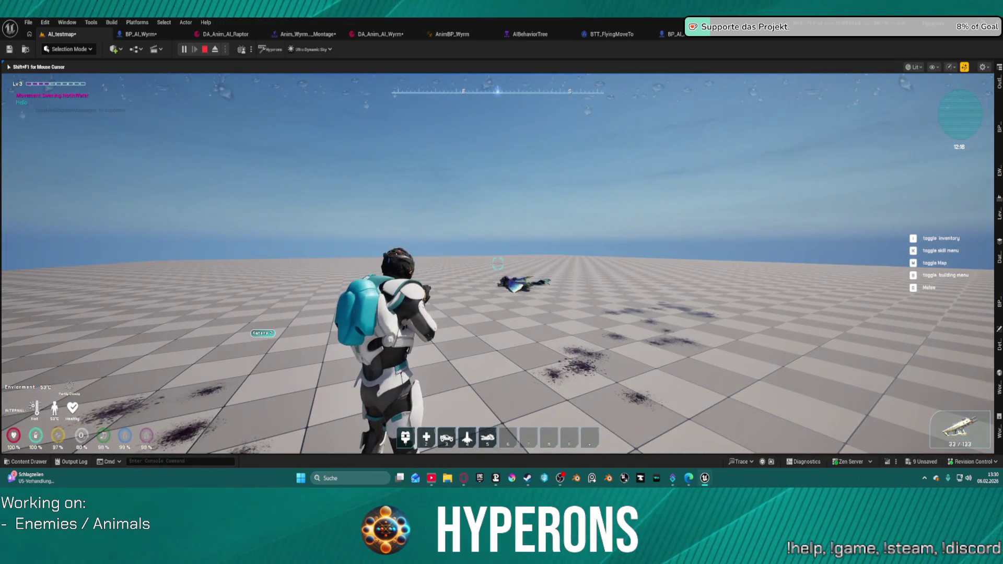
{"action": "key", "text": "Escape"}
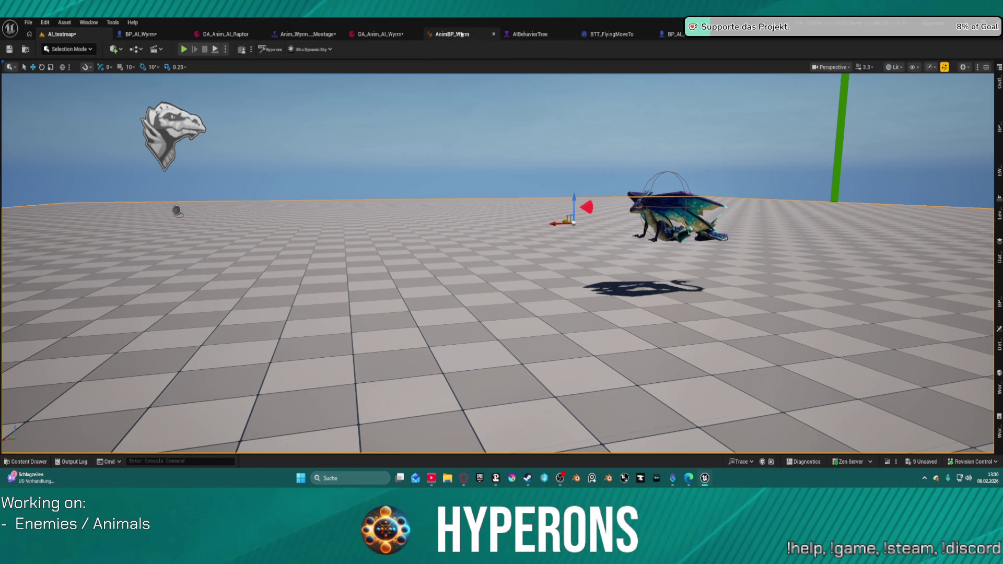
Step: Open the BTT_FlyingMoveTo task and browse to the Wyrm skills folder in the Content Drawer
{"action": "left_click", "coordinate": [527, 34]}
{"action": "left_click", "coordinate": [580, 33]}
{"action": "key", "text": "ctrl+space"}
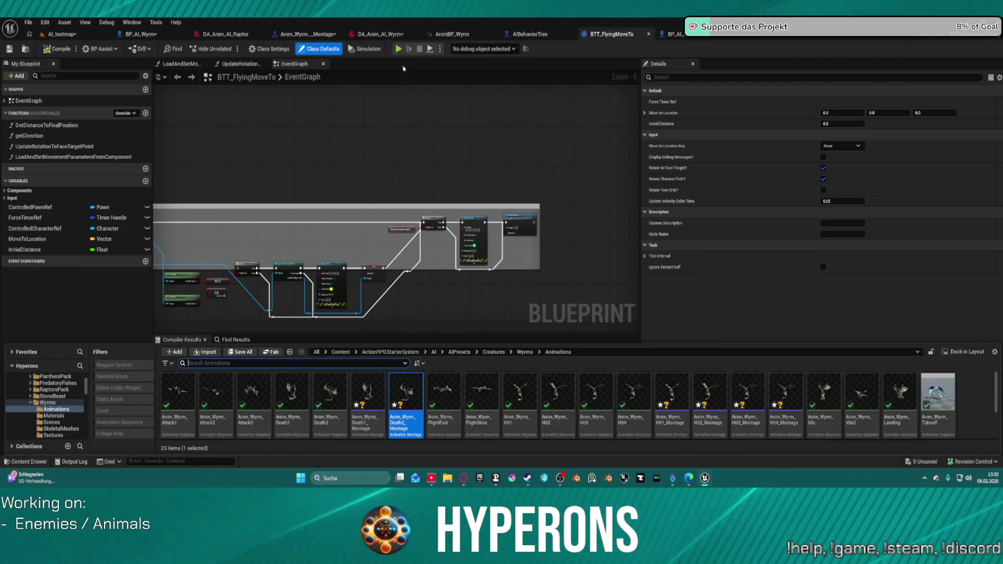
{"action": "scroll", "coordinate": [59, 411], "scroll_direction": "down", "scroll_amount": 2}
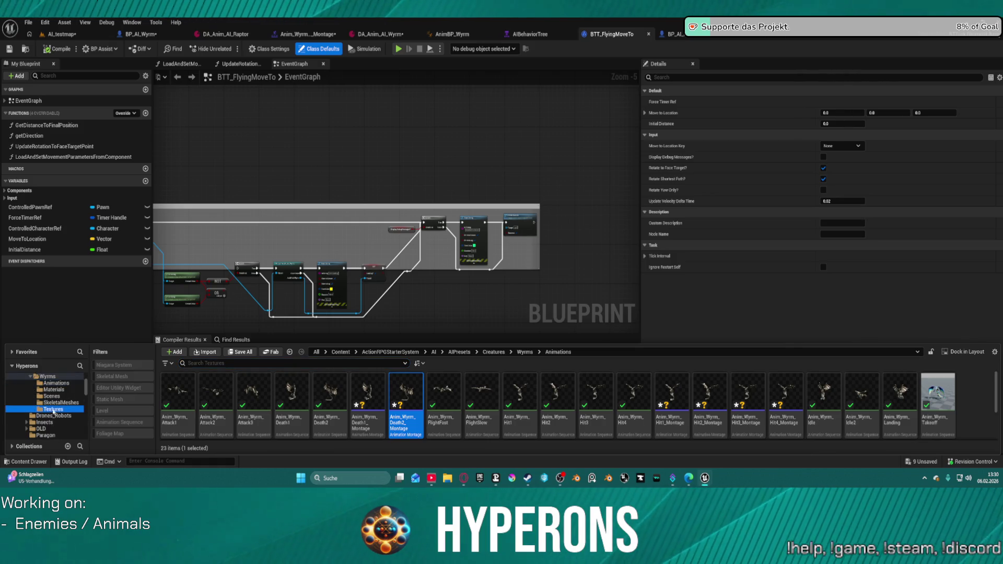
{"action": "scroll", "coordinate": [52, 408], "scroll_direction": "up", "scroll_amount": 2}
{"action": "left_click", "coordinate": [47, 415]}
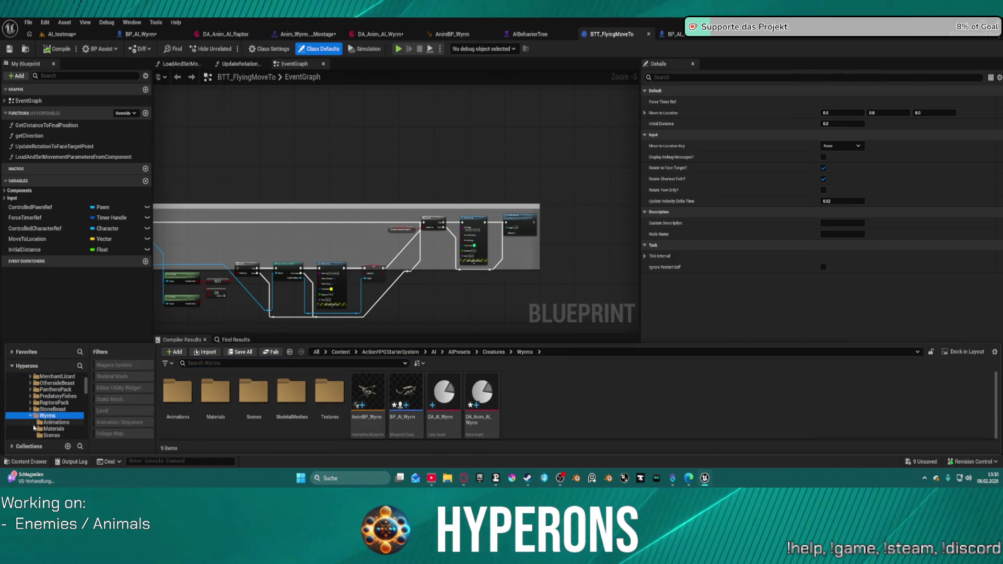
Step: Filter the task's Details panel for skills, then switch to the BP_AI_Wyrm blueprint
{"action": "scroll", "coordinate": [80, 410], "scroll_direction": "up", "scroll_amount": 3}
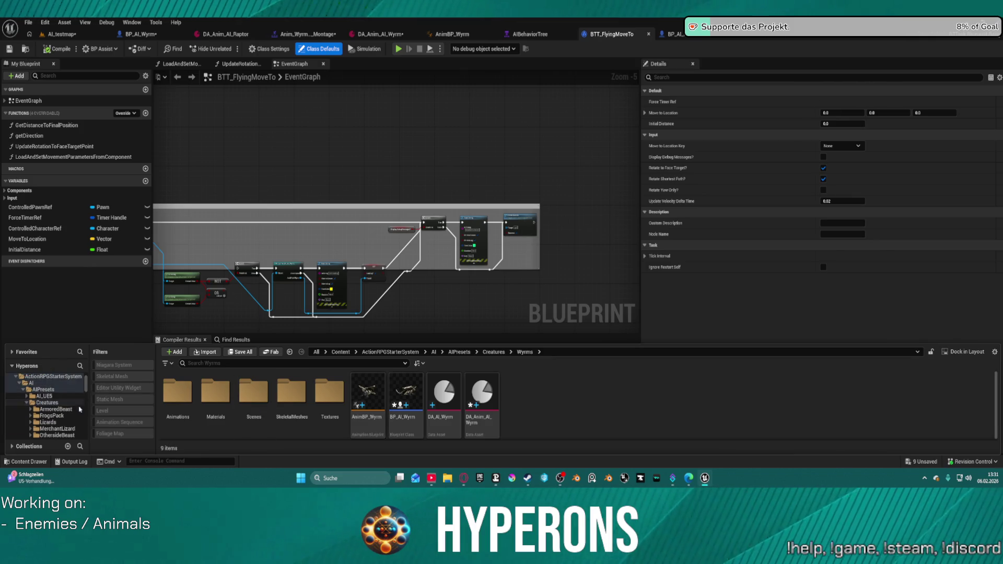
{"action": "scroll", "coordinate": [53, 392], "scroll_direction": "down", "scroll_amount": 5}
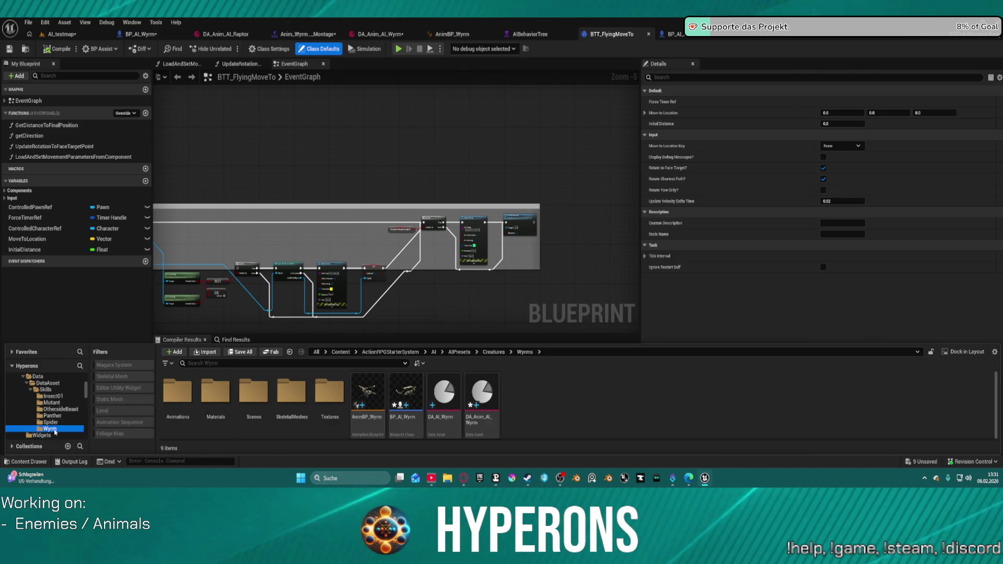
{"action": "mouse_move", "coordinate": [216, 423]}
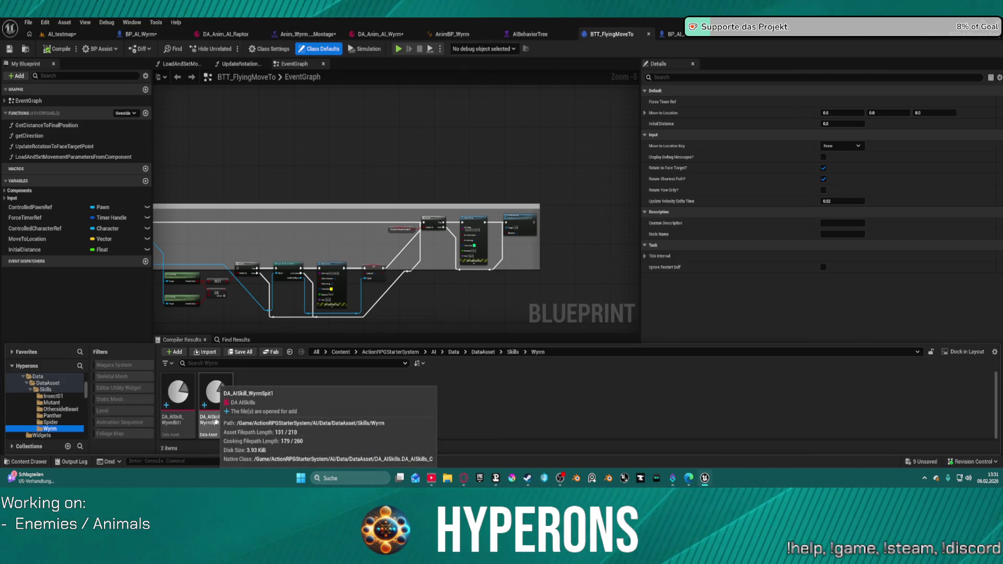
{"action": "left_click", "coordinate": [703, 77]}
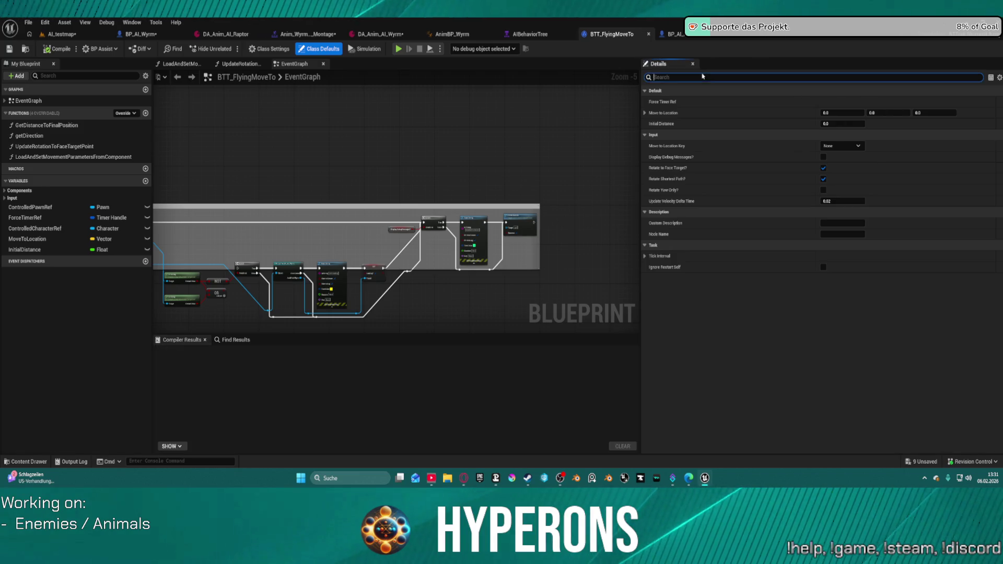
{"action": "type", "text": "skills"}
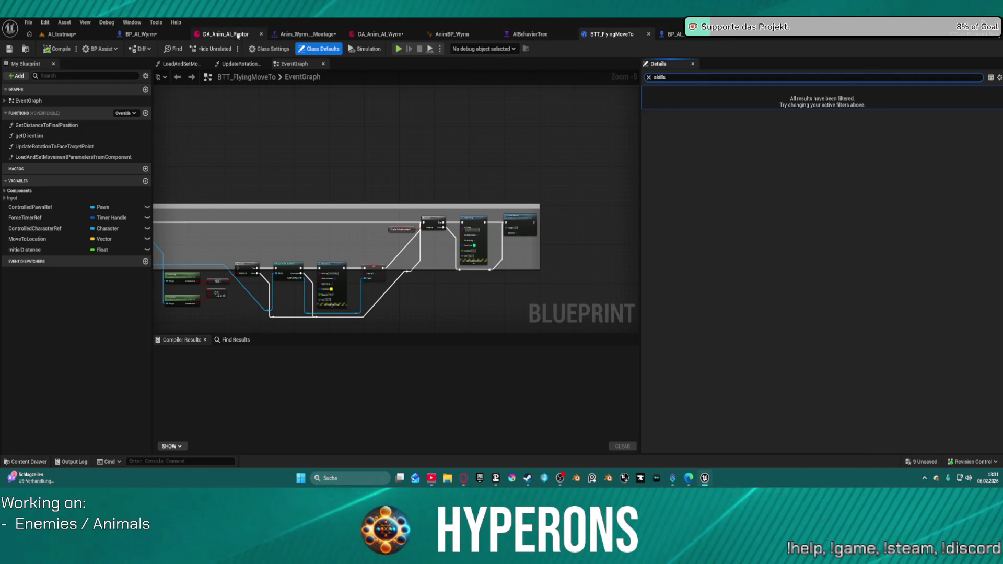
{"action": "left_click", "coordinate": [167, 36]}
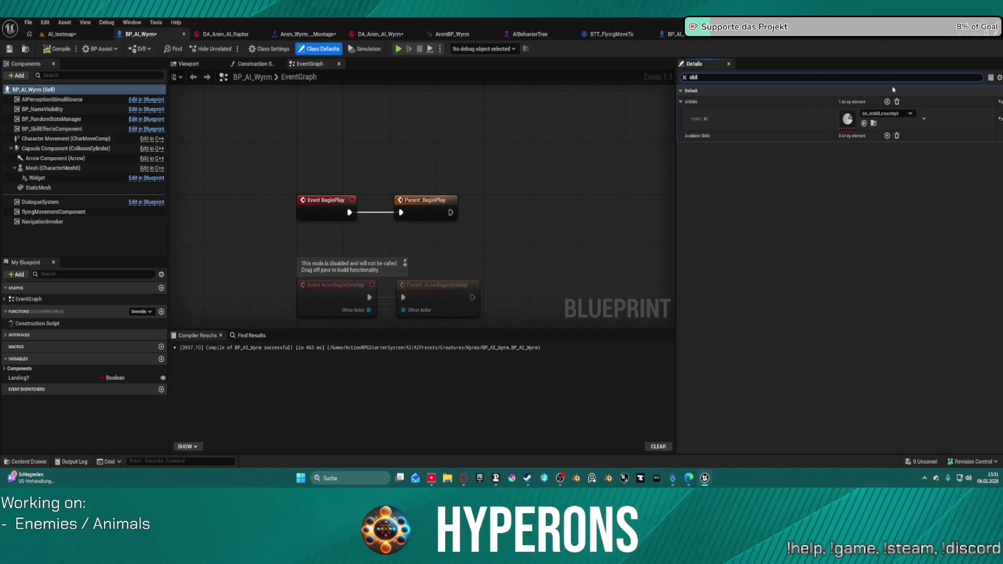
Step: Set BP_AI_Wyrm's AI Skills entry to DA_AISkill_WyrmSpit1 and open that skill asset
{"action": "left_click", "coordinate": [875, 123]}
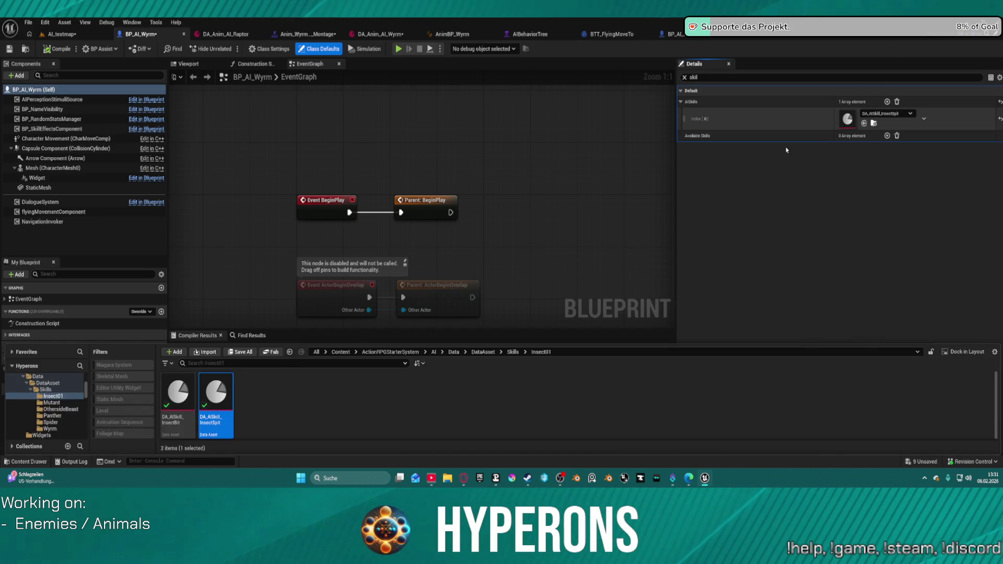
{"action": "left_click", "coordinate": [50, 430]}
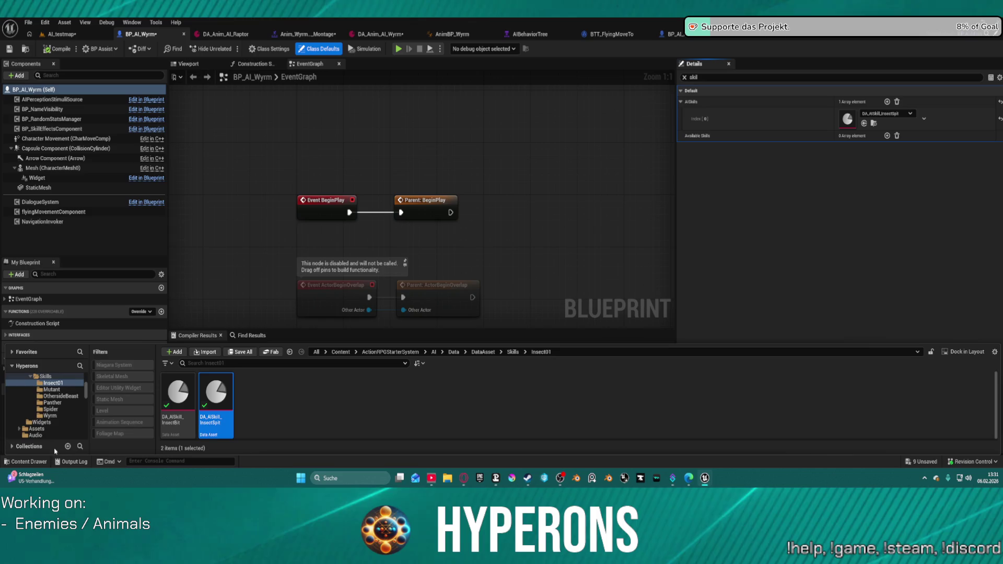
{"action": "left_click", "coordinate": [215, 397]}
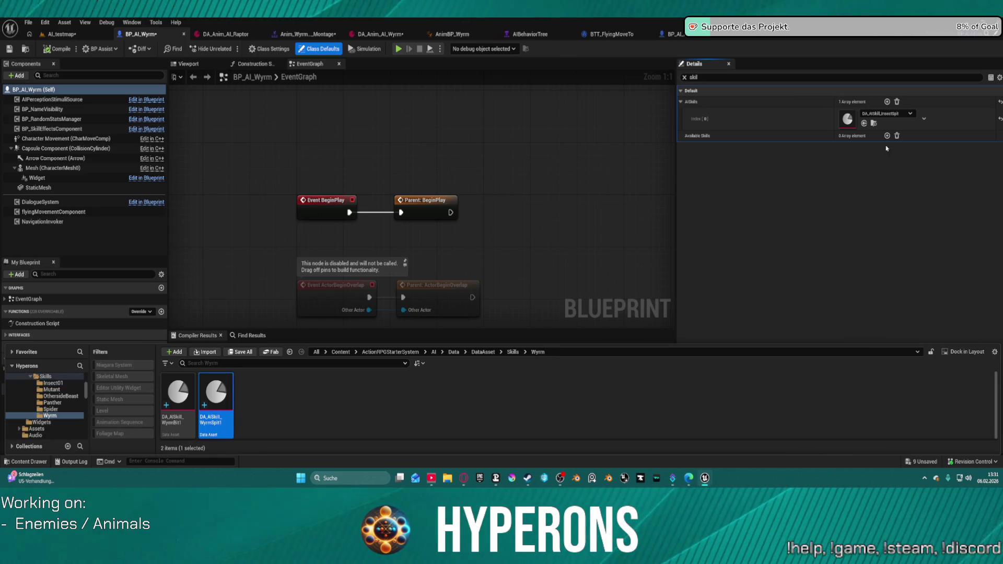
{"action": "left_click", "coordinate": [866, 130]}
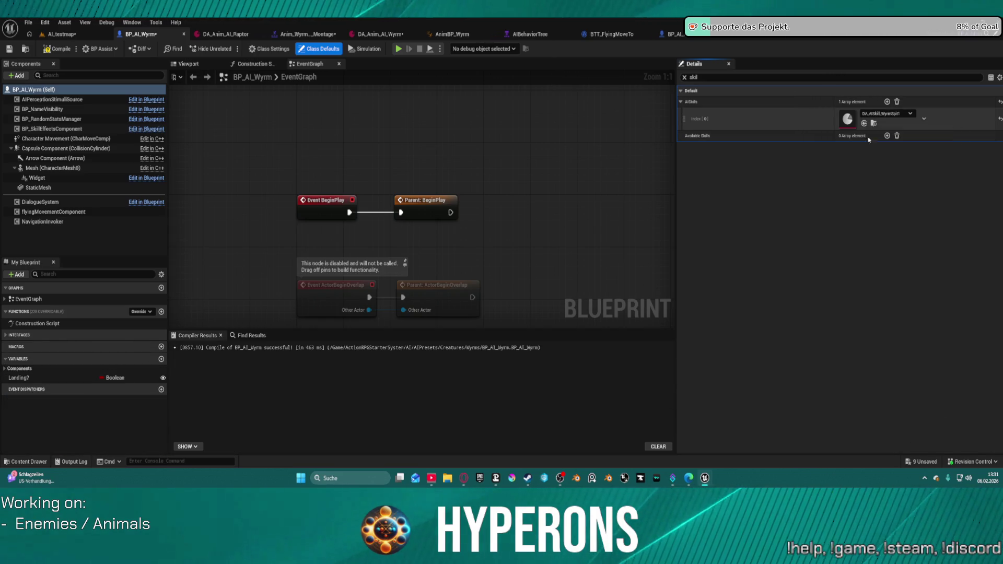
{"action": "double_click", "coordinate": [854, 122]}
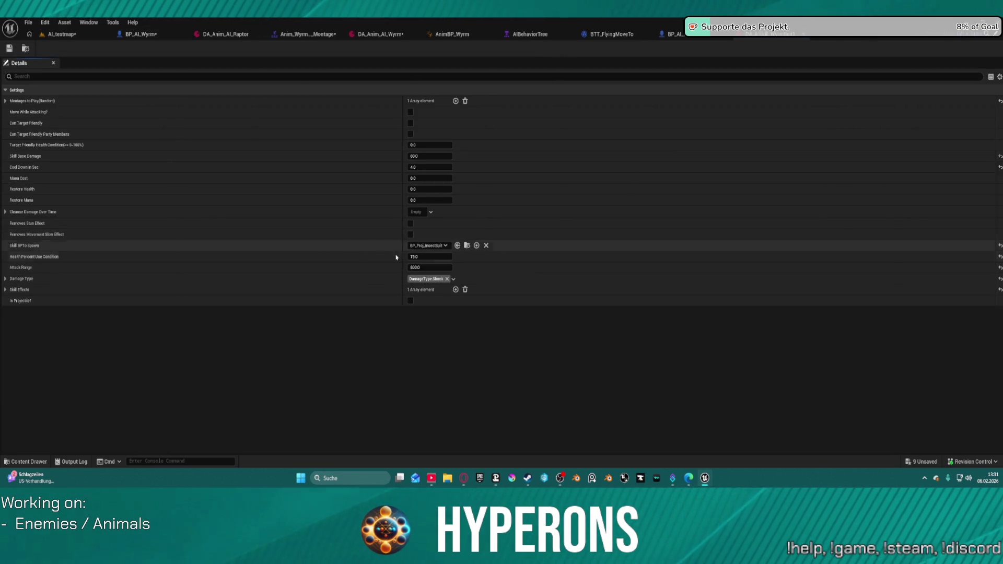
Step: Change the WyrmSpit1 skill's Damage Type tag to Poison
{"action": "left_click", "coordinate": [428, 280]}
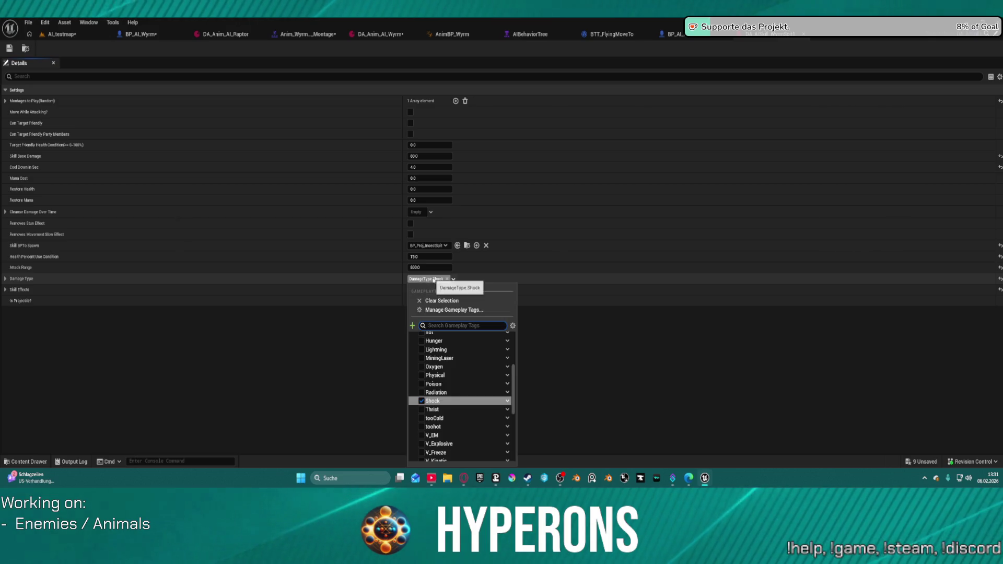
{"action": "left_click", "coordinate": [452, 385]}
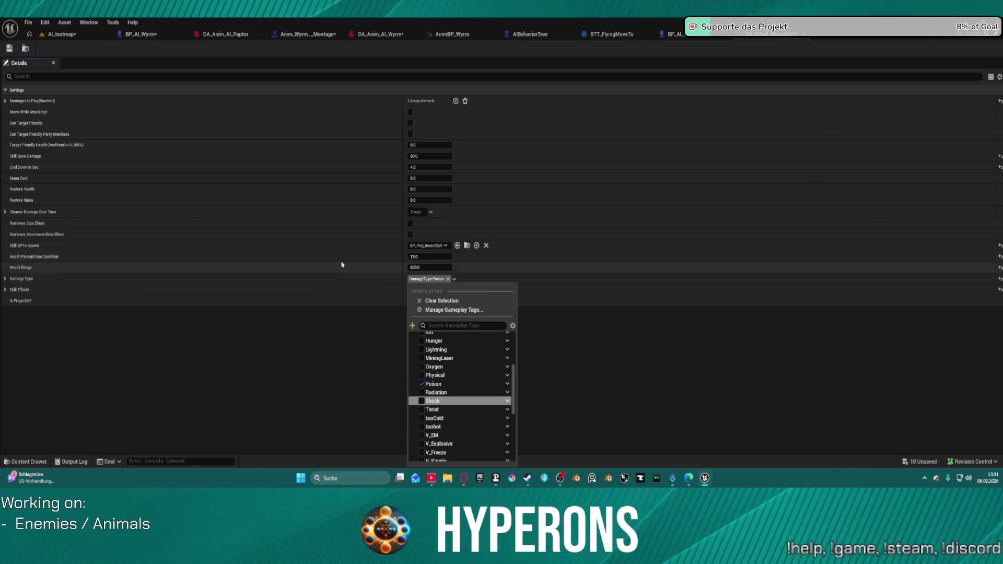
{"action": "left_click", "coordinate": [345, 263]}
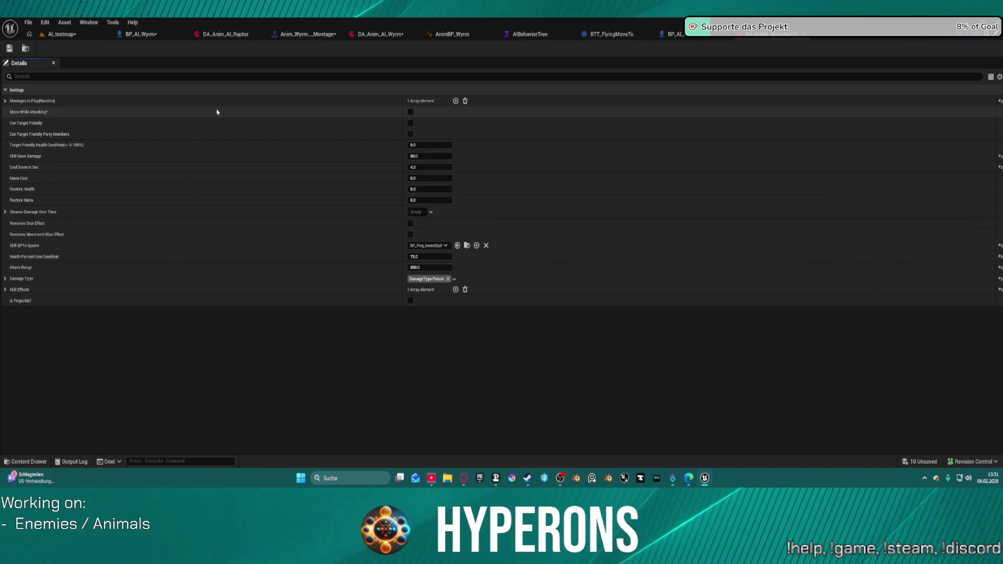
Step: Clear the insect spit montage from Montages to Play and add two empty montage entries
{"action": "left_click", "coordinate": [5, 101]}
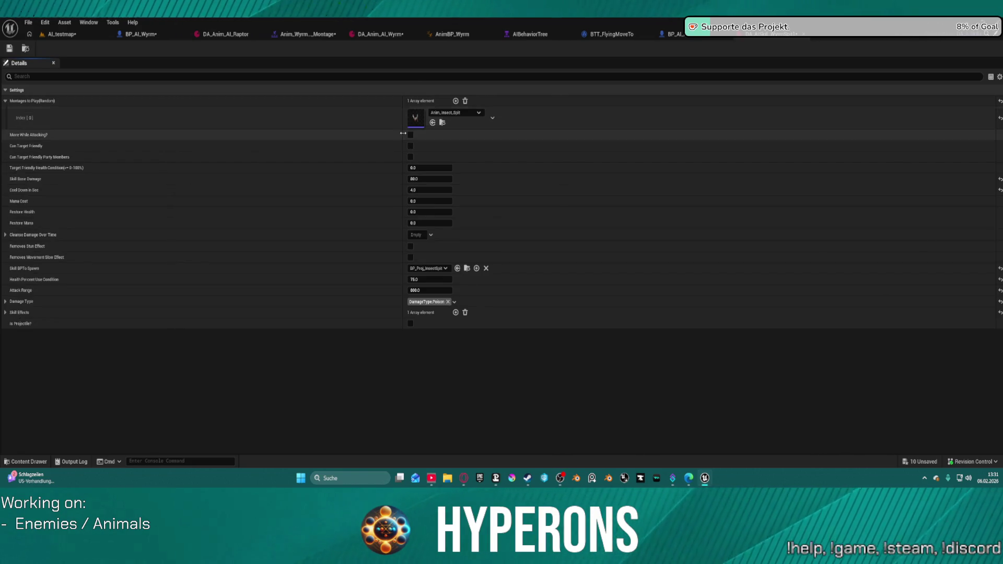
{"action": "key", "text": "ctrl+space"}
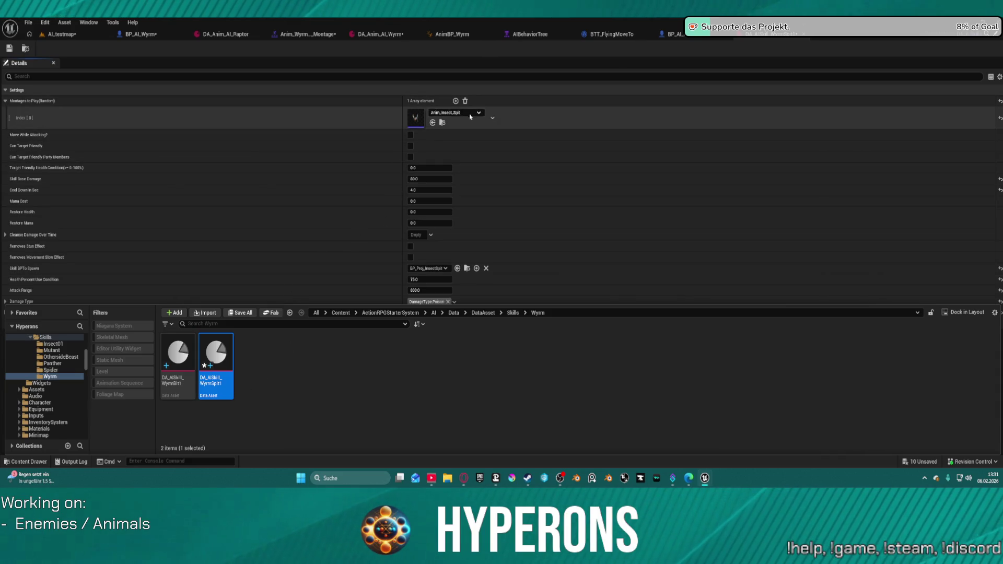
{"action": "left_click", "coordinate": [465, 102]}
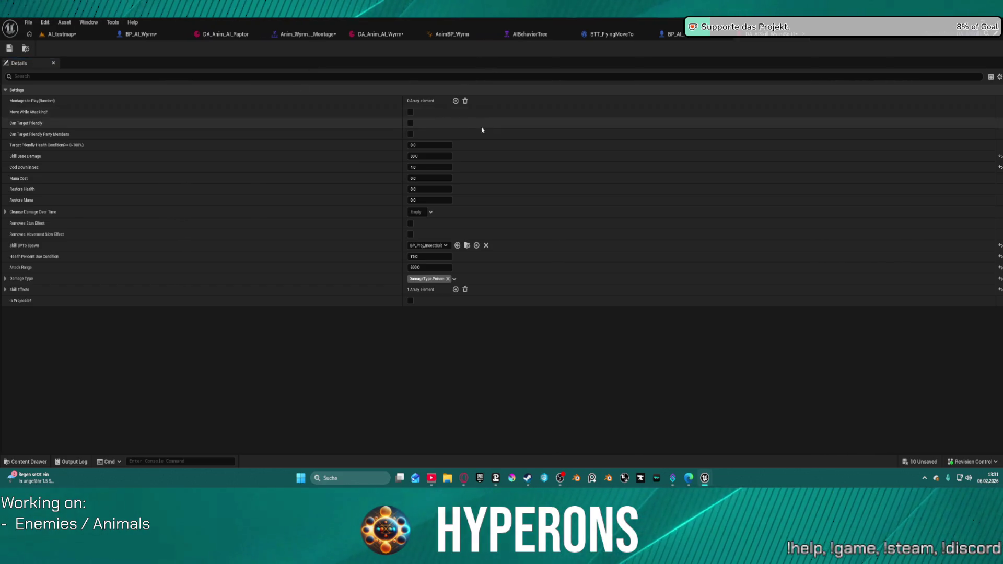
{"action": "left_click", "coordinate": [455, 101]}
{"action": "left_click", "coordinate": [455, 101]}
{"action": "key", "text": "ctrl+space"}
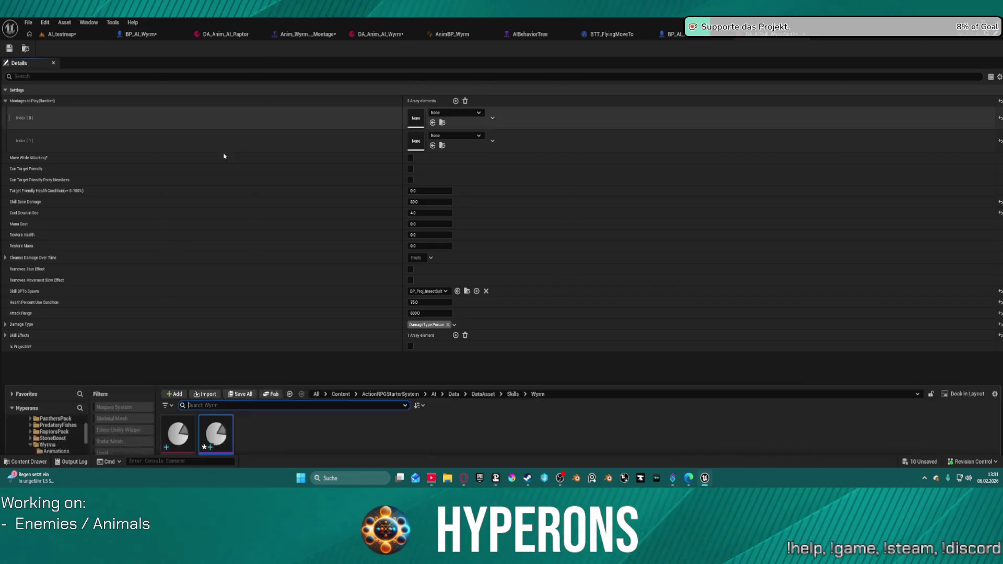
{"action": "left_click", "coordinate": [317, 31]}
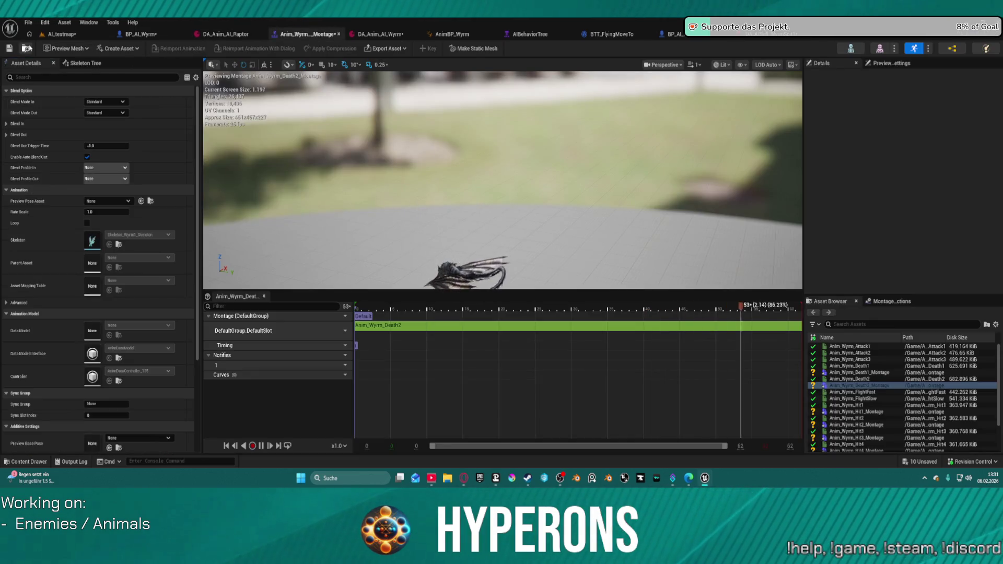
Step: Create AnimMontages from Anim_Wyrm_Attack1, Attack2 and Attack3 in the Content Drawer
{"action": "key", "text": "ctrl+b"}
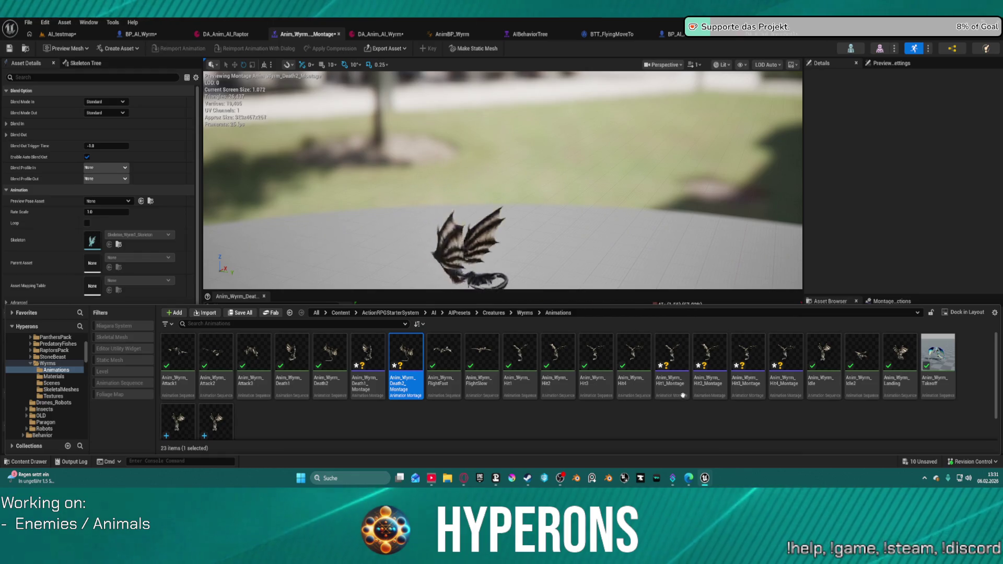
{"action": "left_click", "coordinate": [177, 365]}
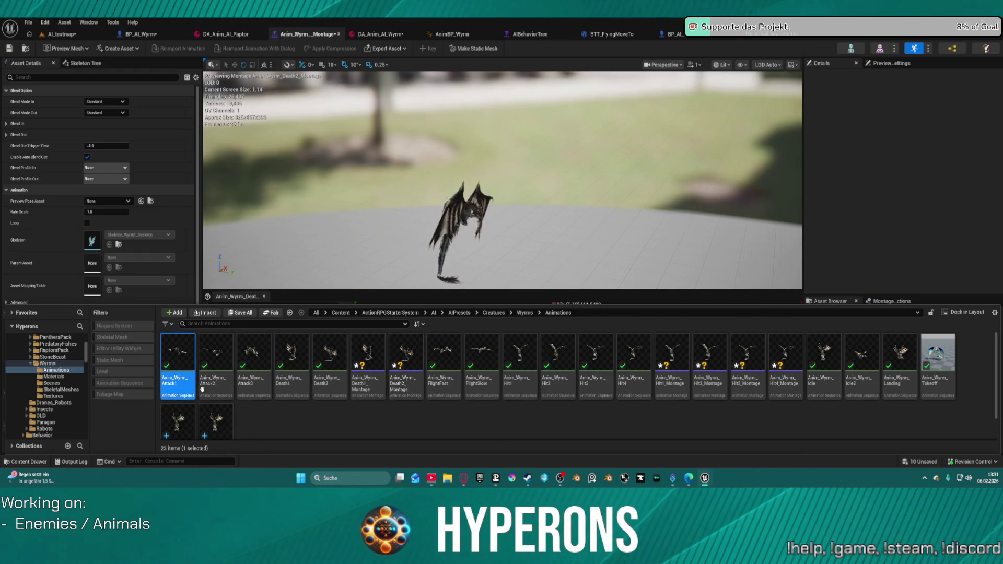
{"action": "left_click", "coordinate": [252, 368], "text": "shift"}
{"action": "right_click", "coordinate": [252, 367]}
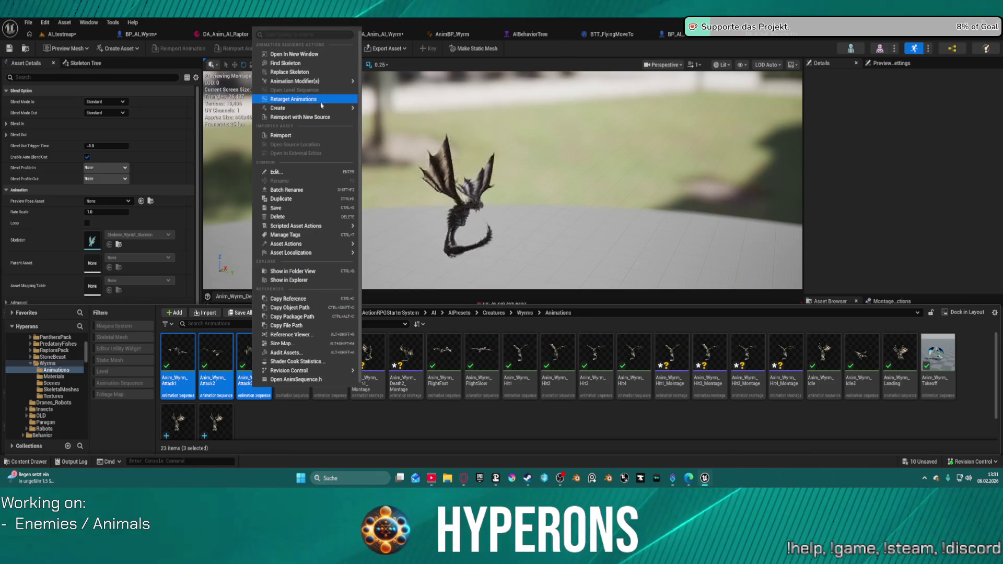
{"action": "mouse_move", "coordinate": [324, 107]}
{"action": "left_click", "coordinate": [373, 420]}
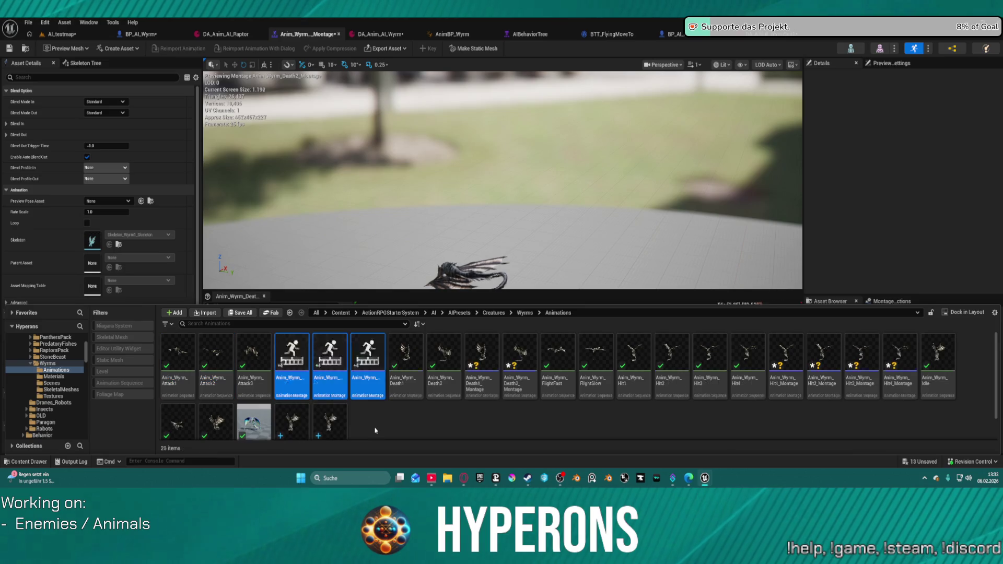
{"action": "left_click", "coordinate": [385, 419]}
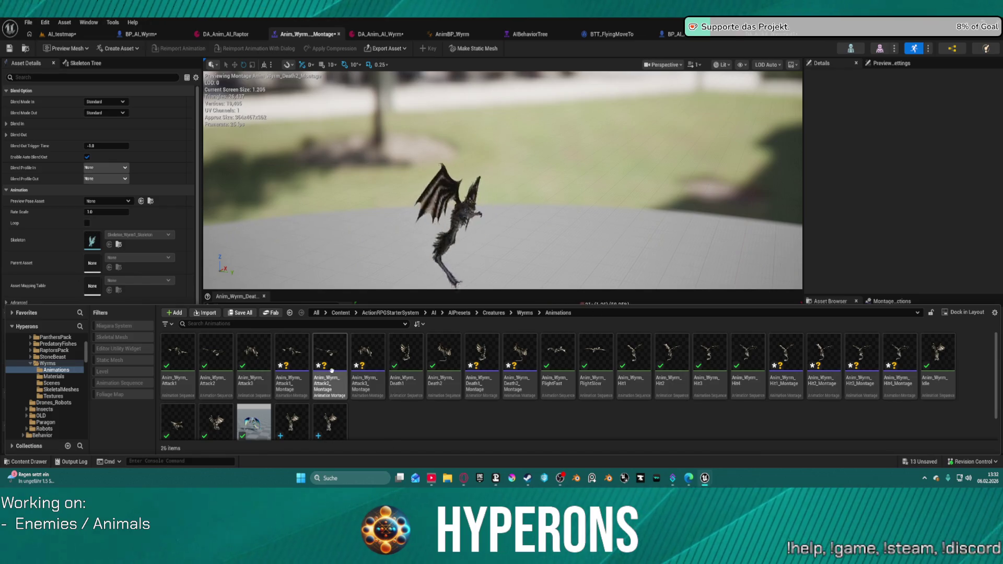
Step: Preview the new Attack1 and Attack2 montages, then go back to the WyrmSpit1 skill
{"action": "left_click", "coordinate": [302, 352]}
{"action": "double_click", "coordinate": [301, 353]}
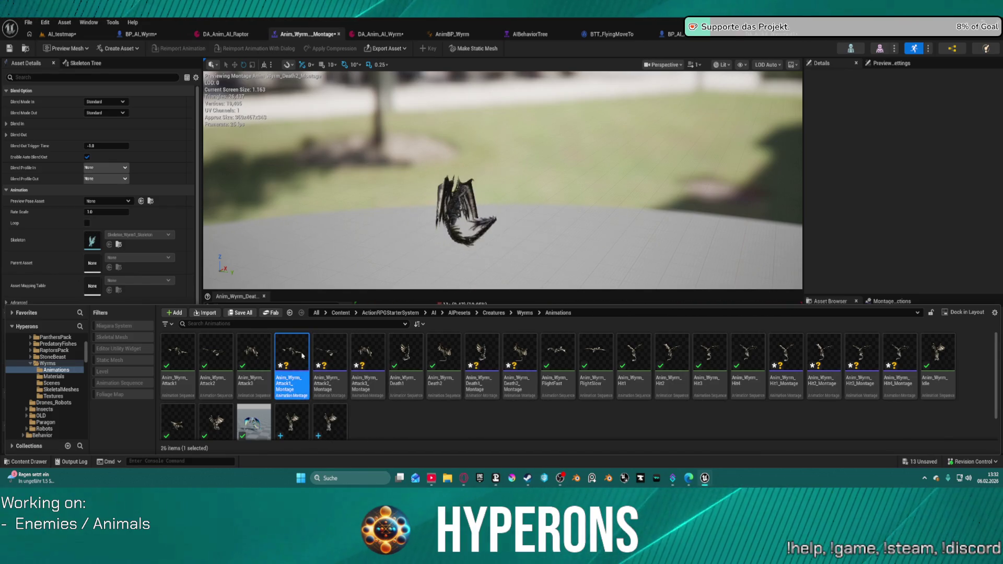
{"action": "key", "text": "ctrl+space"}
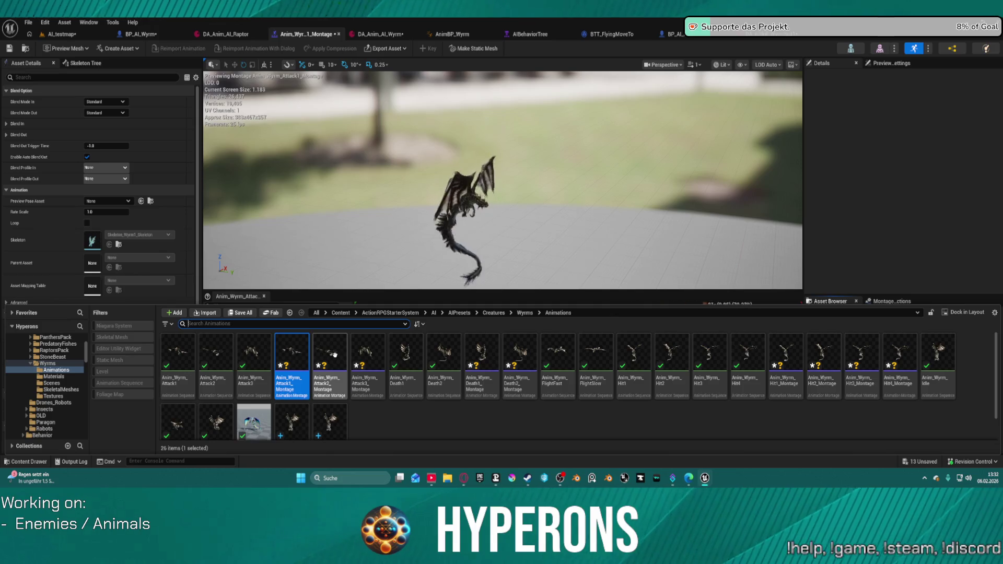
{"action": "double_click", "coordinate": [334, 354]}
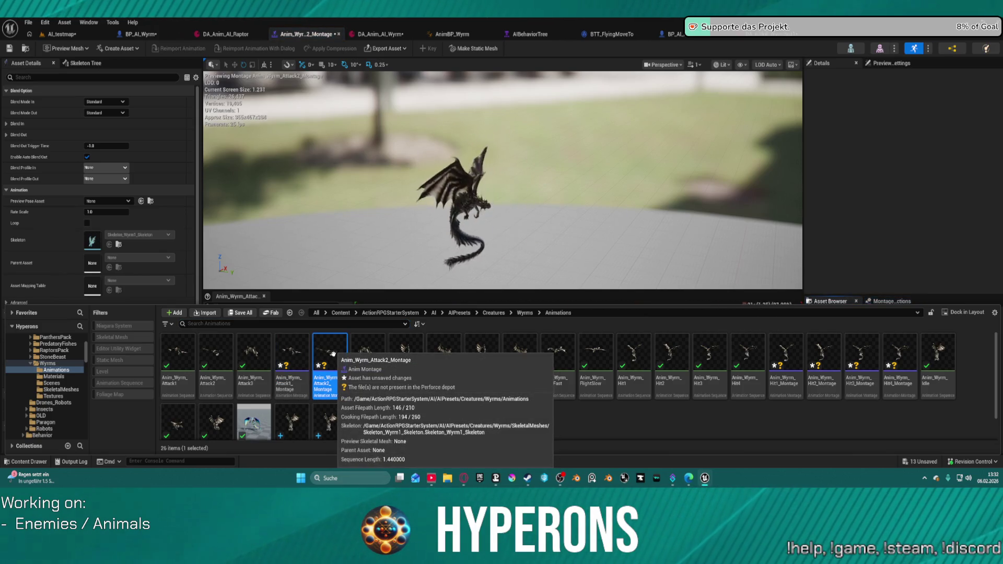
{"action": "double_click", "coordinate": [296, 352]}
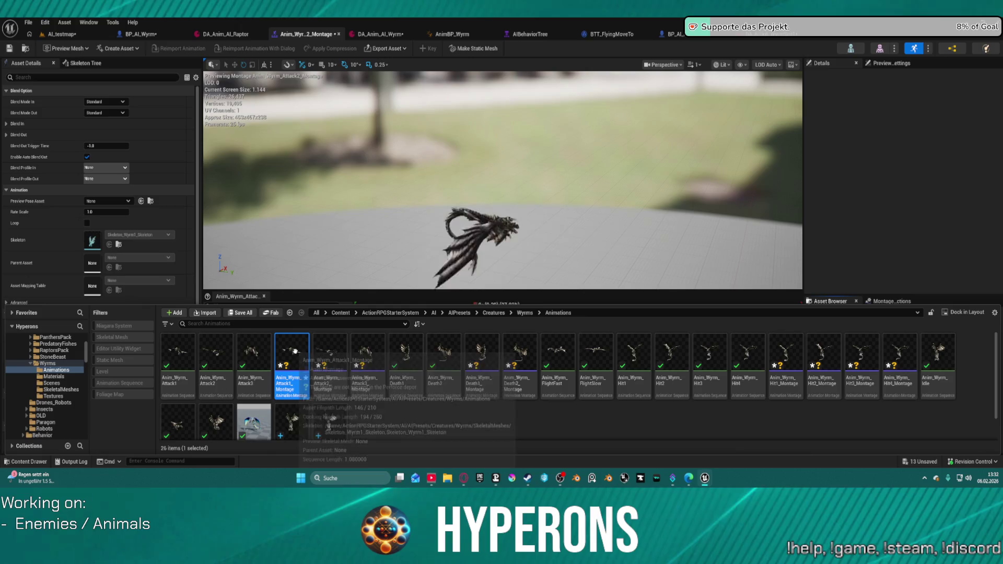
{"action": "left_click", "coordinate": [716, 36]}
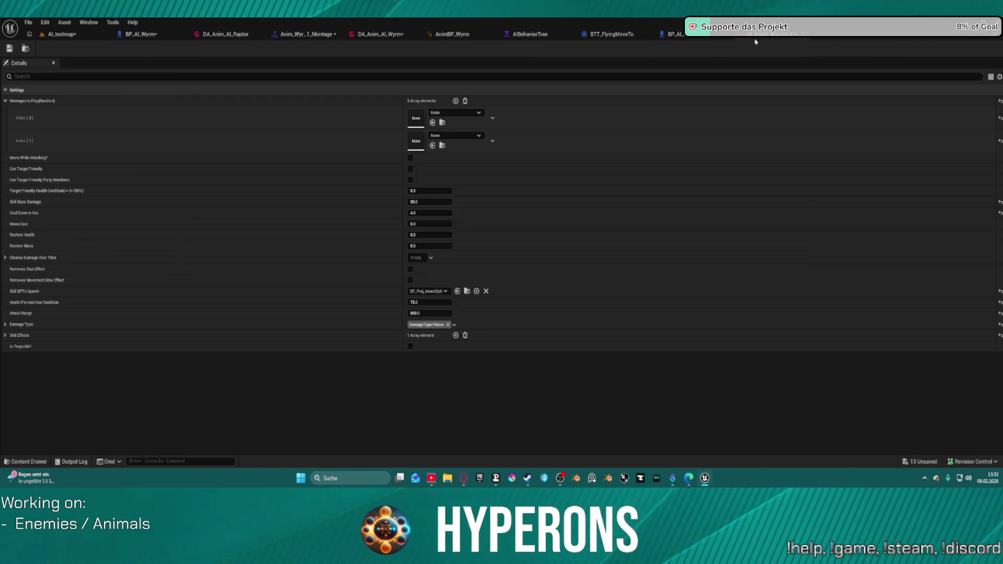
Step: Fill the two montage slots with Anim_Wyrm_Attack1_Montage and Anim_Wyrm_Attack2_Montage
{"action": "left_click", "coordinate": [433, 122]}
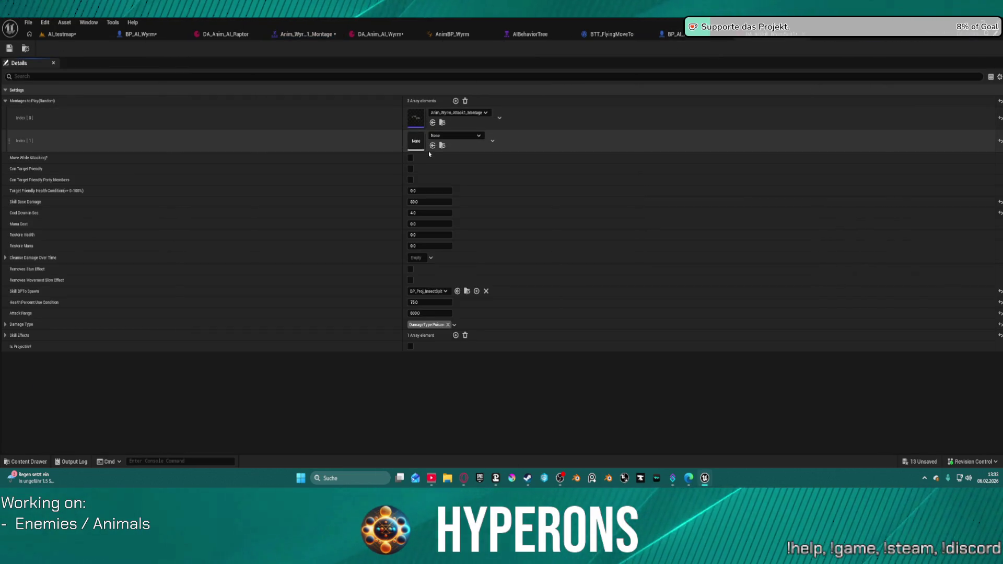
{"action": "left_click", "coordinate": [433, 145]}
{"action": "left_click", "coordinate": [459, 135]}
{"action": "left_click", "coordinate": [470, 263]}
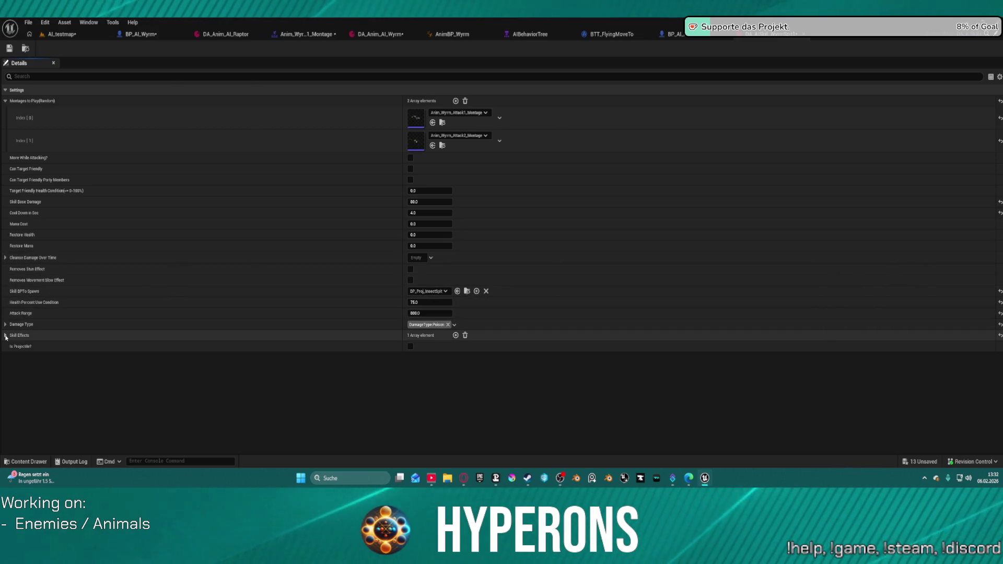
Step: Review the skill effects, set Attack Range to 1000, and locate the spawned projectile asset
{"action": "left_click", "coordinate": [6, 336]}
{"action": "left_click", "coordinate": [12, 347]}
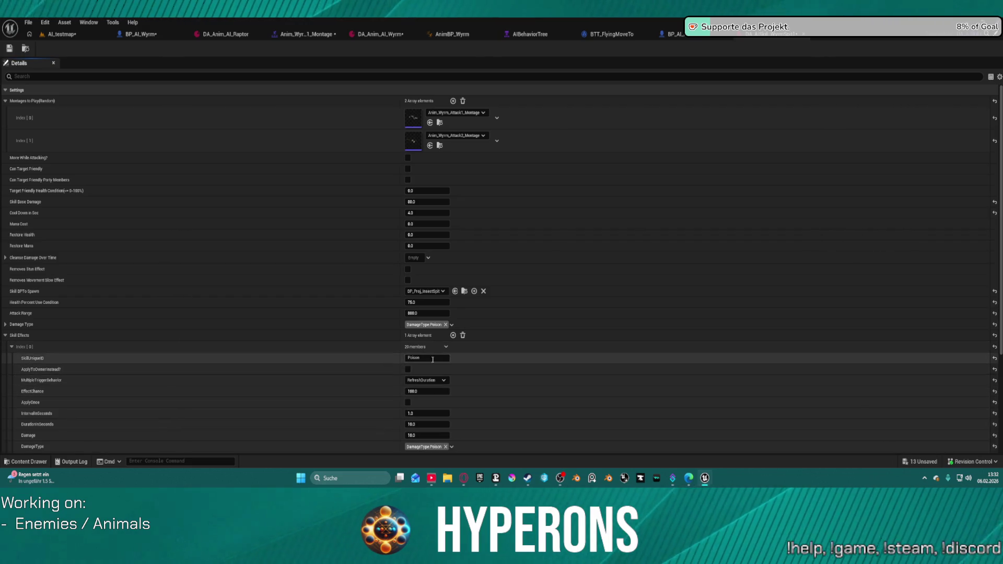
{"action": "left_click", "coordinate": [6, 325]}
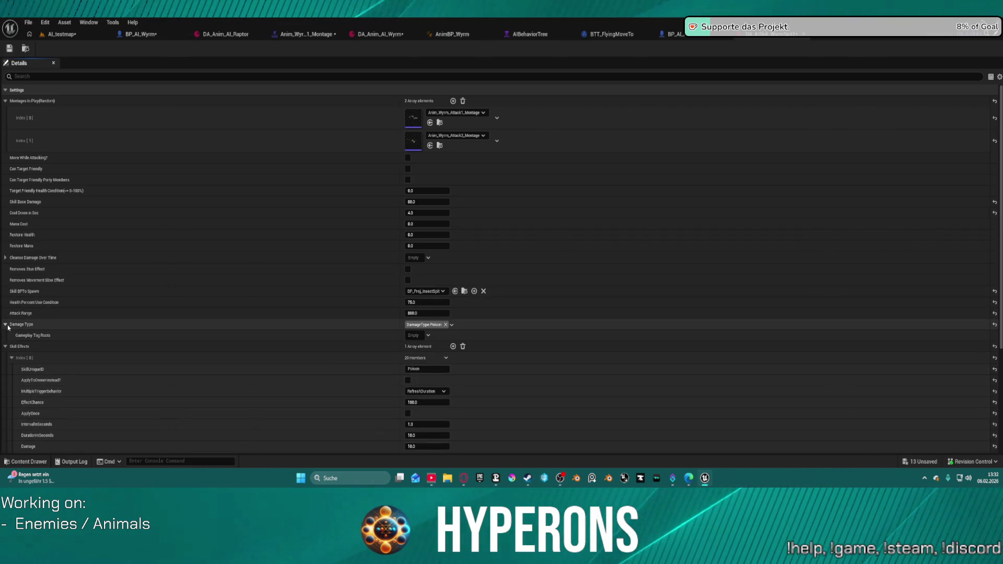
{"action": "left_click", "coordinate": [7, 325]}
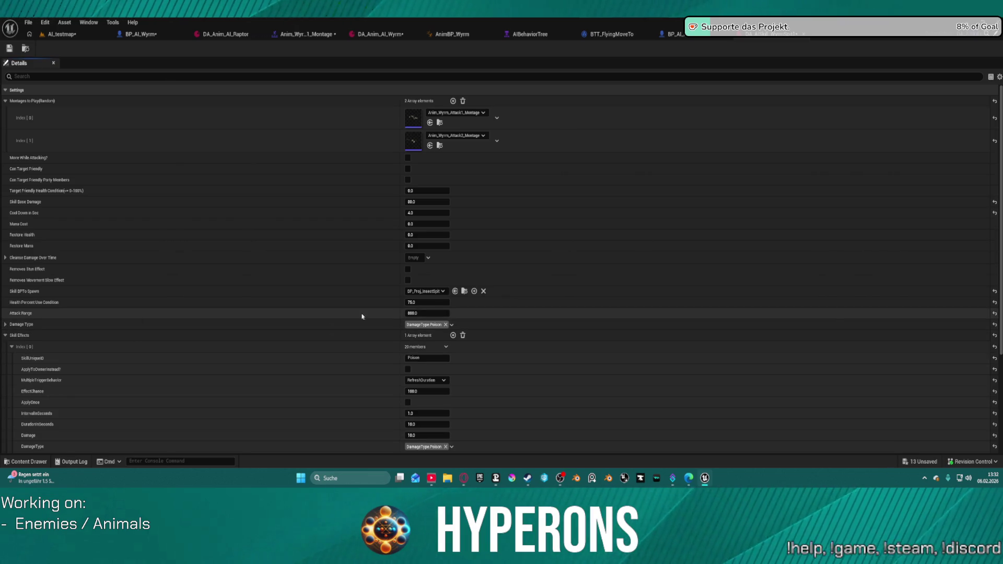
{"action": "left_click", "coordinate": [438, 313]}
{"action": "type", "text": "1000"}
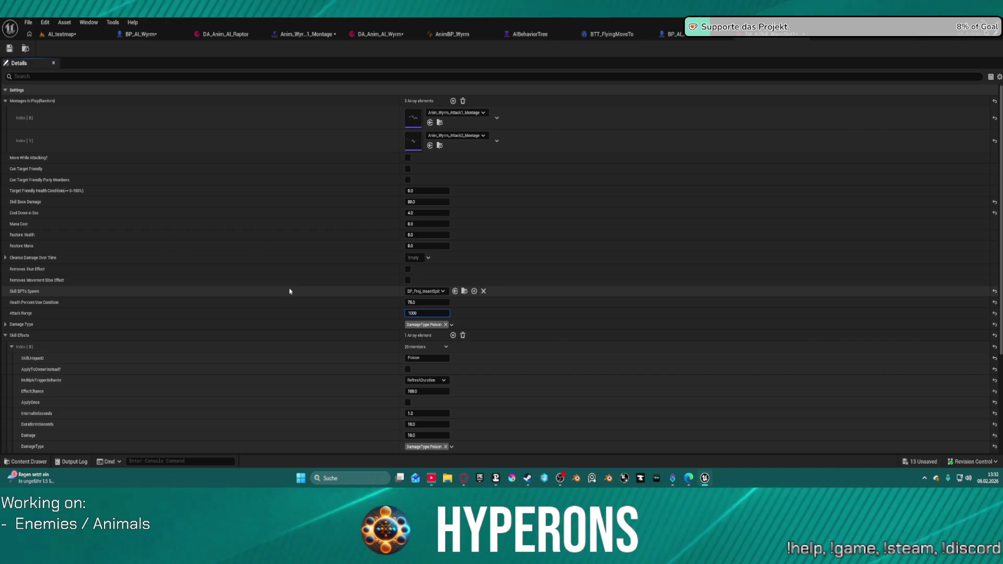
{"action": "key", "text": "Return"}
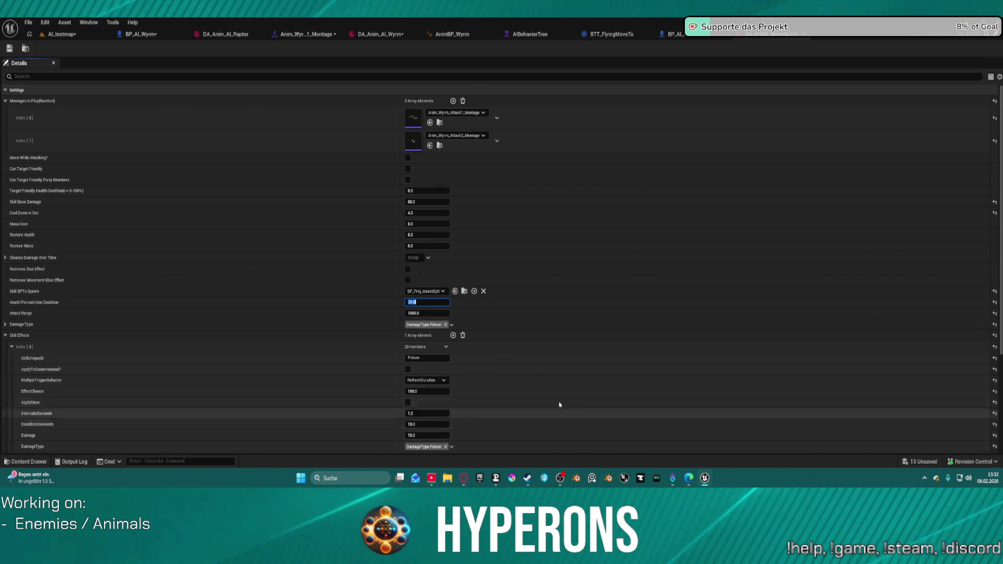
{"action": "left_click", "coordinate": [463, 291]}
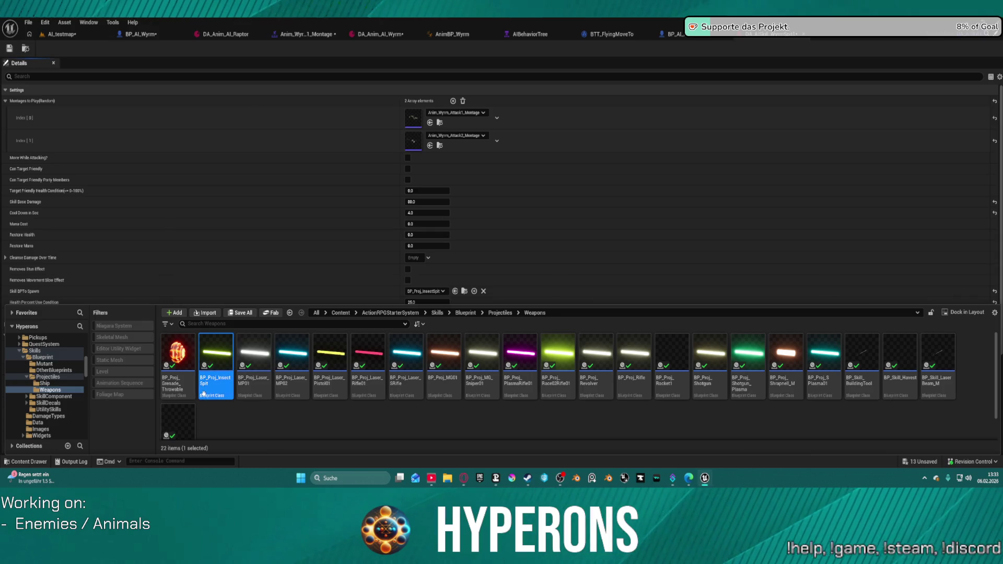
Step: Duplicate BP_Proj_InsectSpit as BP_Proj_WyrmSpit and open it in the Blueprint editor
{"action": "right_click", "coordinate": [215, 384]}
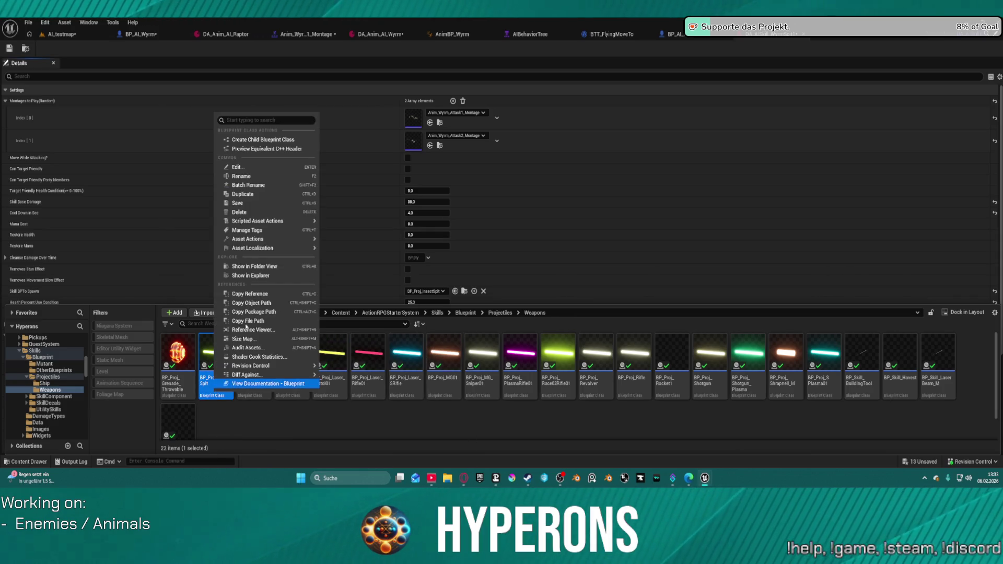
{"action": "left_click", "coordinate": [262, 199]}
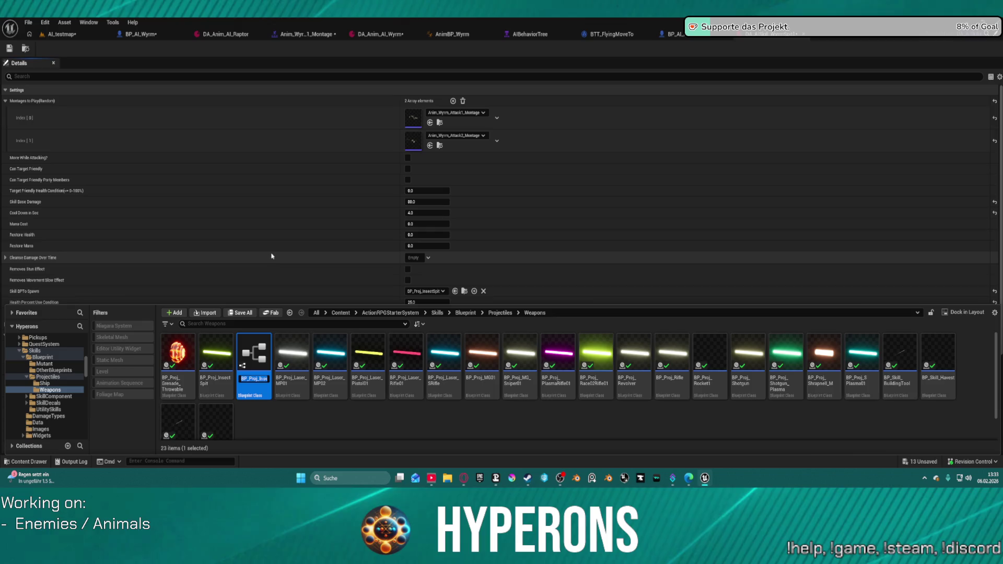
{"action": "key", "text": "BackSpace"}
{"action": "key", "text": "BackSpace"}
{"action": "key", "text": "BackSpace"}
{"action": "key", "text": "BackSpace"}
{"action": "key", "text": "Return"}
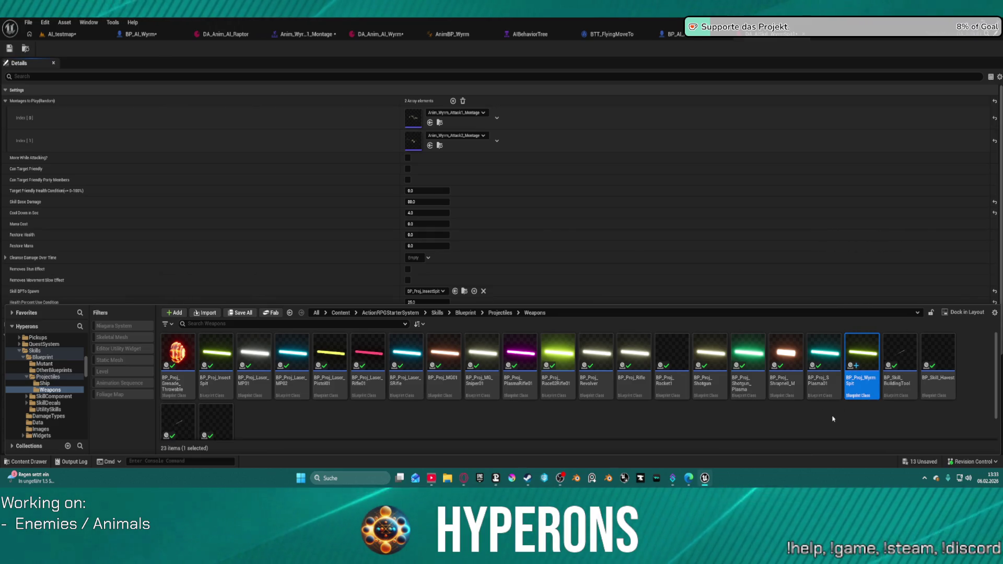
{"action": "double_click", "coordinate": [876, 361]}
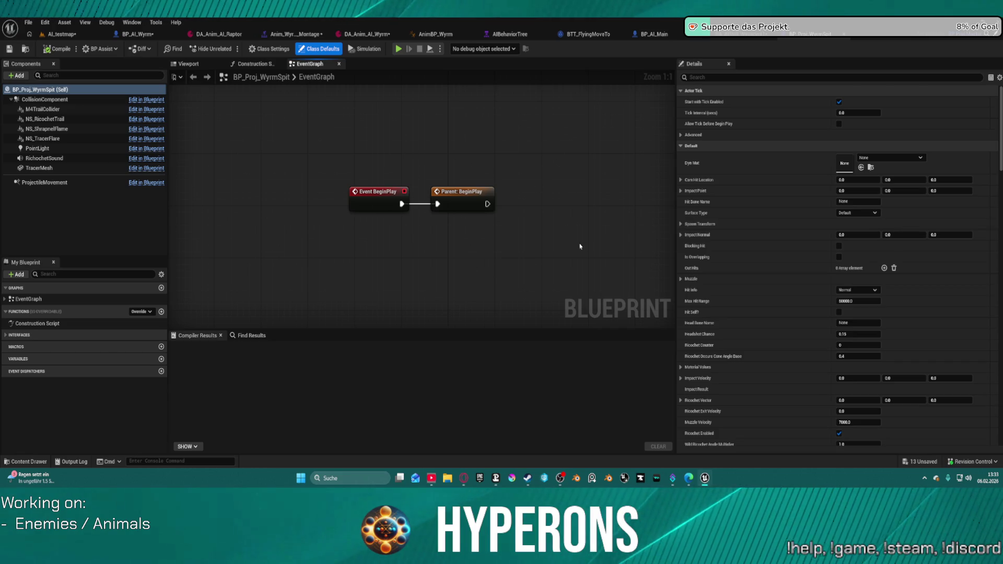
Step: Recentre the BP_Proj_WyrmSpit event graph, then switch to its Construction Script graph
{"action": "mouse_move", "coordinate": [580, 246]}
{"action": "left_mouse_down"}
{"action": "mouse_move", "coordinate": [513, 258]}
{"action": "mouse_move", "coordinate": [533, 268]}
{"action": "left_mouse_up"}
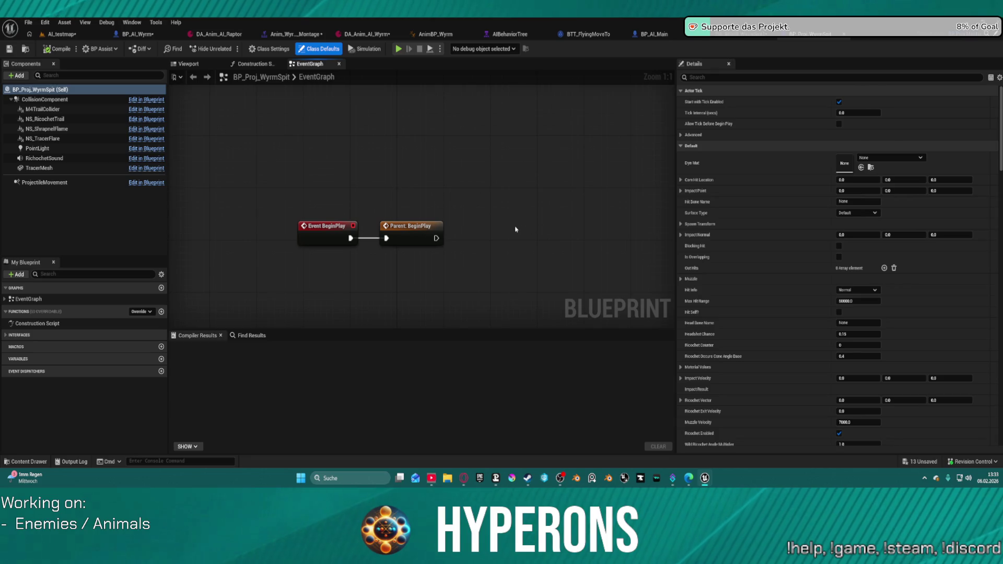
{"action": "left_click", "coordinate": [259, 64]}
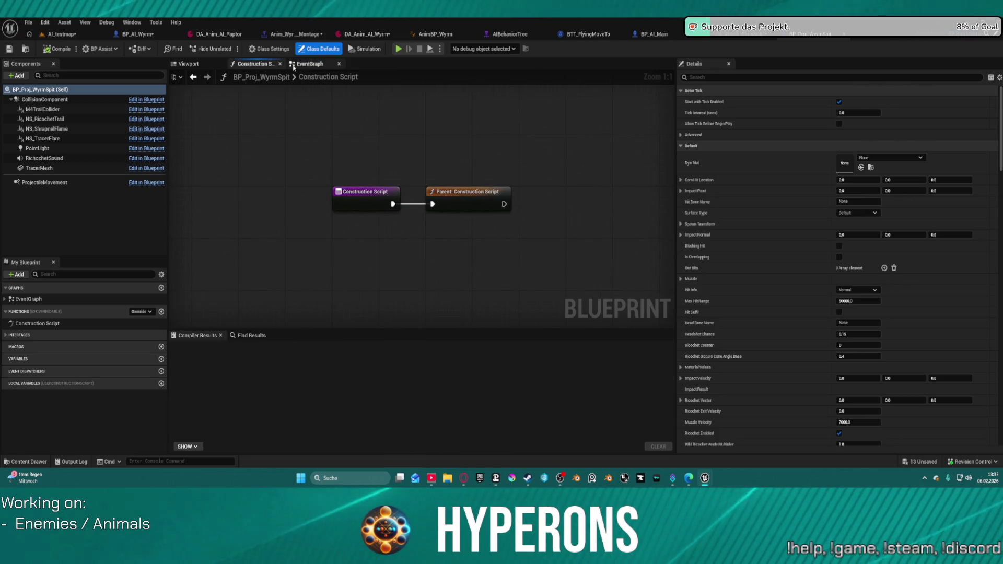
{"action": "left_click", "coordinate": [310, 64]}
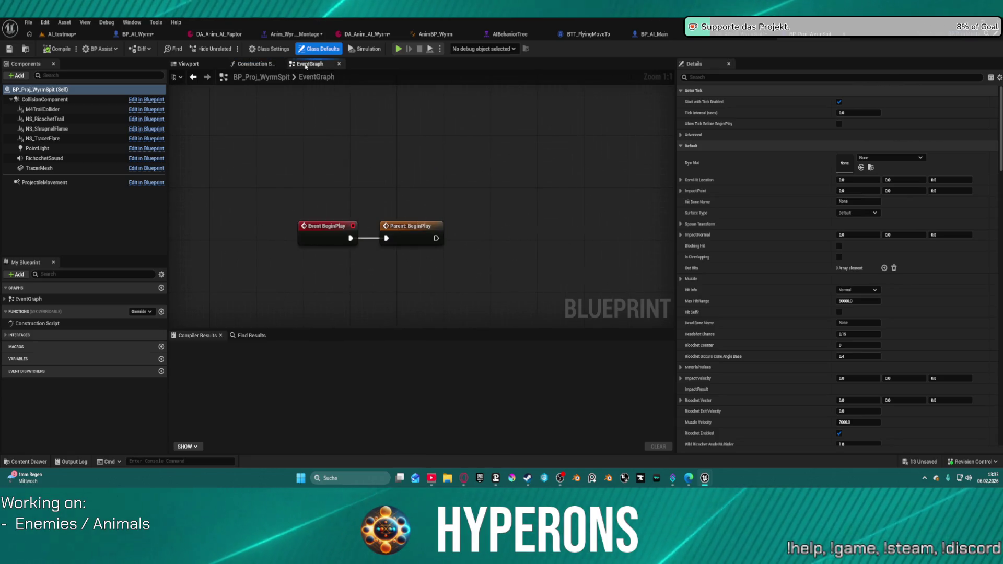
{"action": "left_click", "coordinate": [253, 65]}
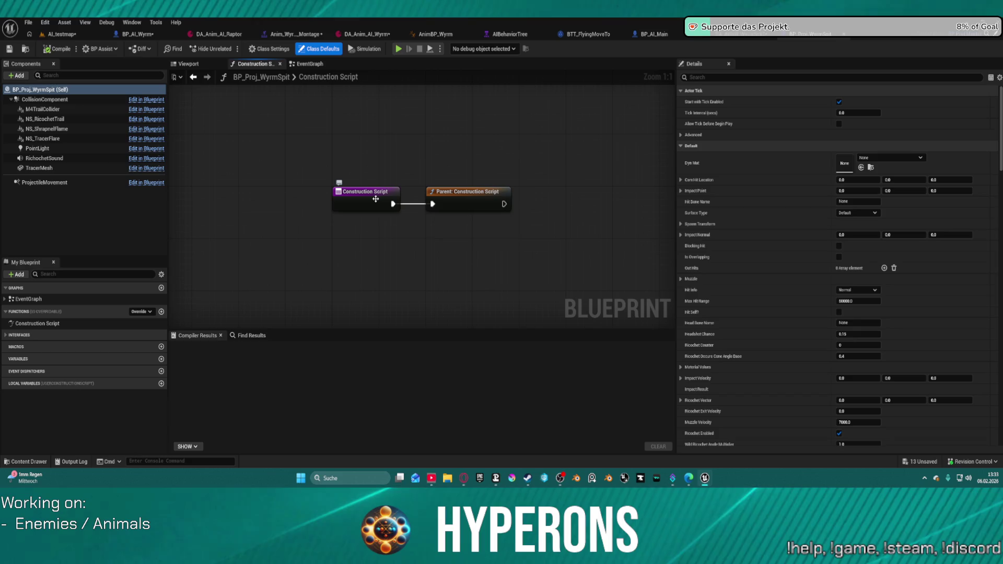
Step: Look over BP_Proj_Master's SpawnFX graph, including the FX SPAWNER node, and its ProjectileBounce graph
{"action": "left_click", "coordinate": [983, 38]}
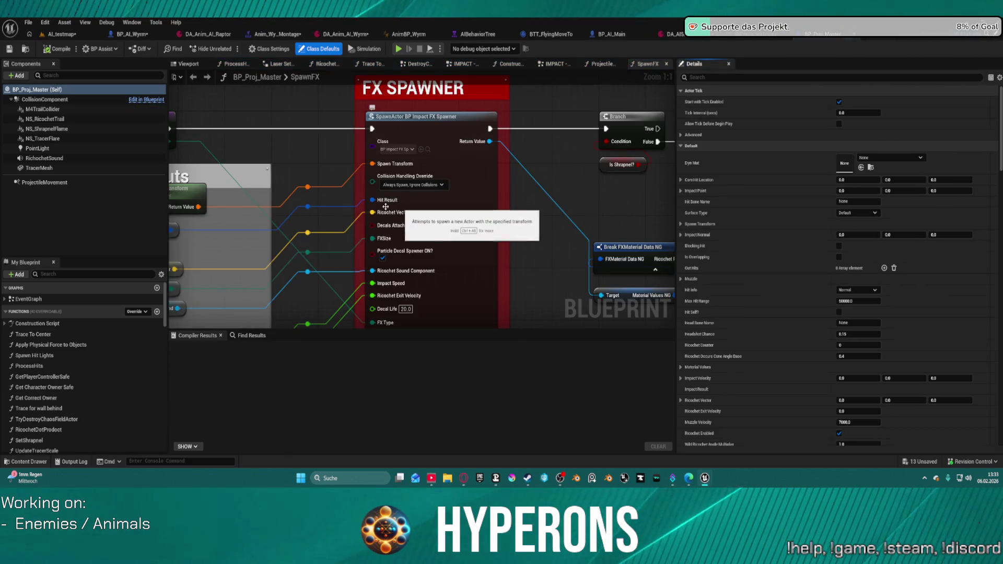
{"action": "mouse_move", "coordinate": [322, 203]}
{"action": "left_mouse_down"}
{"action": "mouse_move", "coordinate": [374, 185]}
{"action": "mouse_move", "coordinate": [410, 104]}
{"action": "left_mouse_up"}
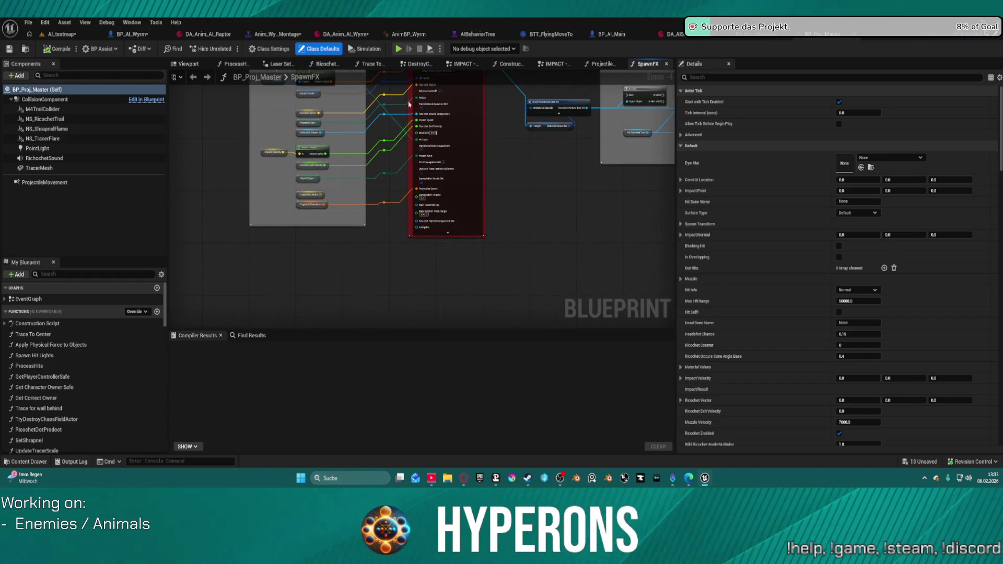
{"action": "scroll", "coordinate": [605, 126], "scroll_direction": "up", "scroll_amount": 2}
{"action": "mouse_move", "coordinate": [605, 125]}
{"action": "left_mouse_down"}
{"action": "mouse_move", "coordinate": [441, 313]}
{"action": "mouse_move", "coordinate": [432, 224]}
{"action": "mouse_move", "coordinate": [318, 224]}
{"action": "left_mouse_up"}
{"action": "mouse_move", "coordinate": [525, 103]}
{"action": "left_mouse_down"}
{"action": "mouse_move", "coordinate": [542, 162]}
{"action": "mouse_move", "coordinate": [472, 119]}
{"action": "left_mouse_up"}
{"action": "scroll", "coordinate": [472, 120], "scroll_direction": "up", "scroll_amount": 5}
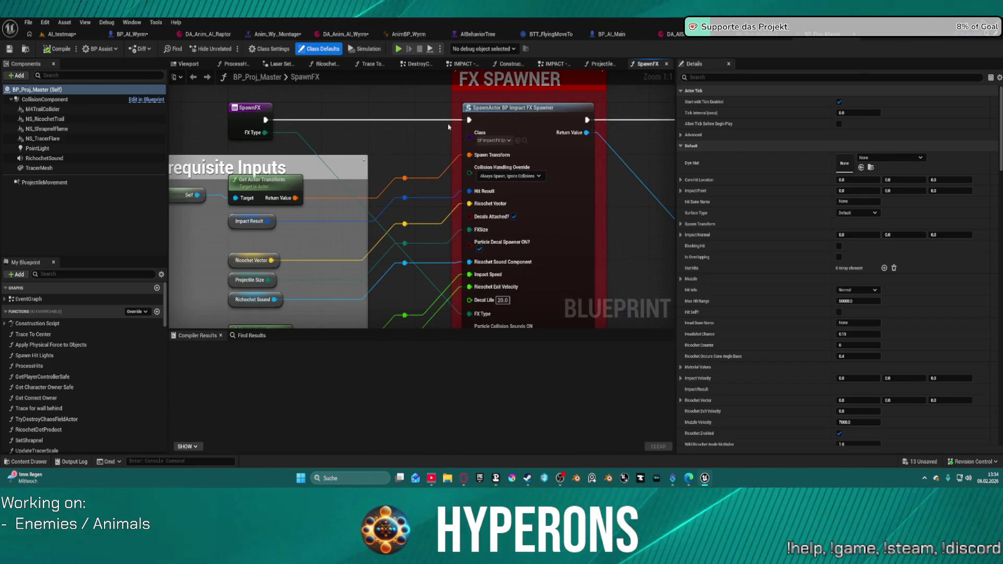
{"action": "left_click", "coordinate": [600, 64]}
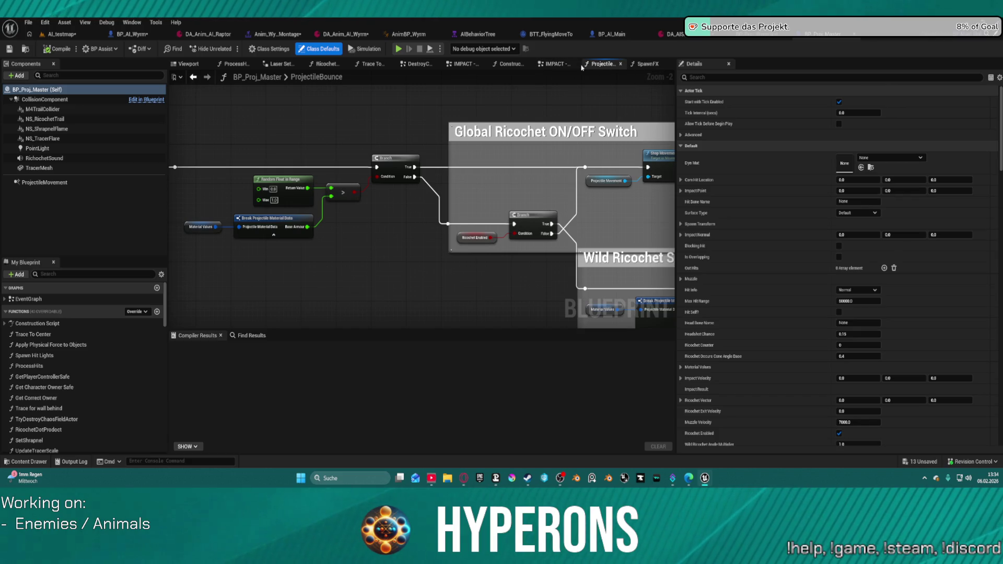
Step: In BP_Proj_Master's Construction Script, add a breakpoint on the Is Valid node under Projectile spawning for AI
{"action": "left_click", "coordinate": [508, 64]}
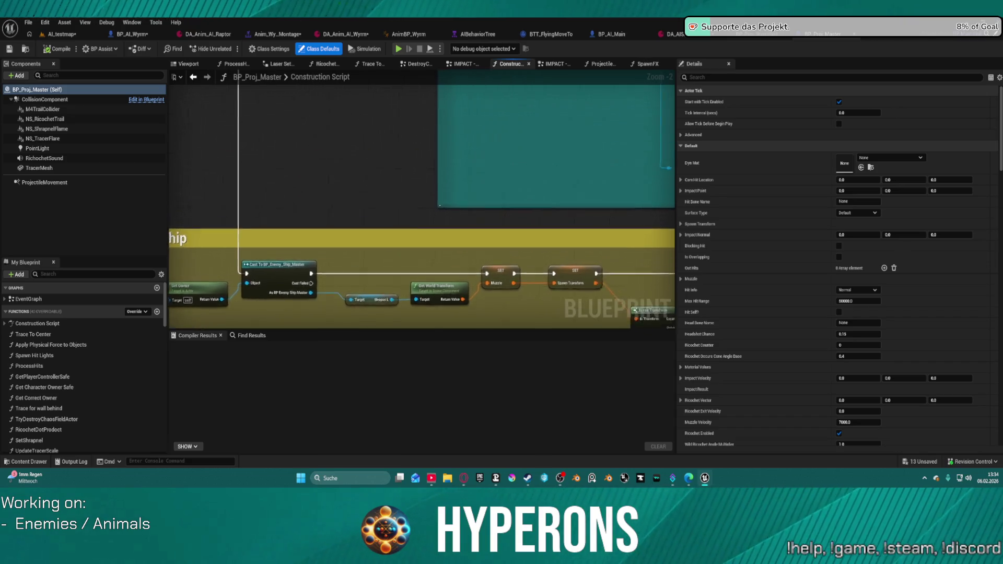
{"action": "left_click_drag", "start_coordinate": [531, 84], "coordinate": [555, 273]}
{"action": "scroll", "coordinate": [555, 272], "scroll_direction": "down", "scroll_amount": 4}
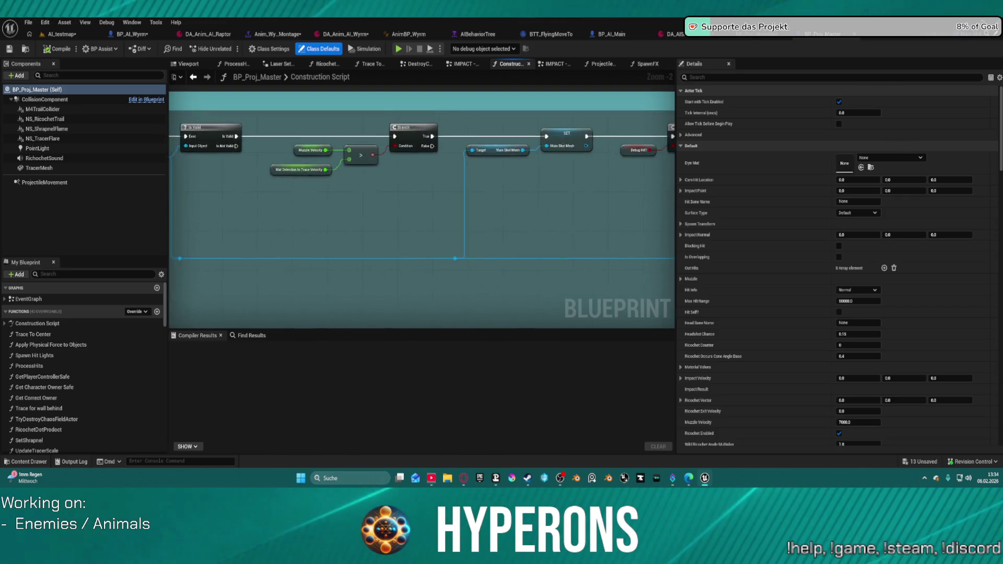
{"action": "scroll", "coordinate": [315, 121], "scroll_direction": "up", "scroll_amount": 4}
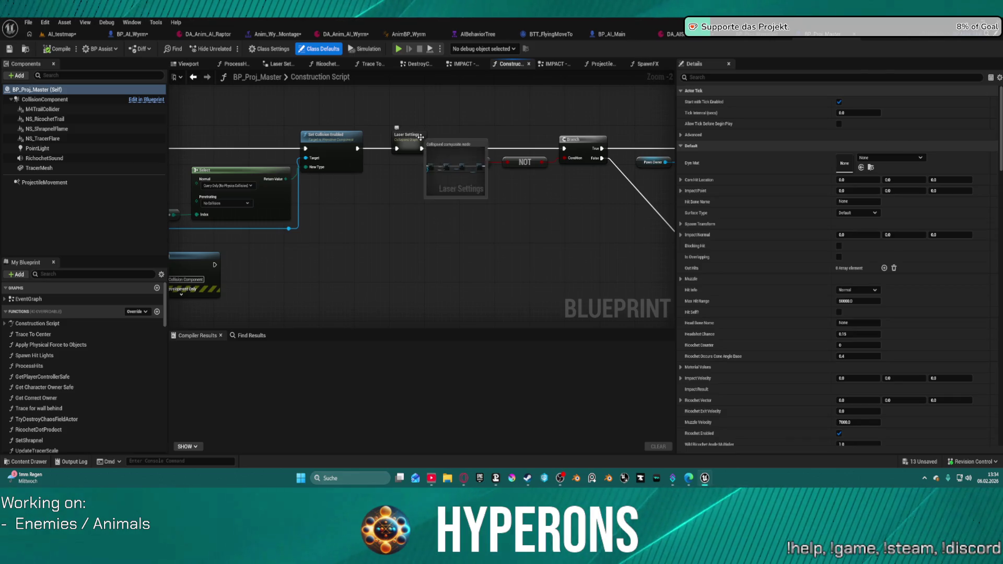
{"action": "left_click_drag", "start_coordinate": [419, 134], "coordinate": [417, 211]}
{"action": "scroll", "coordinate": [540, 236], "scroll_direction": "up", "scroll_amount": 2}
{"action": "scroll", "coordinate": [540, 236], "scroll_direction": "down", "scroll_amount": 5}
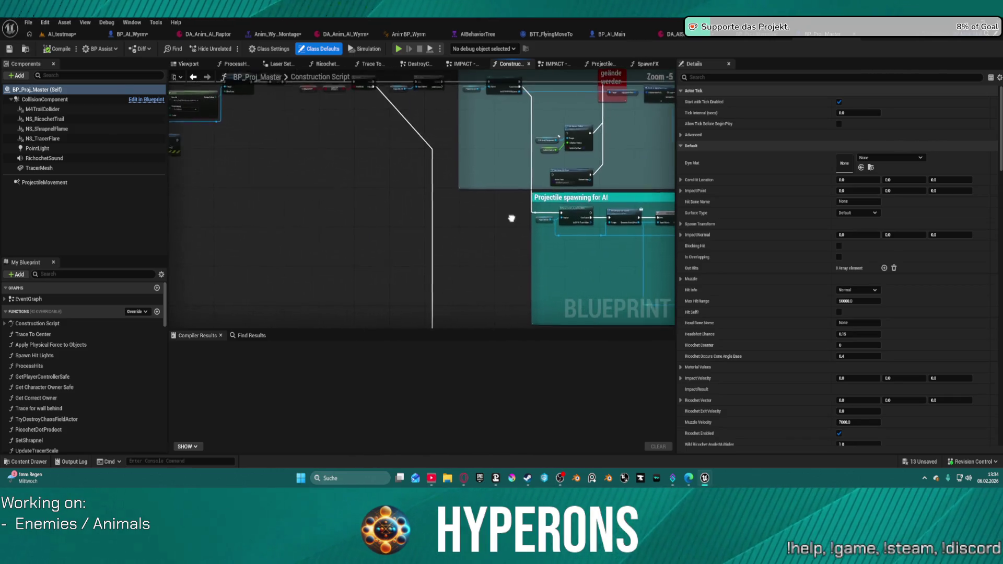
{"action": "scroll", "coordinate": [575, 167], "scroll_direction": "up", "scroll_amount": 3}
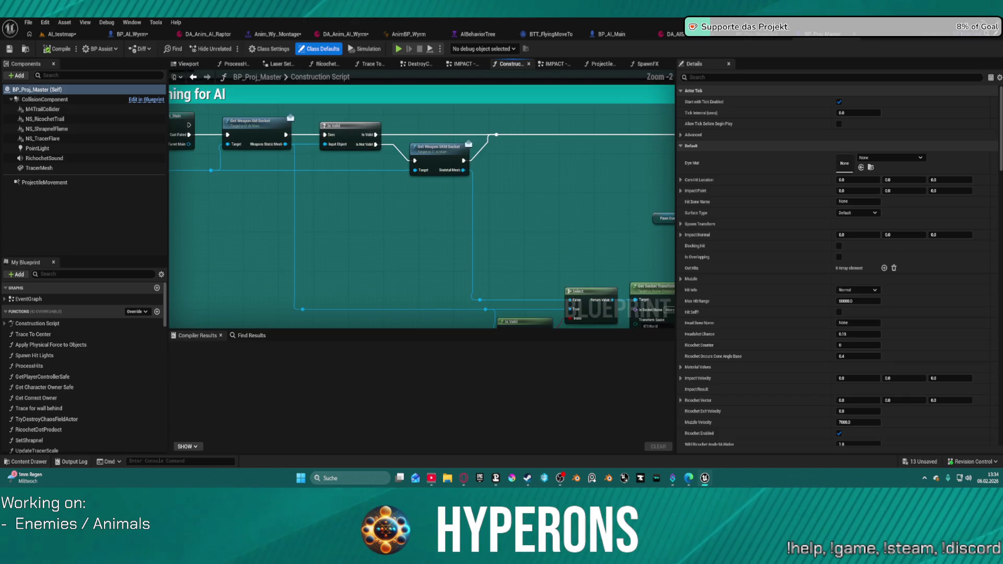
{"action": "left_click_drag", "start_coordinate": [317, 163], "coordinate": [444, 193]}
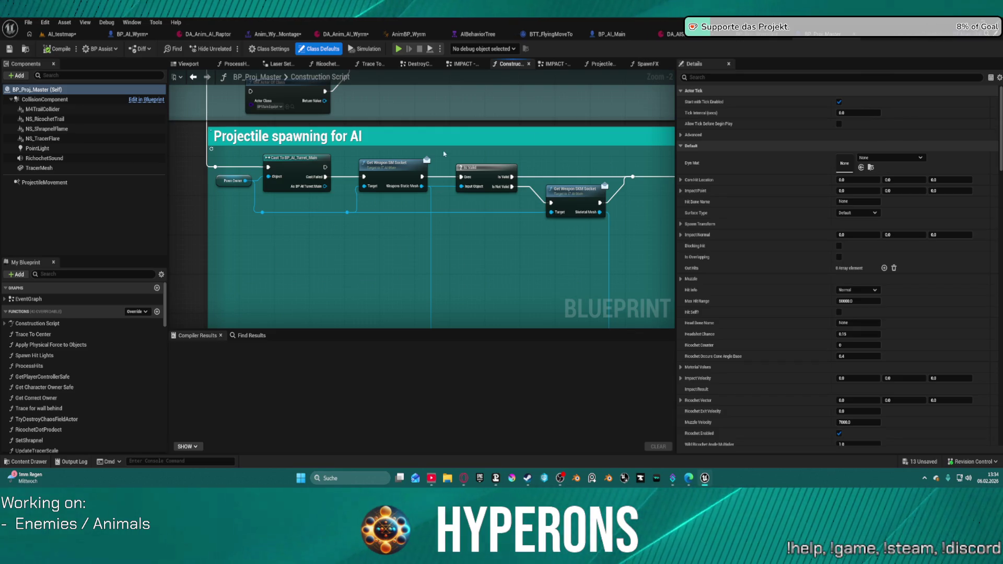
{"action": "right_click", "coordinate": [496, 172]}
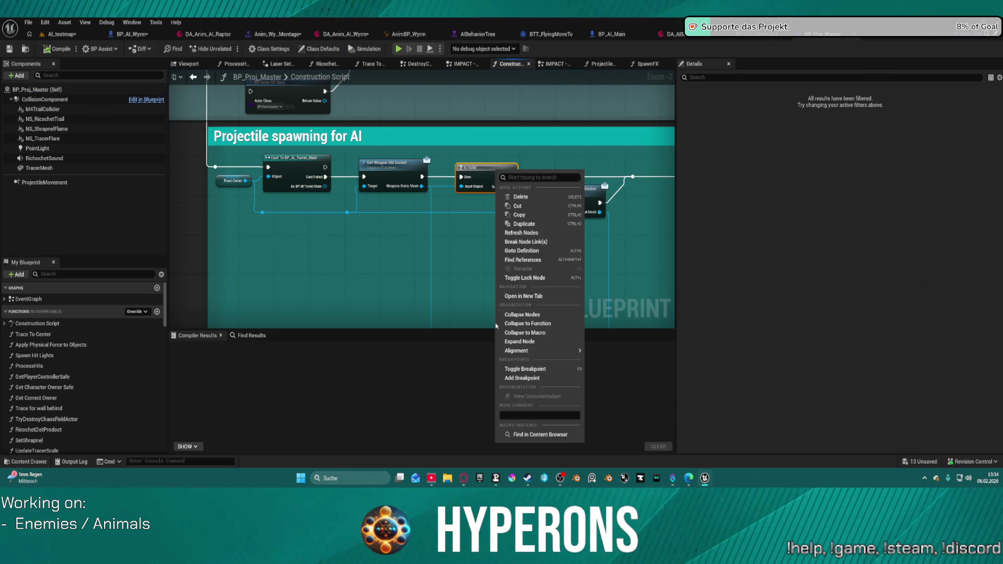
{"action": "left_click", "coordinate": [548, 379]}
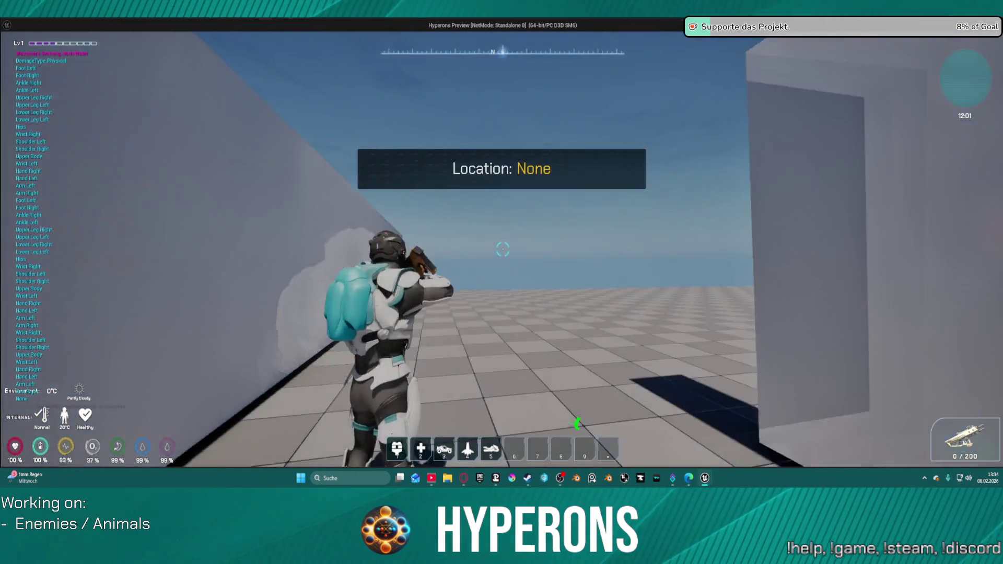
Step: Lift off with the jetpack, reload the rifle and fire at the flying wyrm
{"action": "key", "text": "w"}
{"action": "key", "text": "space"}
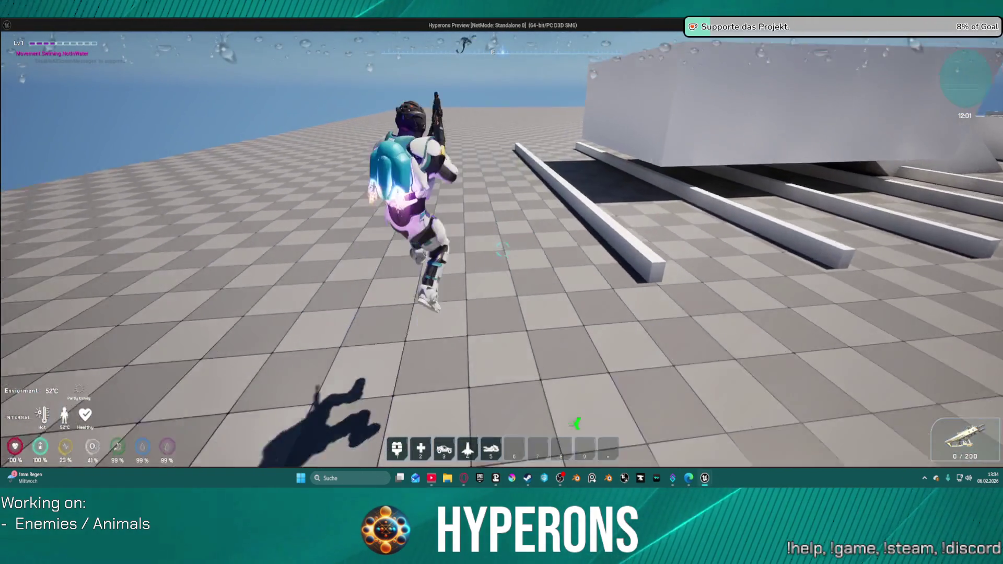
{"action": "key", "text": "r"}
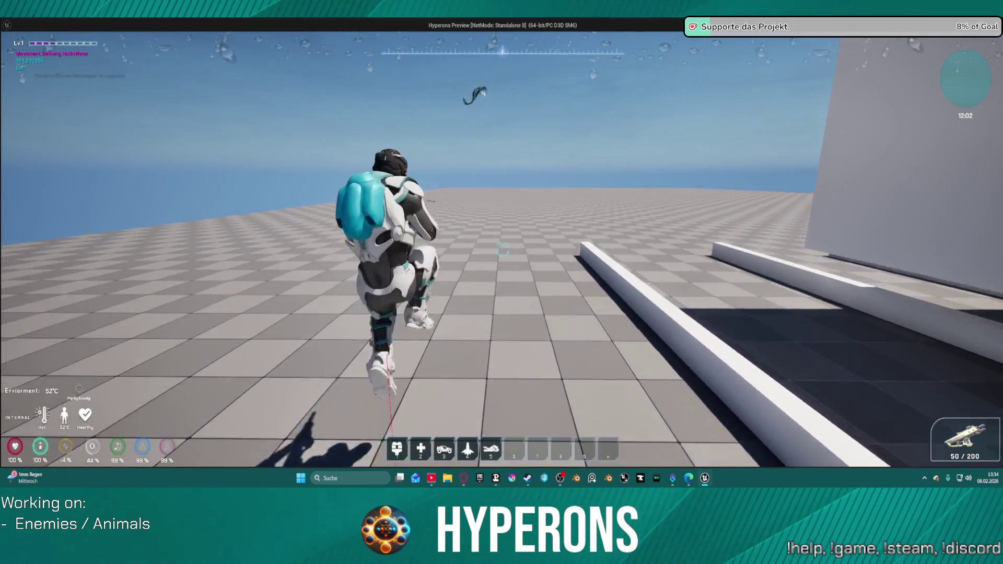
{"action": "key", "text": "space"}
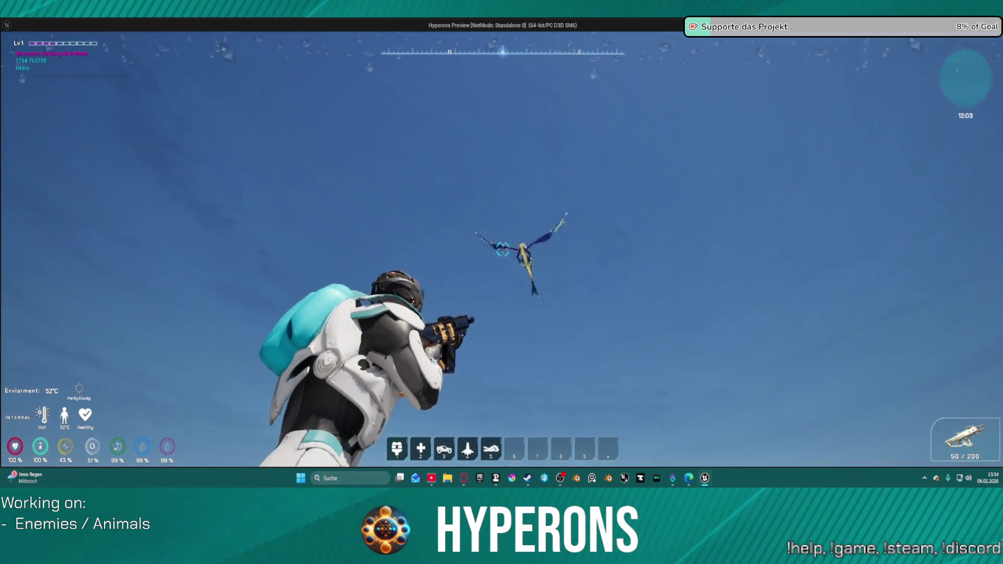
{"action": "left_click", "coordinate": [503, 250]}
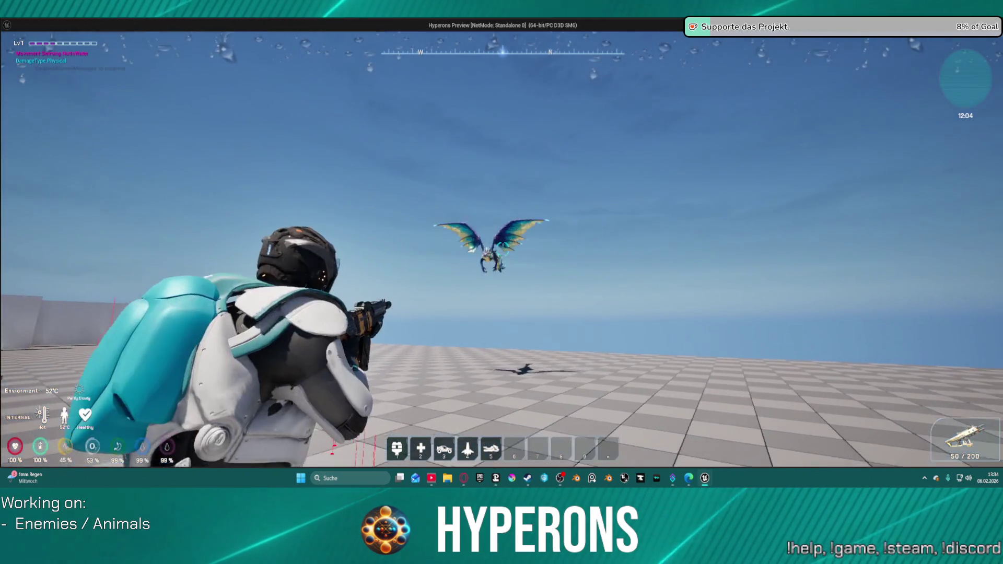
{"action": "left_click", "coordinate": [502, 249]}
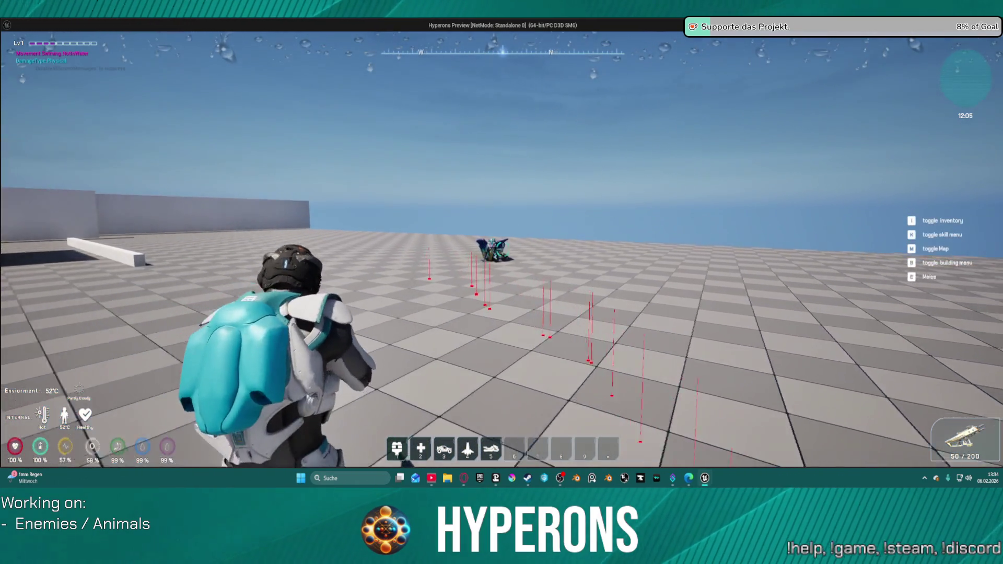
{"action": "right_click", "coordinate": [503, 249]}
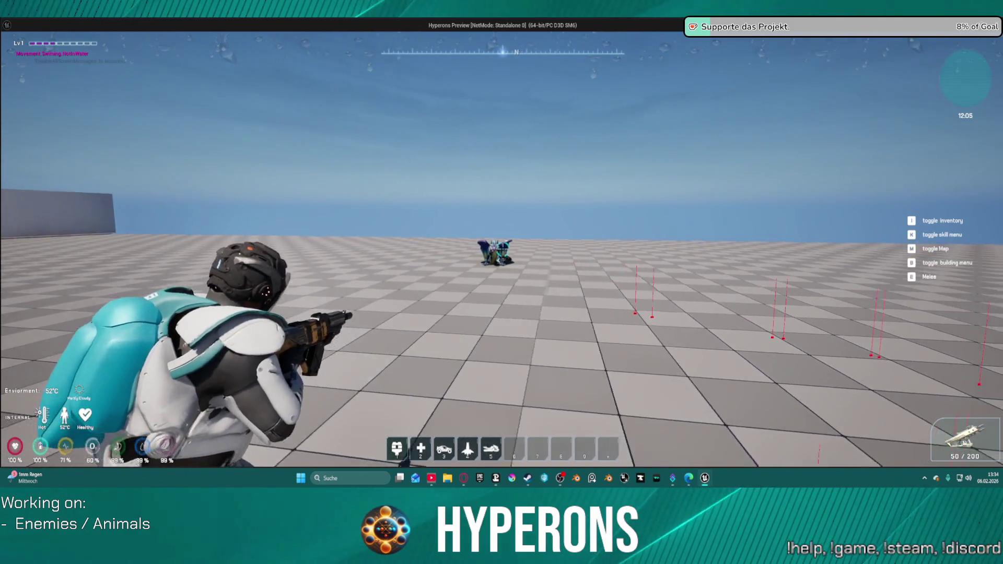
{"action": "right_click", "coordinate": [503, 249]}
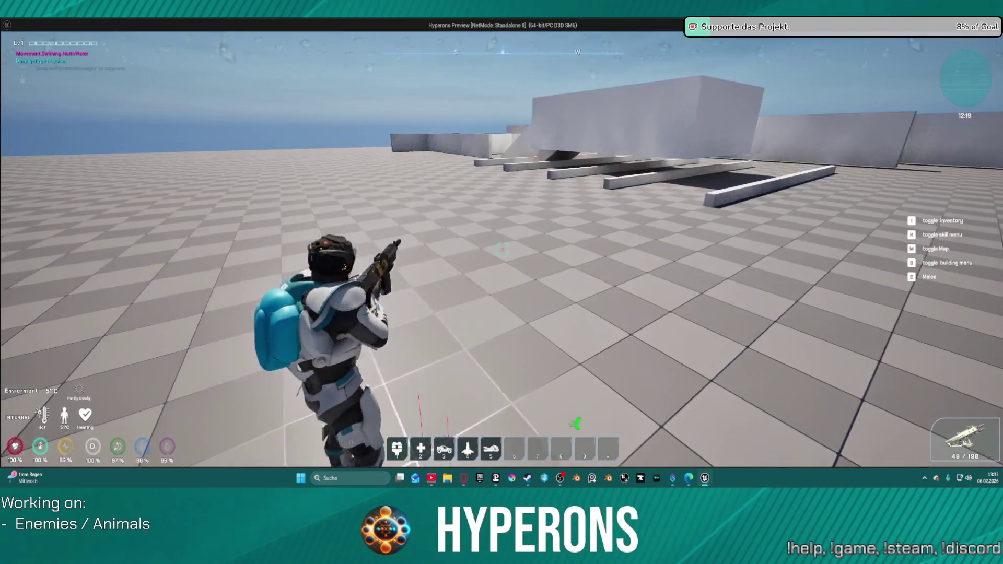
Step: Shoot the approaching wyrm, finish it with a melee hit, then close the game preview
{"action": "key", "text": "w"}
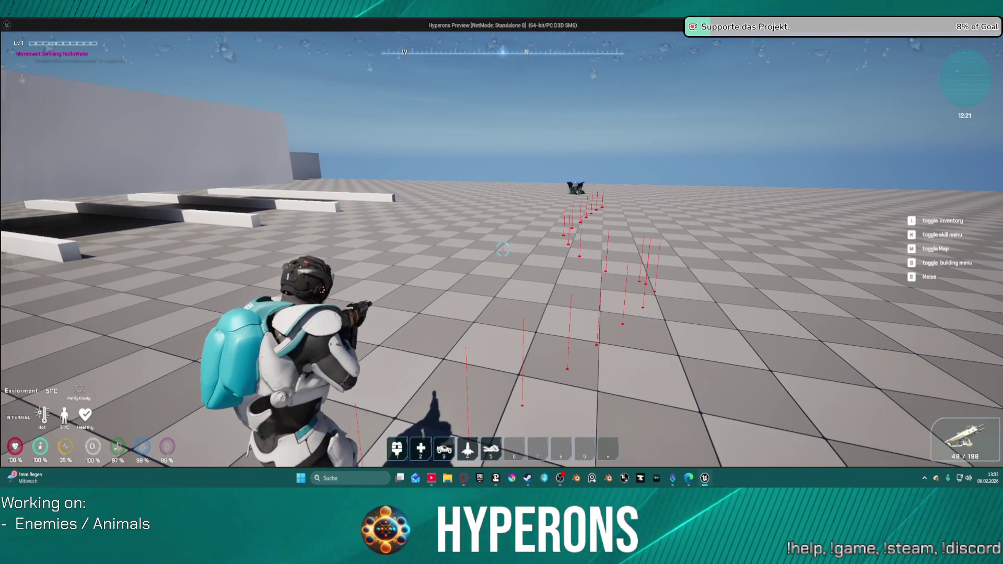
{"action": "key", "text": "w"}
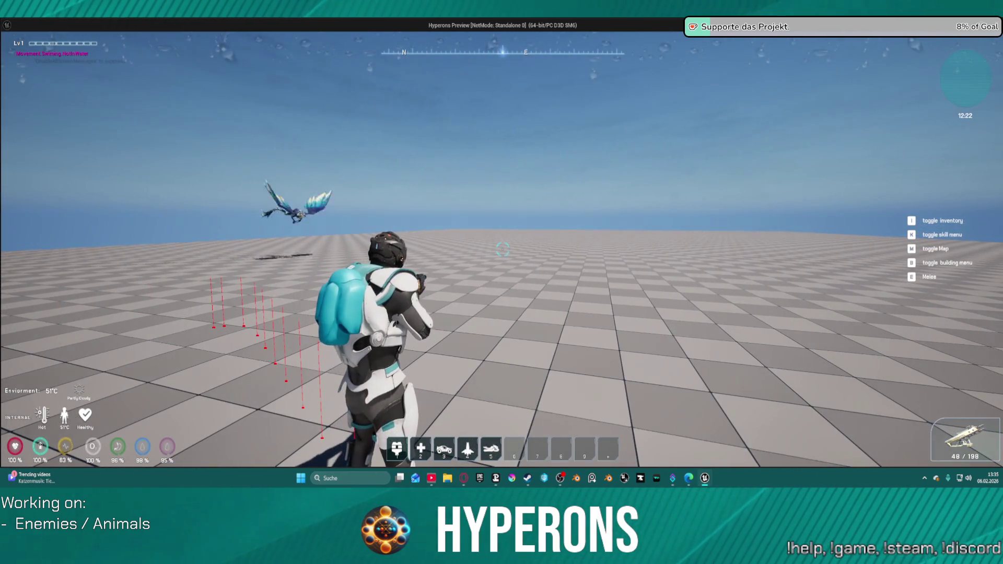
{"action": "left_click", "coordinate": [503, 249]}
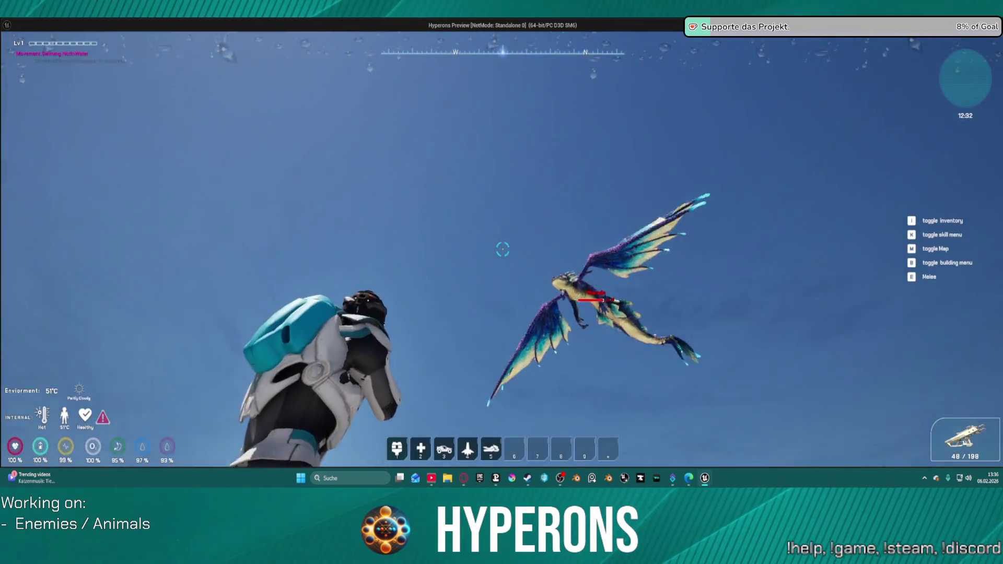
{"action": "left_click_drag", "start_coordinate": [502, 249], "coordinate": [503, 249]}
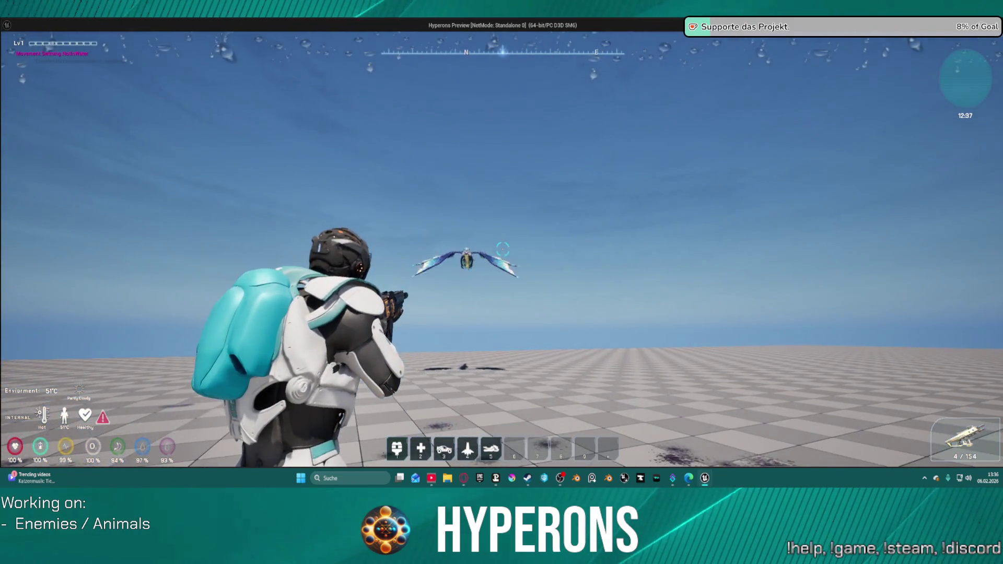
{"action": "left_click_drag", "start_coordinate": [503, 249], "coordinate": [503, 250]}
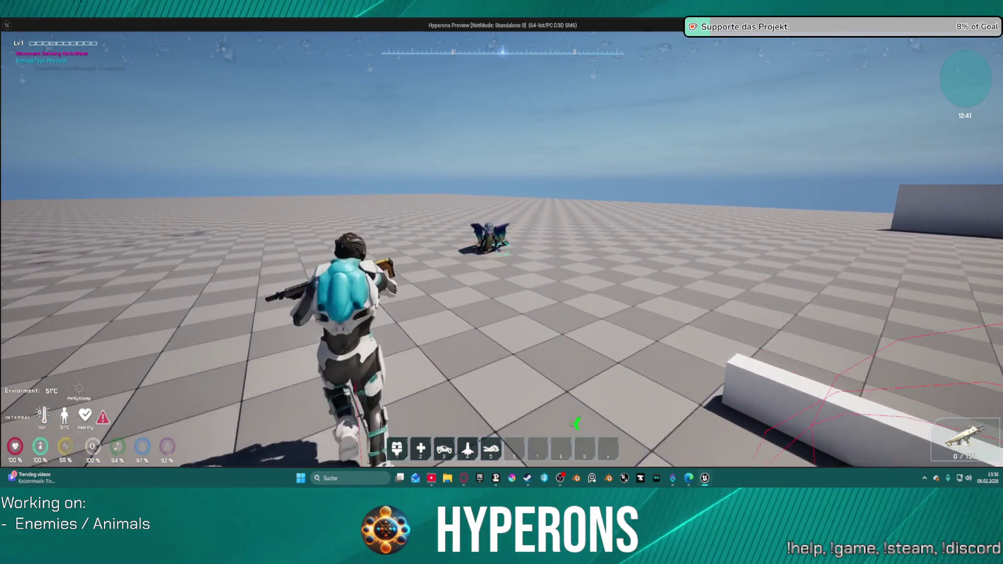
{"action": "right_click", "coordinate": [502, 283]}
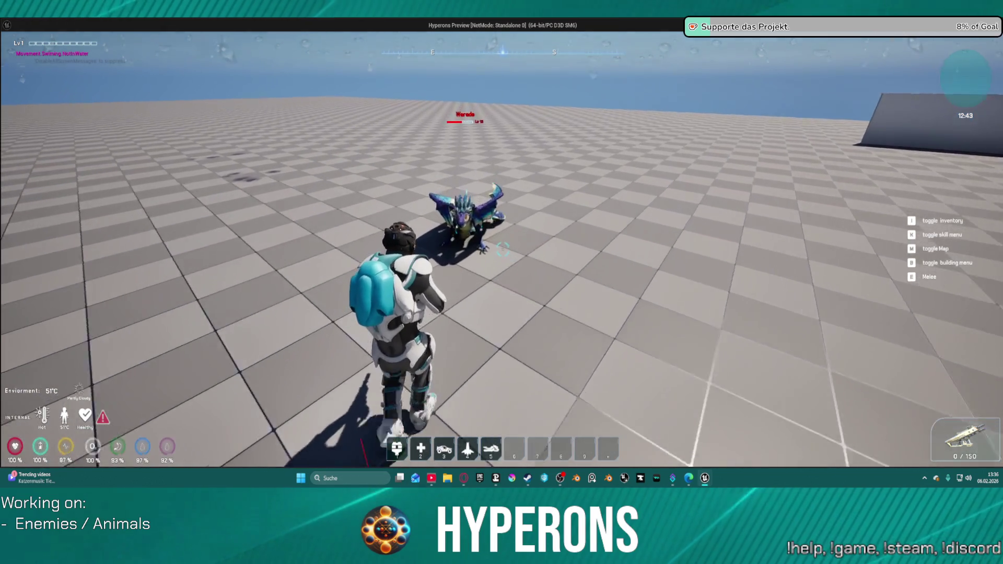
{"action": "key", "text": "e"}
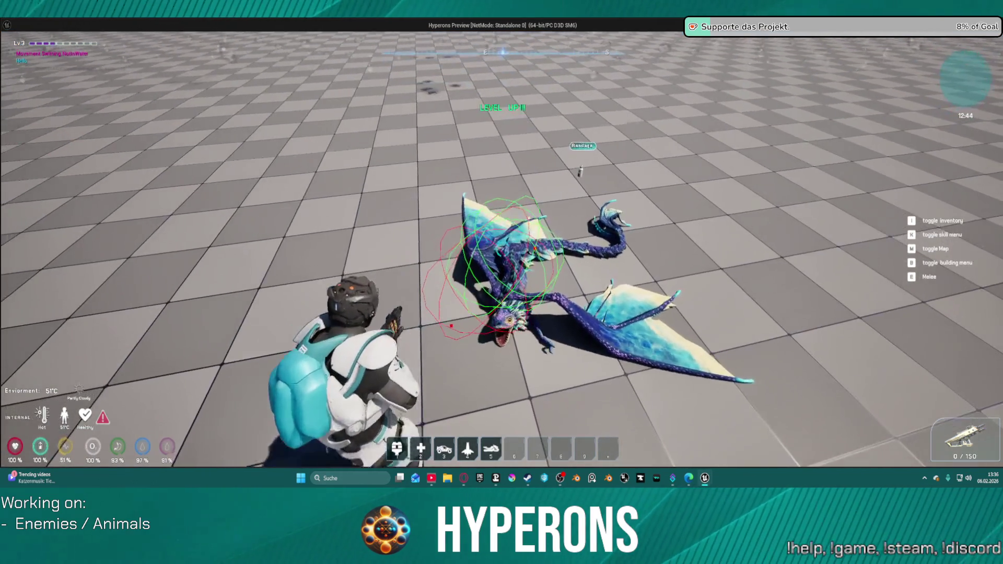
{"action": "key", "text": "Escape"}
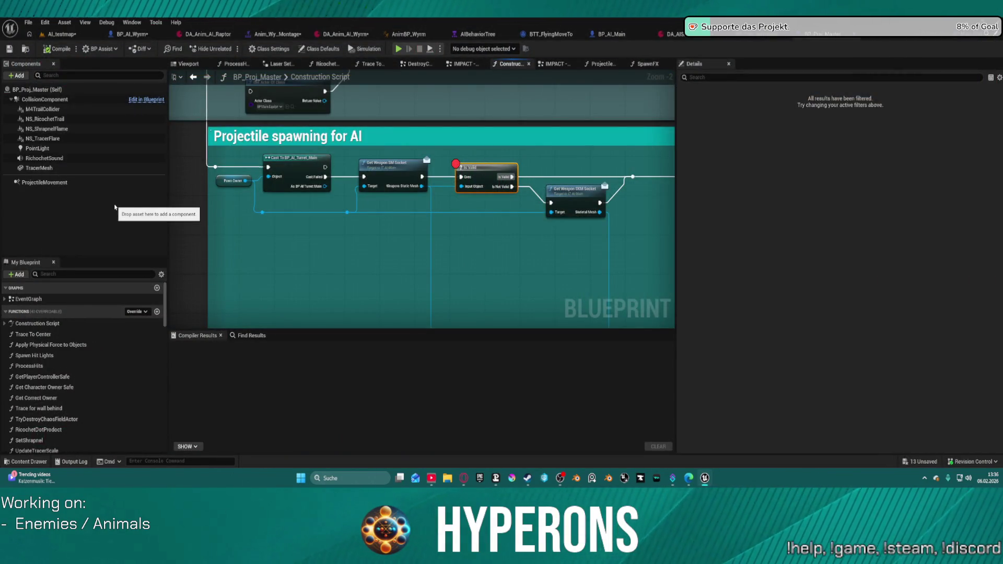
{"action": "left_click_drag", "start_coordinate": [220, 209], "coordinate": [358, 343]}
Step: Look through the DA_Anim_AI_Raptor, BP_AI_Wyrm, DA_Anim_AI_Wyrm and wyrm skill data asset tabs
{"action": "mouse_move", "coordinate": [261, 156]}
{"action": "left_mouse_down"}
{"action": "mouse_move", "coordinate": [301, 256]}
{"action": "mouse_move", "coordinate": [331, 284]}
{"action": "mouse_move", "coordinate": [492, 245]}
{"action": "left_mouse_up"}
{"action": "left_click", "coordinate": [206, 35]}
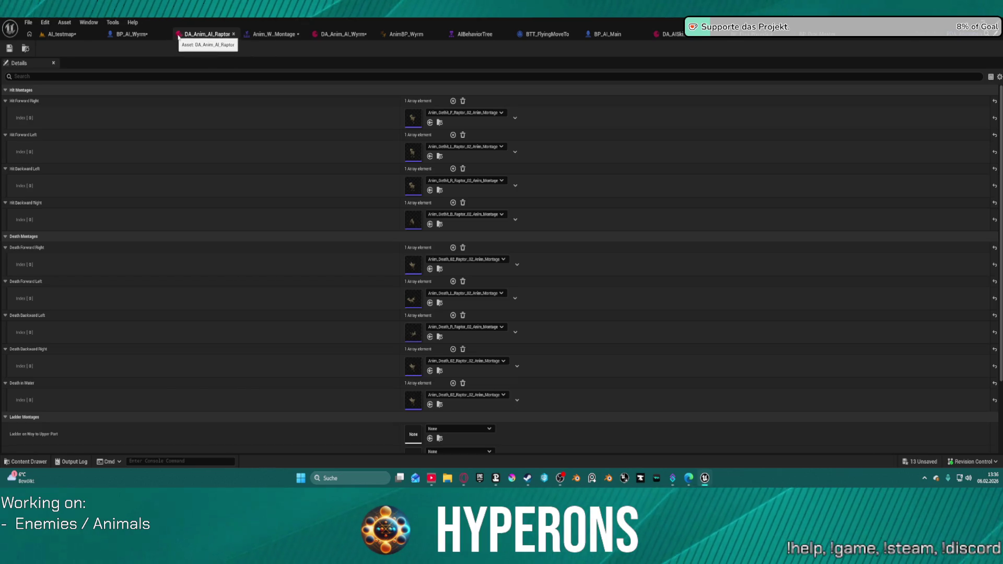
{"action": "left_click", "coordinate": [132, 35]}
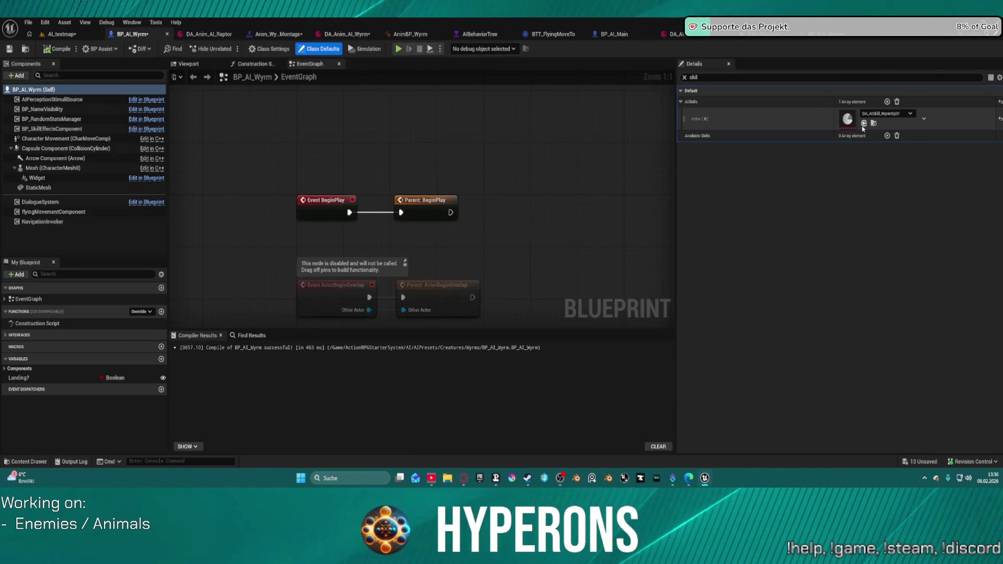
{"action": "left_click", "coordinate": [701, 35]}
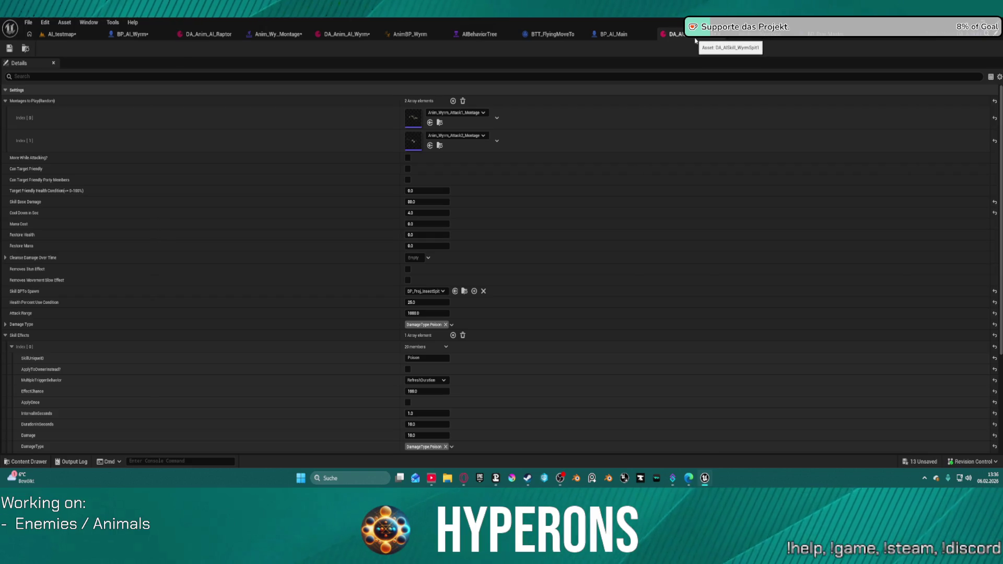
{"action": "left_click", "coordinate": [342, 36]}
{"action": "left_click", "coordinate": [671, 34]}
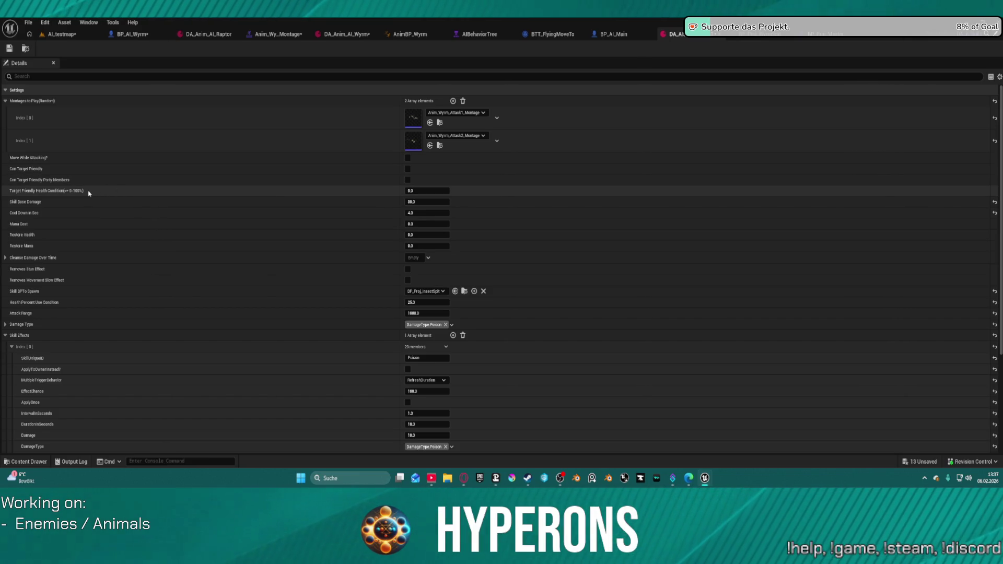
Step: Inspect the skill's Health Percent Use Condition and BP_Proj_WyrmSpit, then return to AI_testmap
{"action": "left_click", "coordinate": [430, 303]}
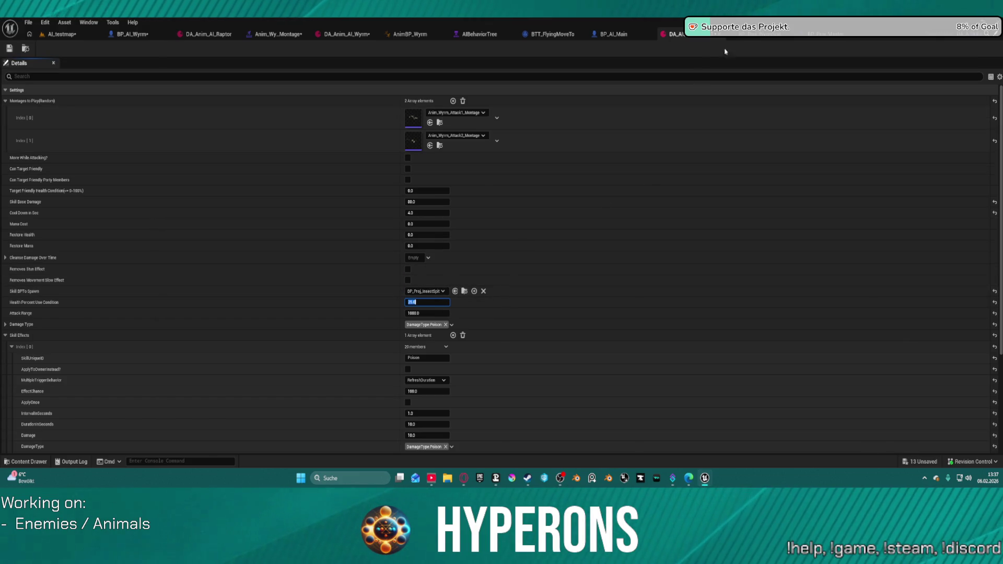
{"action": "left_click", "coordinate": [754, 37]}
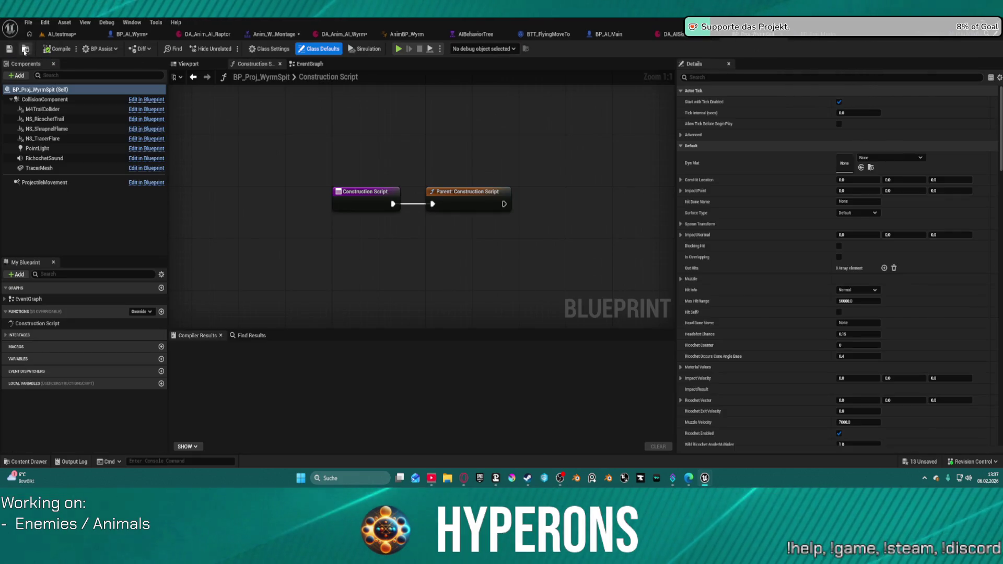
{"action": "key", "text": "ctrl+space"}
{"action": "left_click", "coordinate": [671, 34]}
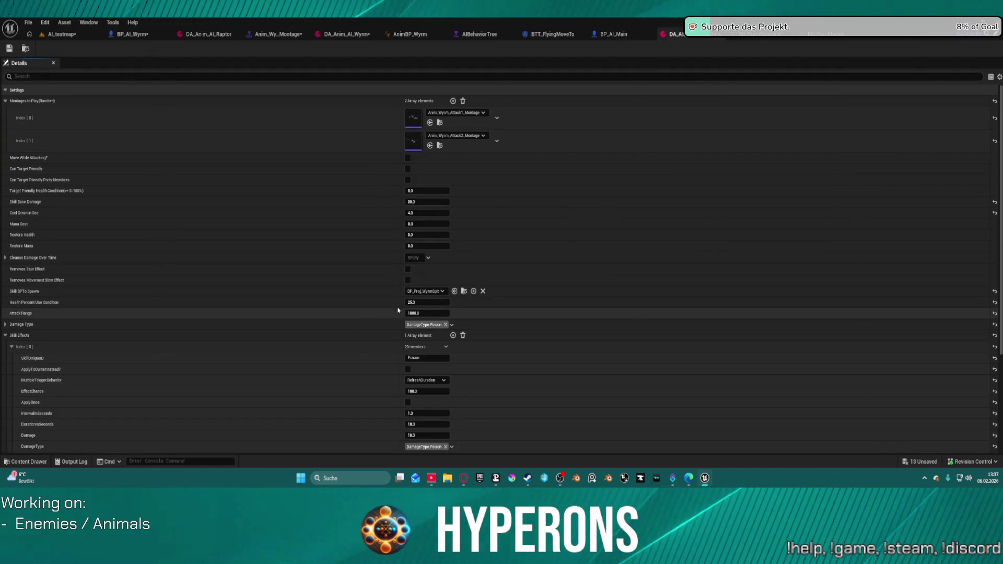
{"action": "left_click", "coordinate": [428, 303]}
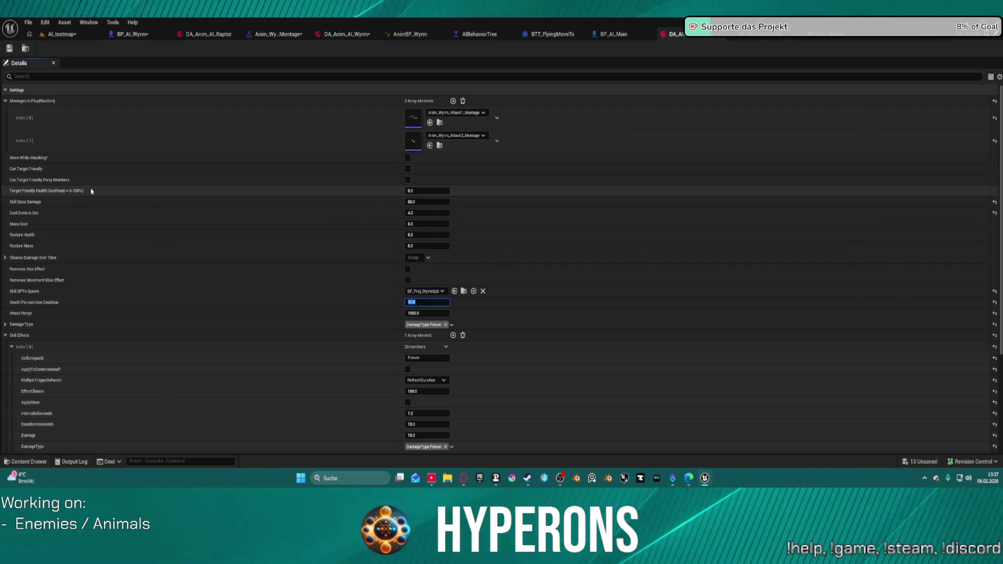
{"action": "left_click", "coordinate": [58, 35]}
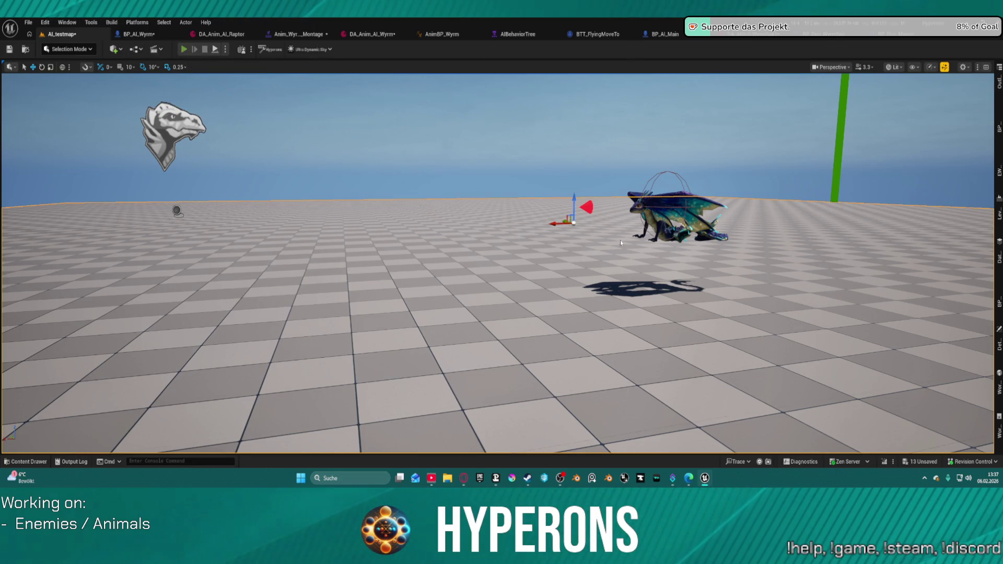
Step: Play AI_testmap in editor, jump onto the white block, walk toward the wyrm and reload
{"action": "left_click", "coordinate": [184, 49]}
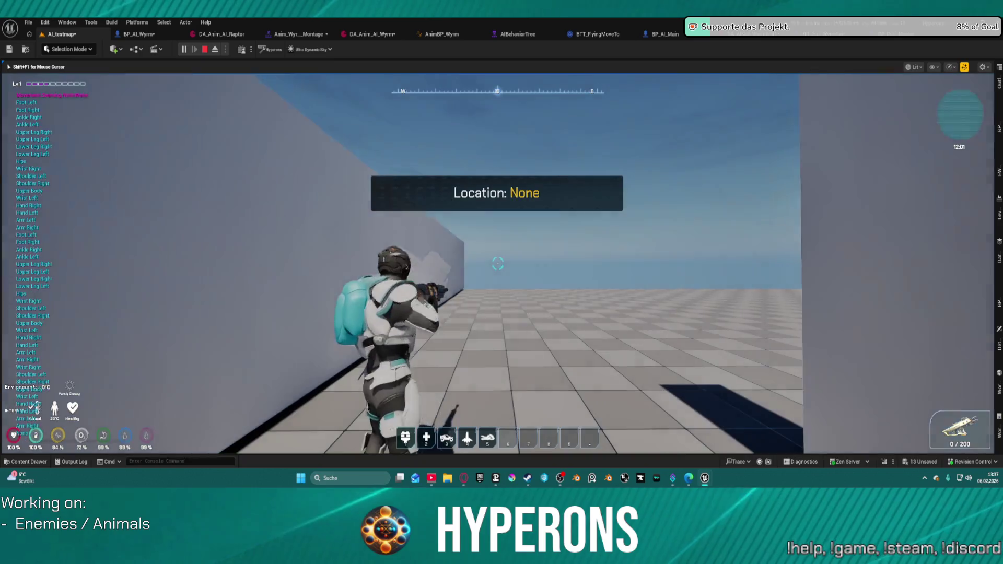
{"action": "key", "text": "space"}
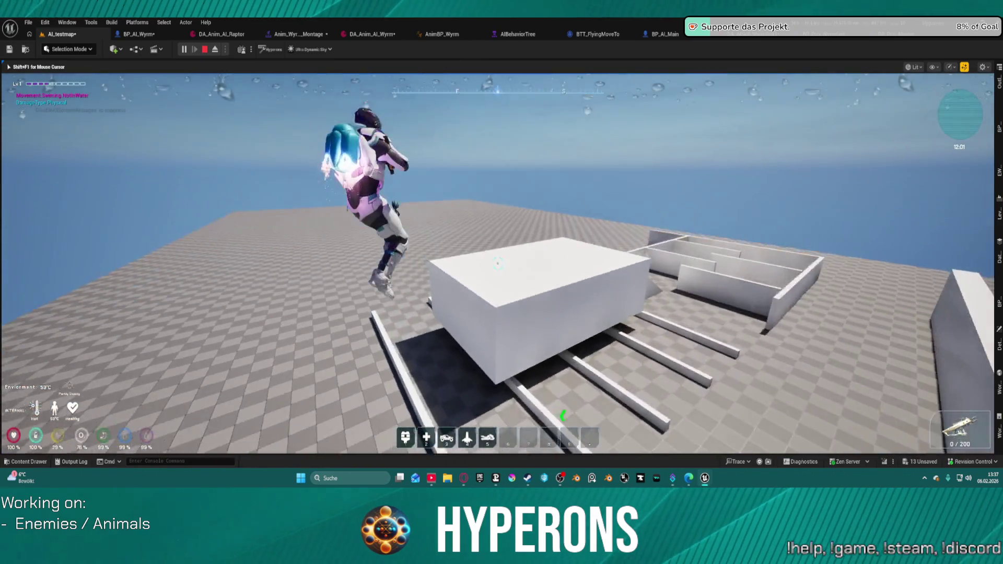
{"action": "key", "text": "w"}
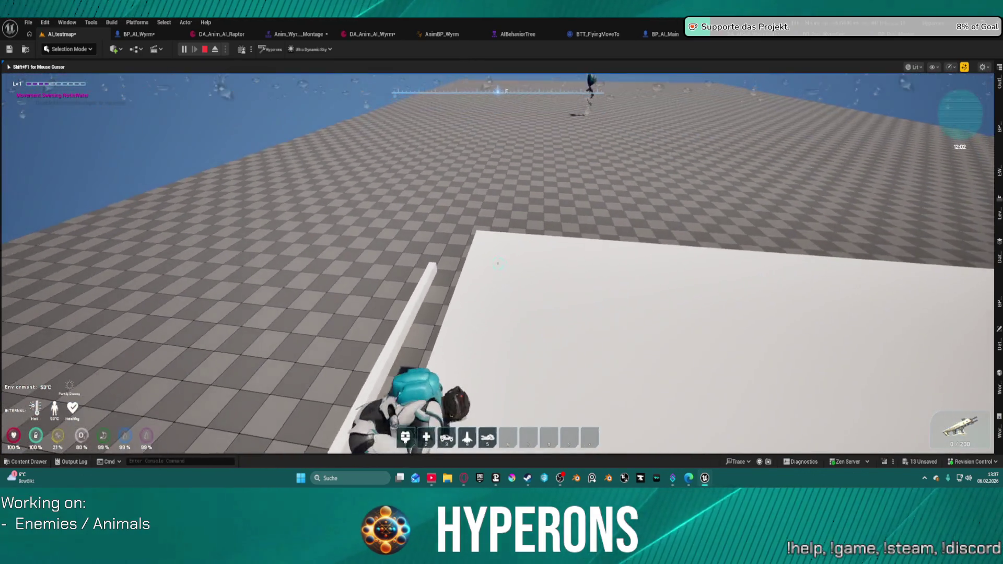
{"action": "key", "text": "w"}
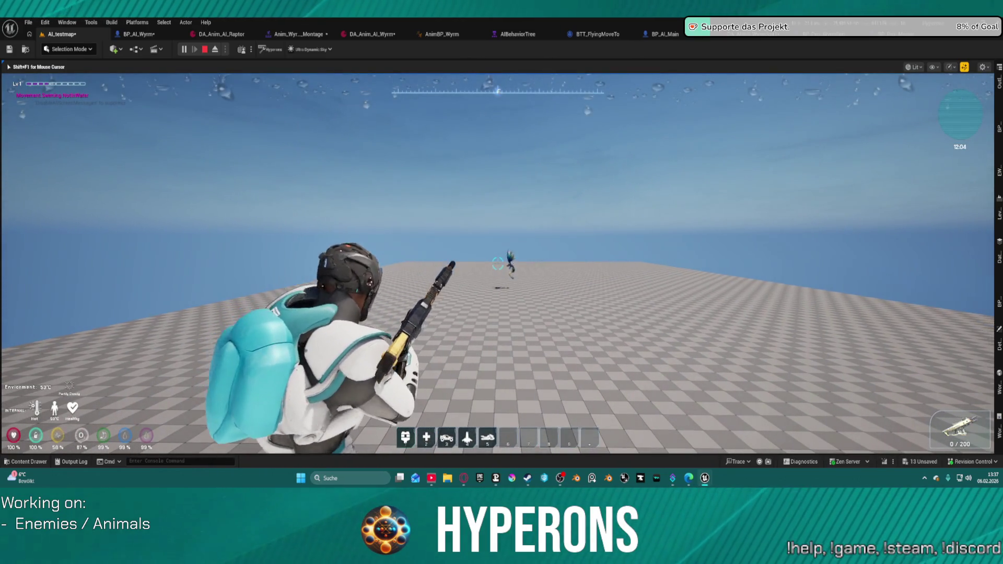
{"action": "key", "text": "r"}
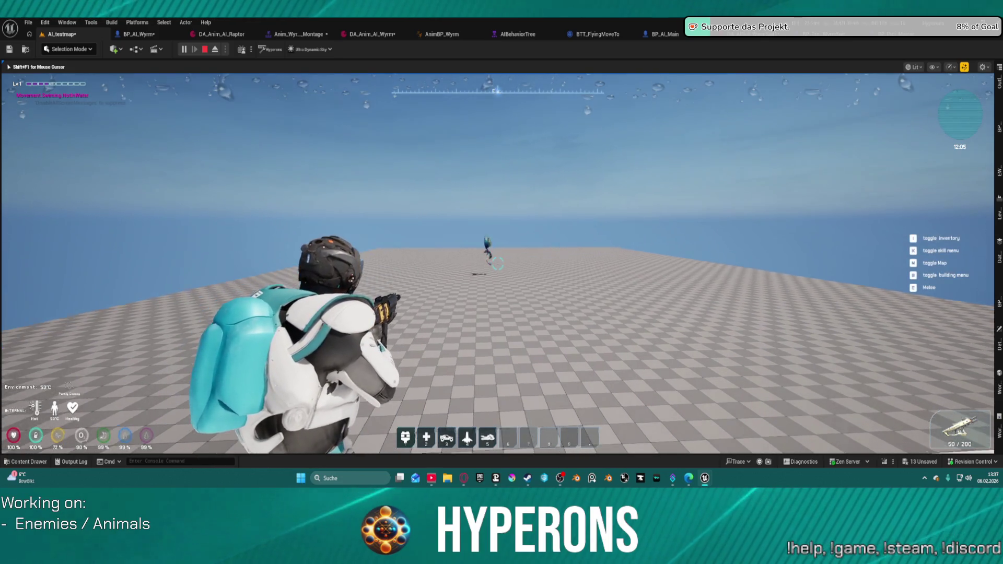
{"action": "key", "text": "super"}
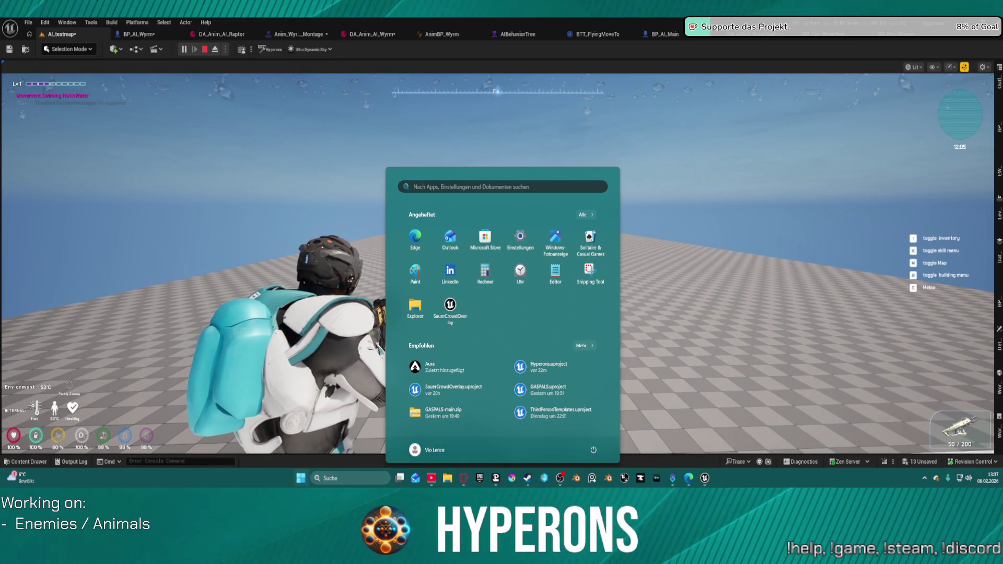
{"action": "key", "text": "super"}
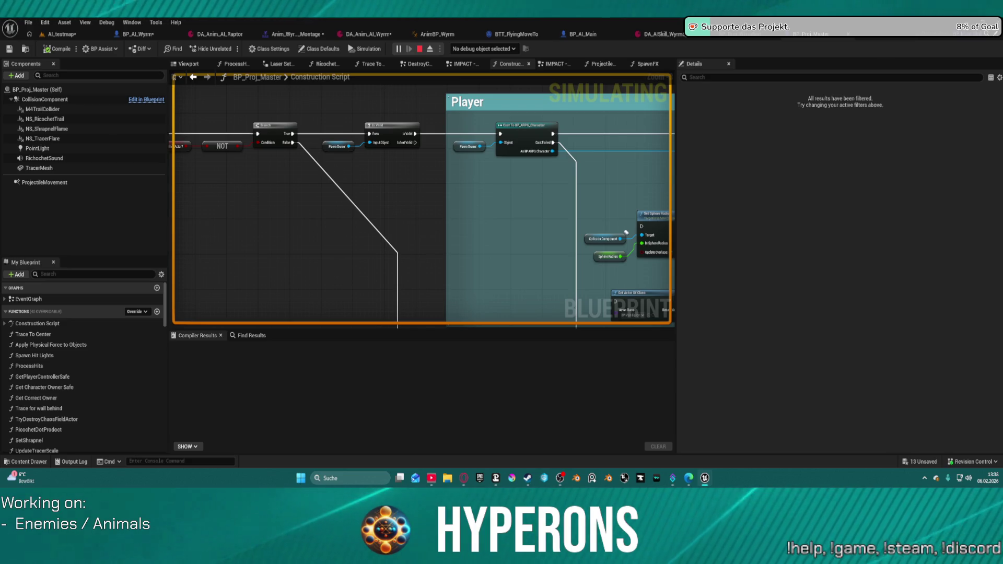
Step: Return to the running AI_testmap game, stop it, and focus the viewport on the wyrm
{"action": "left_click", "coordinate": [64, 36]}
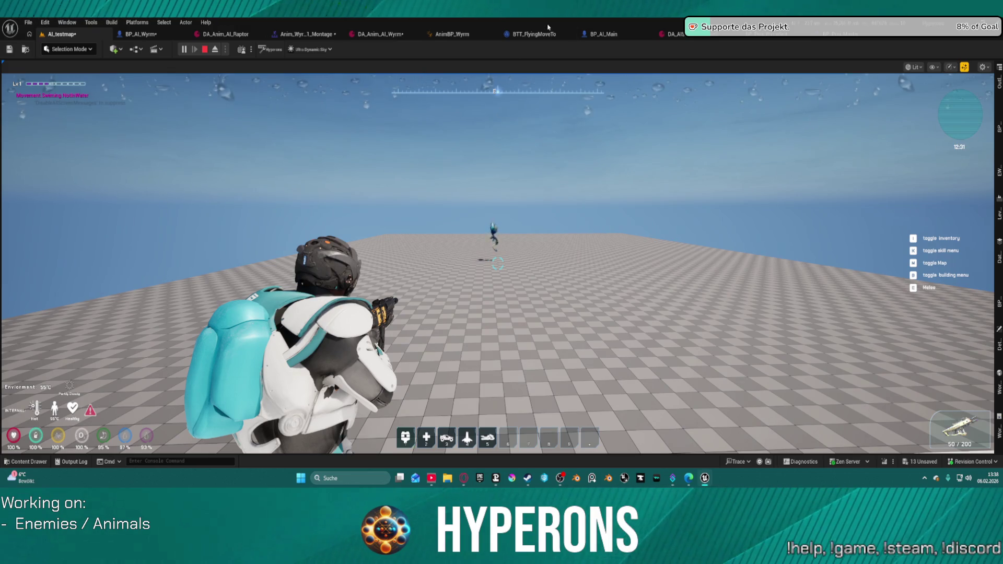
{"action": "key", "text": "Escape"}
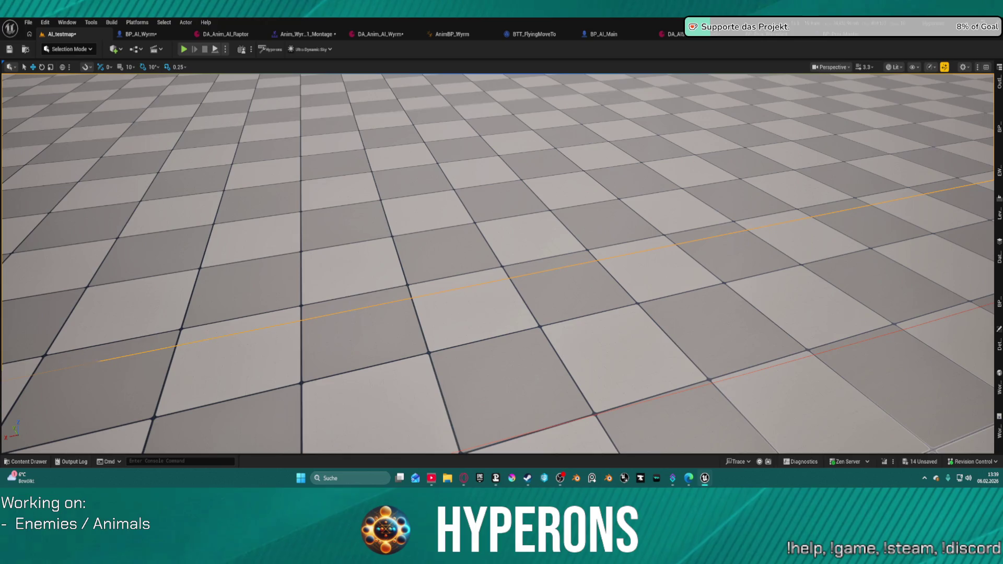
{"action": "key", "text": "f"}
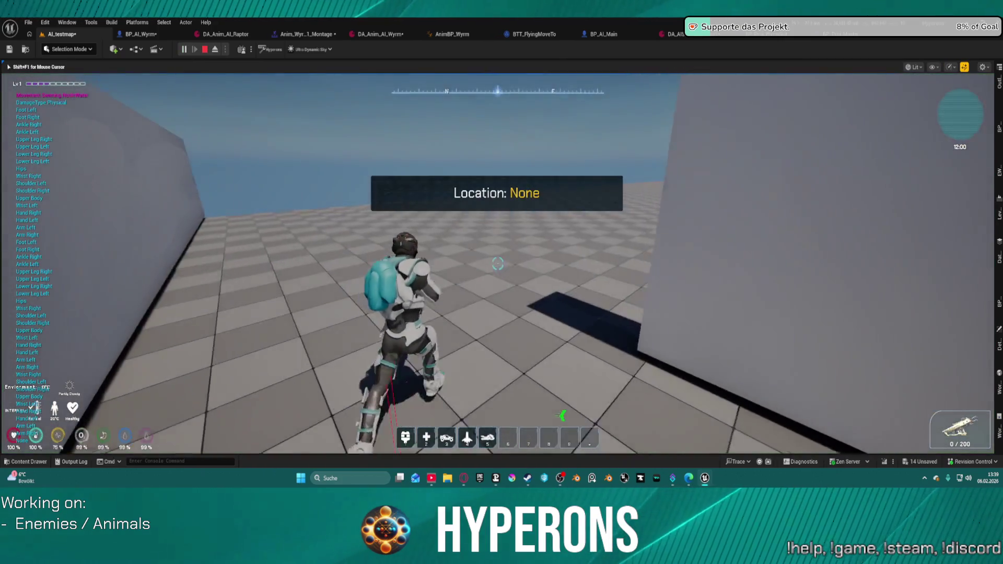
Step: Run the character along the walls until the wyrm attacks, stop the session, then bring up AIBehaviorTree
{"action": "key", "text": "w"}
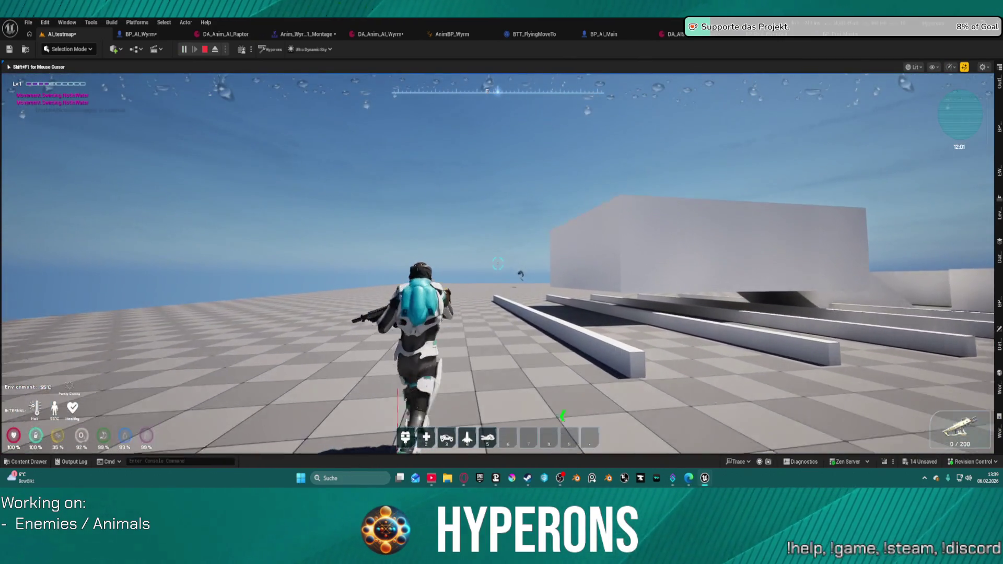
{"action": "key", "text": "w"}
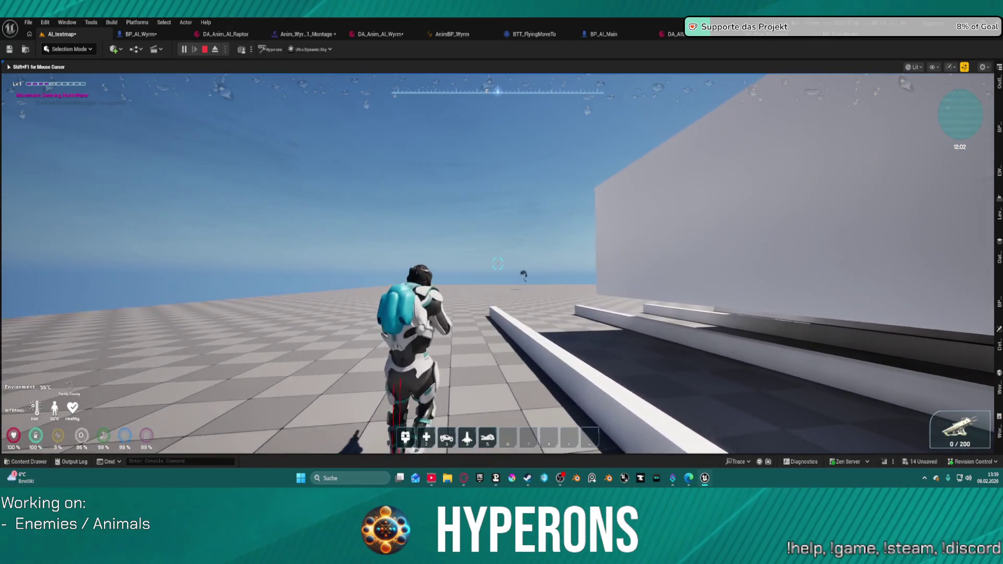
{"action": "key", "text": "w"}
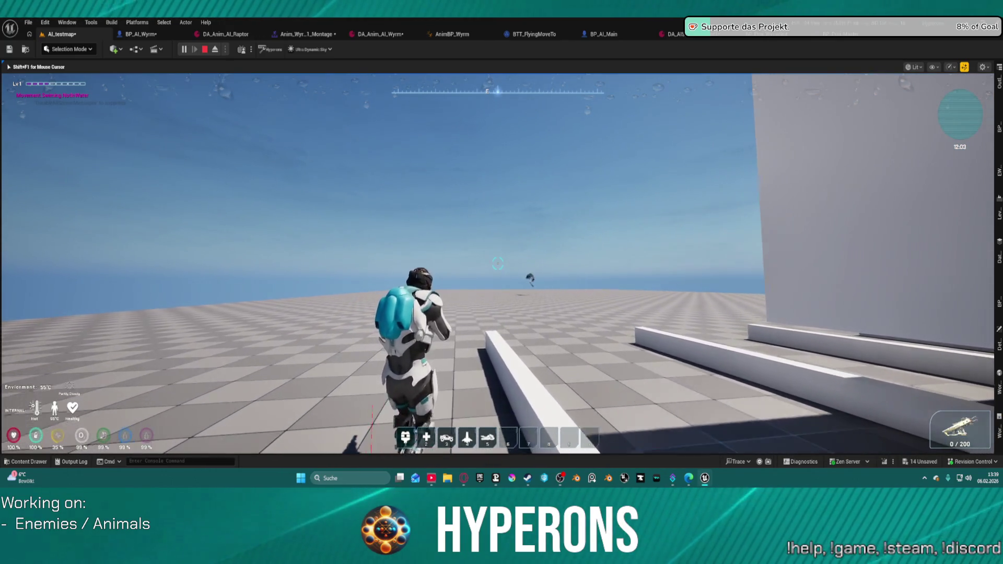
{"action": "key", "text": "w"}
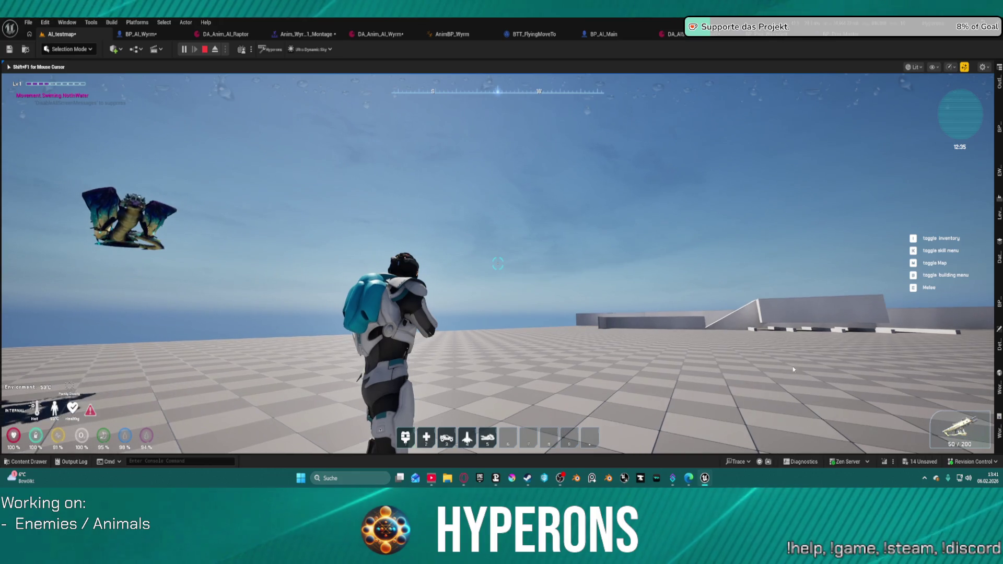
{"action": "key", "text": "Escape"}
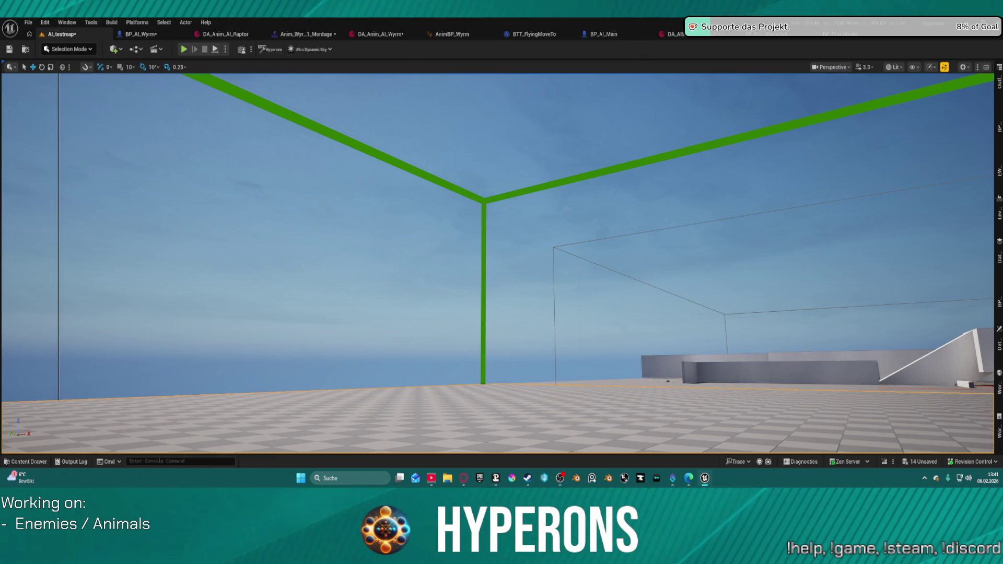
{"action": "key", "text": "alt+Tab"}
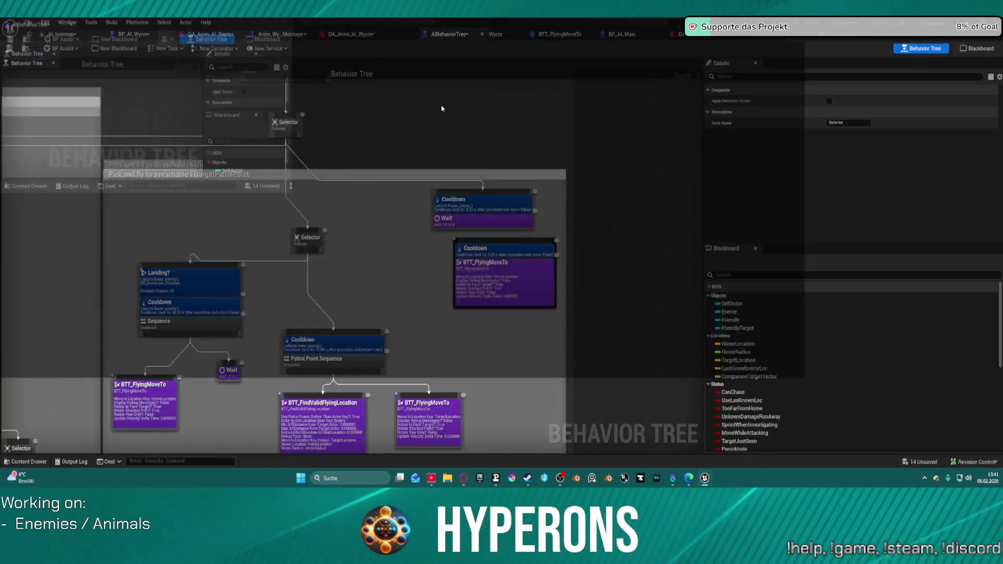
Step: Delete the Cooldown decorator above the Wait node in the maximised behavior tree
{"action": "left_click", "coordinate": [659, 155]}
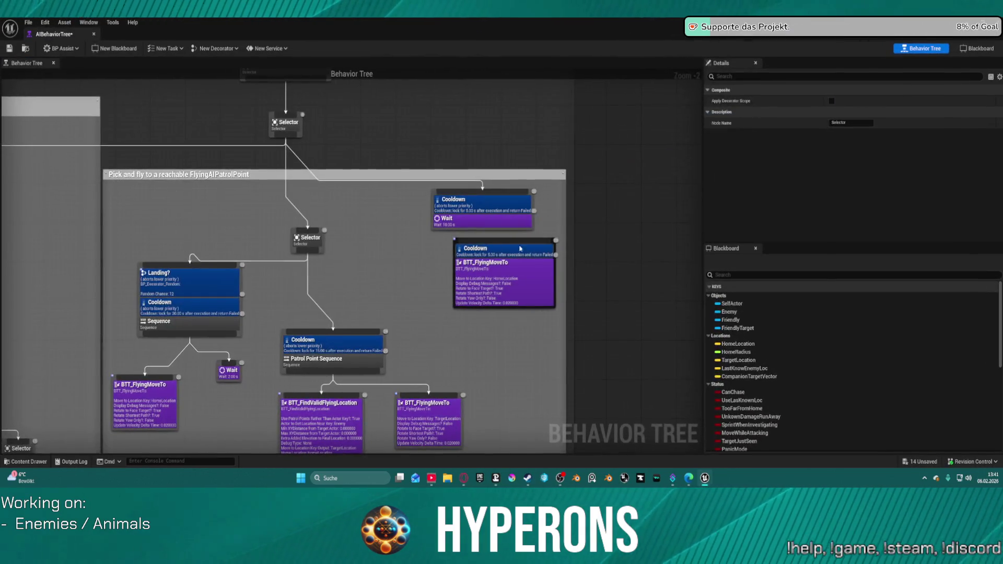
{"action": "mouse_move", "coordinate": [391, 315]}
{"action": "left_mouse_down"}
{"action": "mouse_move", "coordinate": [493, 279]}
{"action": "mouse_move", "coordinate": [514, 261]}
{"action": "left_mouse_up"}
{"action": "left_click", "coordinate": [601, 150]}
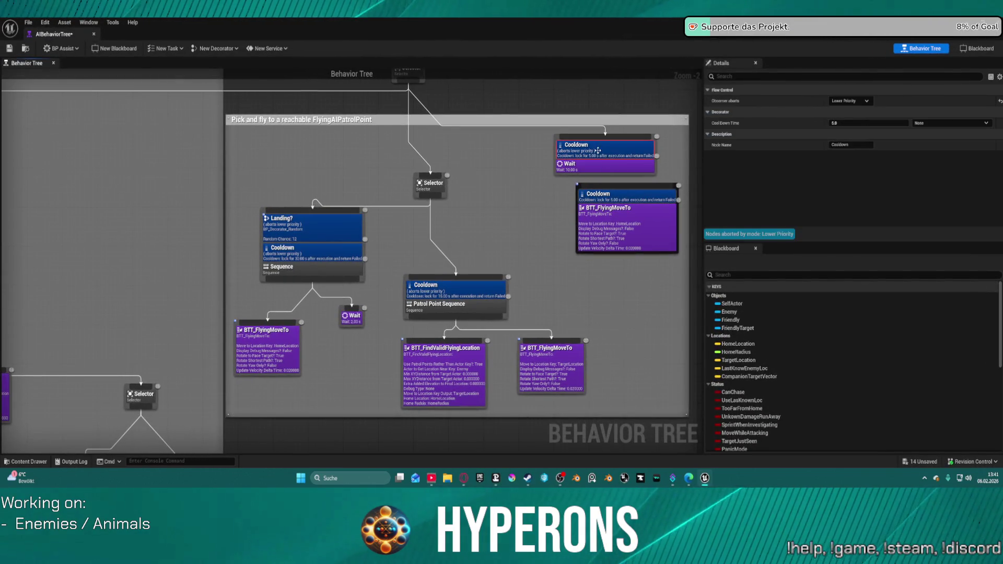
{"action": "key", "text": "Delete"}
{"action": "mouse_move", "coordinate": [587, 260]}
{"action": "left_mouse_down"}
{"action": "mouse_move", "coordinate": [579, 211]}
{"action": "mouse_move", "coordinate": [542, 246]}
{"action": "mouse_move", "coordinate": [569, 270]}
{"action": "left_mouse_up"}
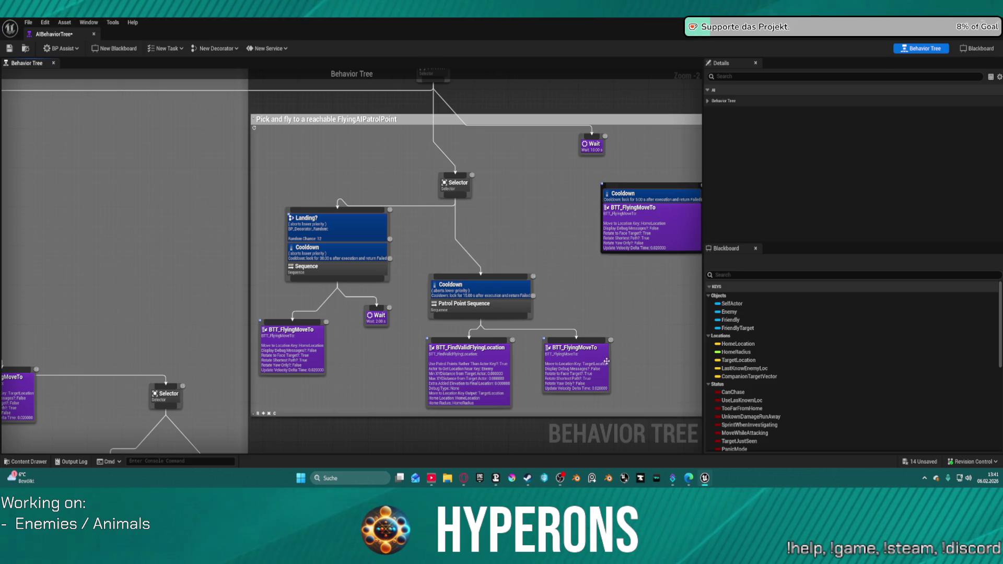
Step: Set the right FlyingMoveTo task's Move to Location Key to LastKnowEnemyLoc and dock the tree
{"action": "left_click", "coordinate": [644, 229]}
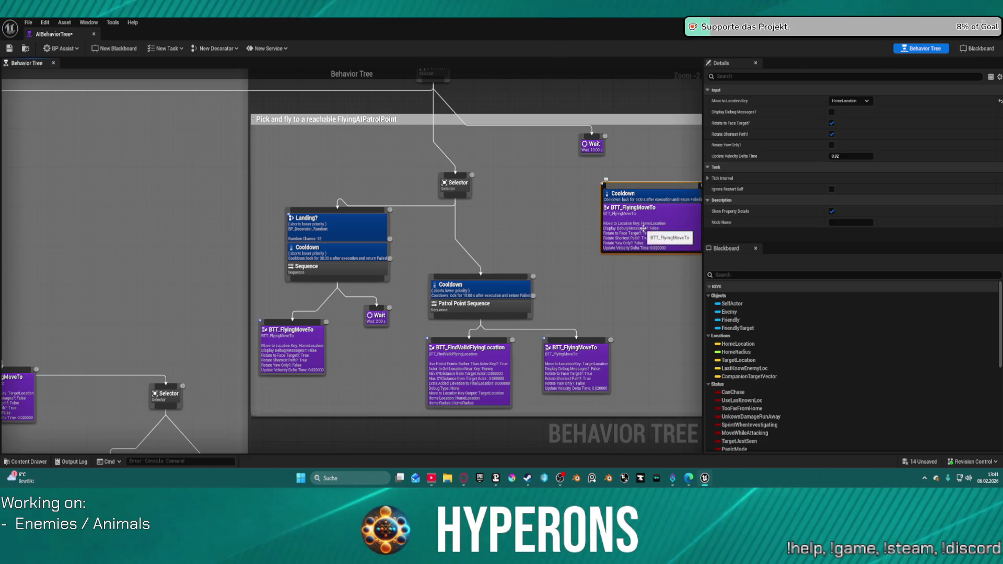
{"action": "left_click", "coordinate": [846, 101]}
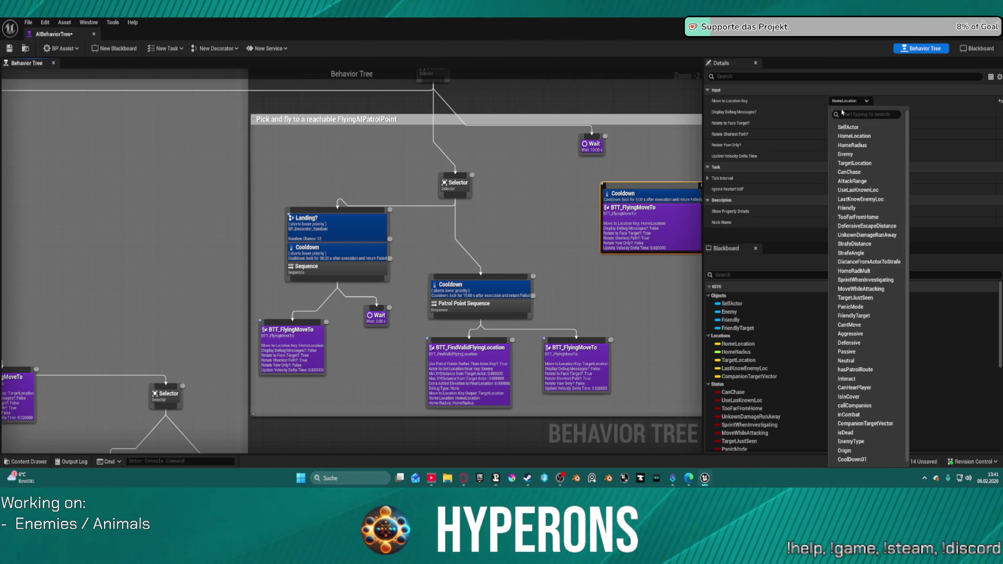
{"action": "left_click", "coordinate": [852, 199]}
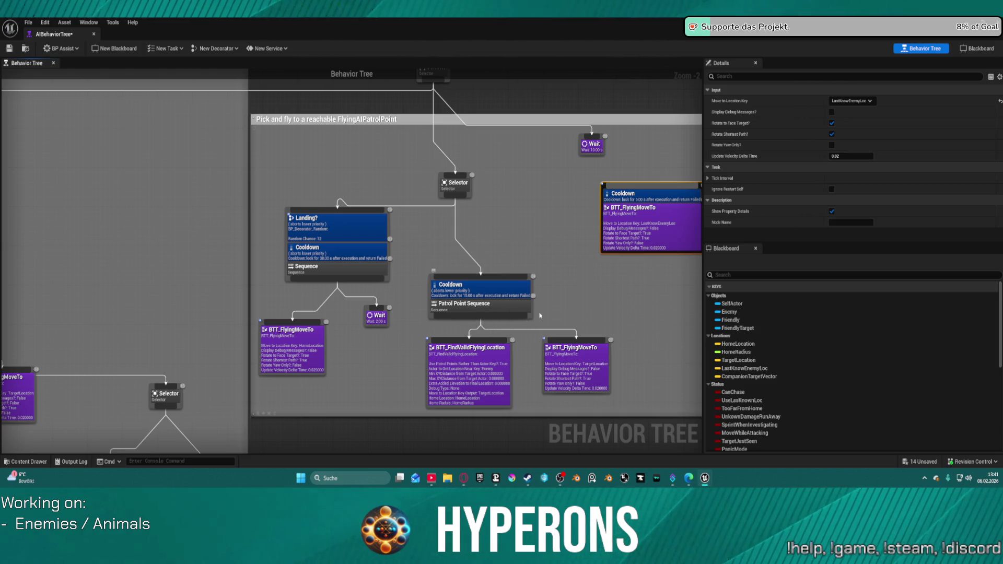
{"action": "mouse_move", "coordinate": [414, 263]}
{"action": "left_mouse_down"}
{"action": "mouse_move", "coordinate": [653, 261]}
{"action": "mouse_move", "coordinate": [639, 226]}
{"action": "mouse_move", "coordinate": [504, 192]}
{"action": "mouse_move", "coordinate": [483, 255]}
{"action": "mouse_move", "coordinate": [506, 256]}
{"action": "mouse_move", "coordinate": [359, 296]}
{"action": "mouse_move", "coordinate": [339, 391]}
{"action": "left_mouse_up"}
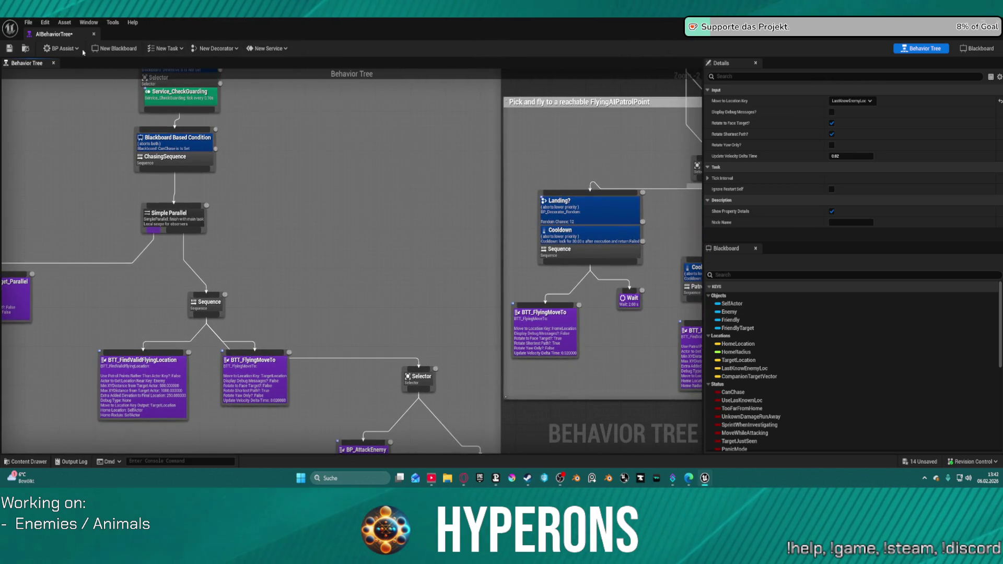
{"action": "left_click_drag", "start_coordinate": [55, 34], "coordinate": [418, 35]}
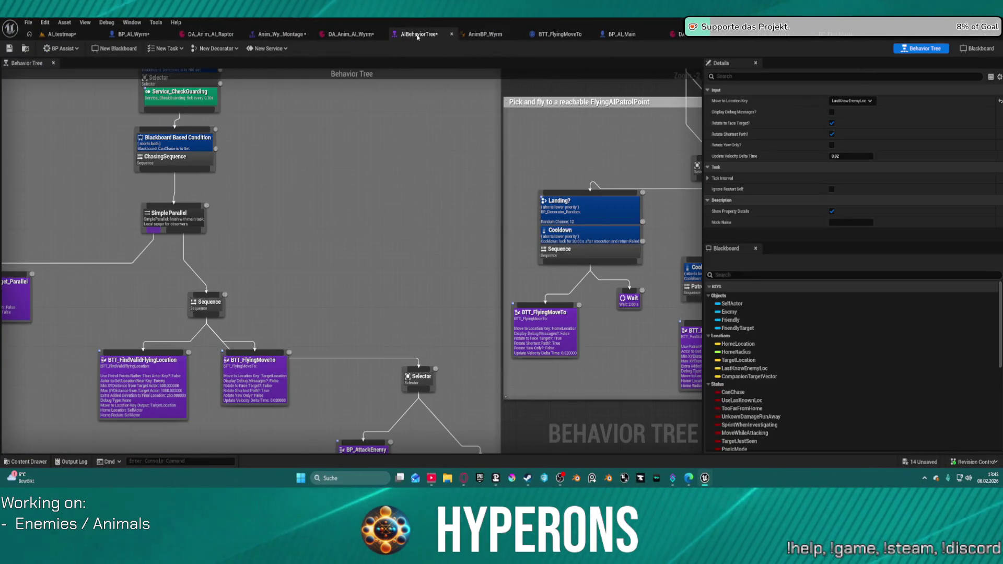
{"action": "left_click", "coordinate": [485, 34]}
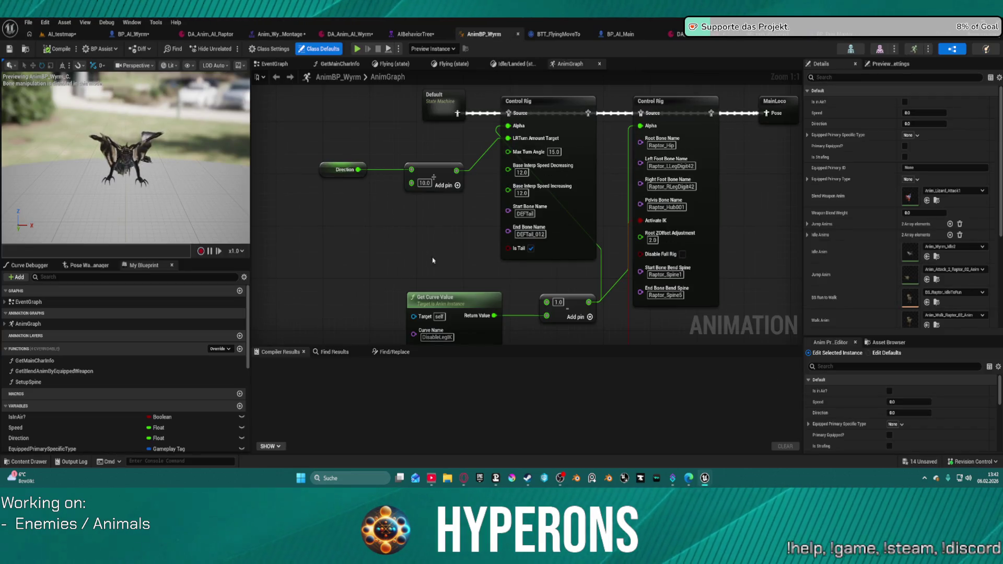
Step: Search BP_AI_Wyrm's action menu for 'fight' without adding anything, then view BP_AI_Main zoomed out
{"action": "left_click", "coordinate": [145, 35]}
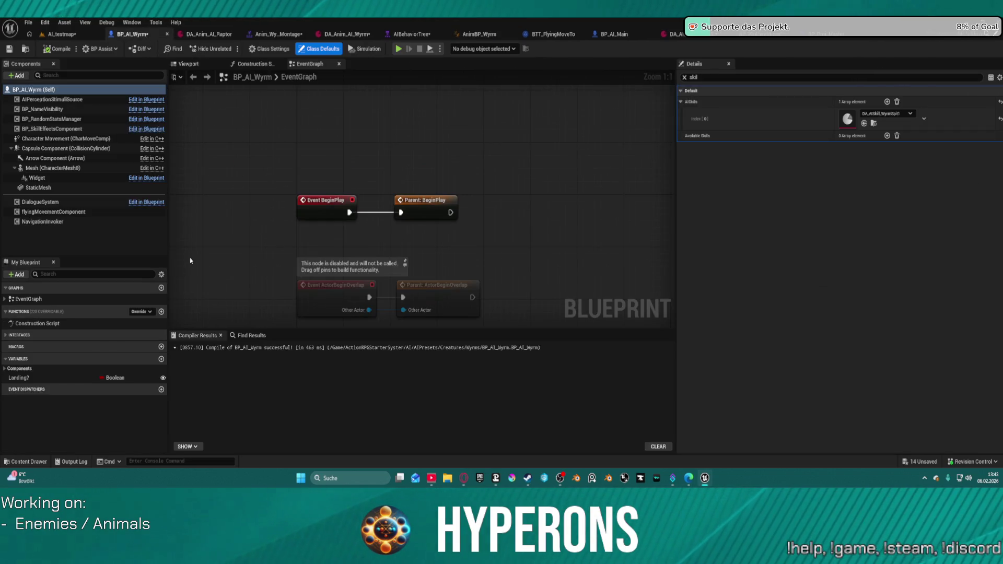
{"action": "right_click", "coordinate": [232, 260]}
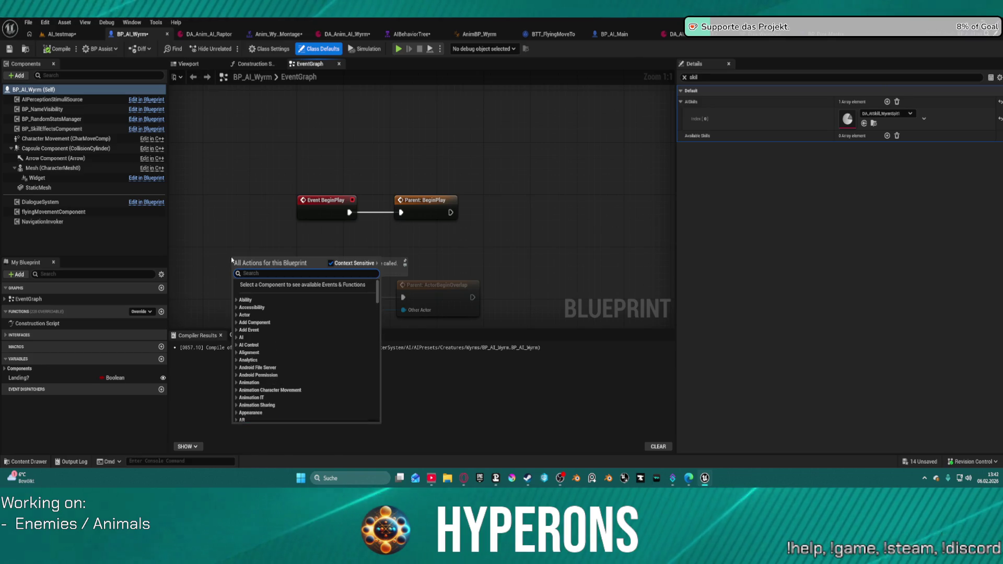
{"action": "type", "text": "in fight"}
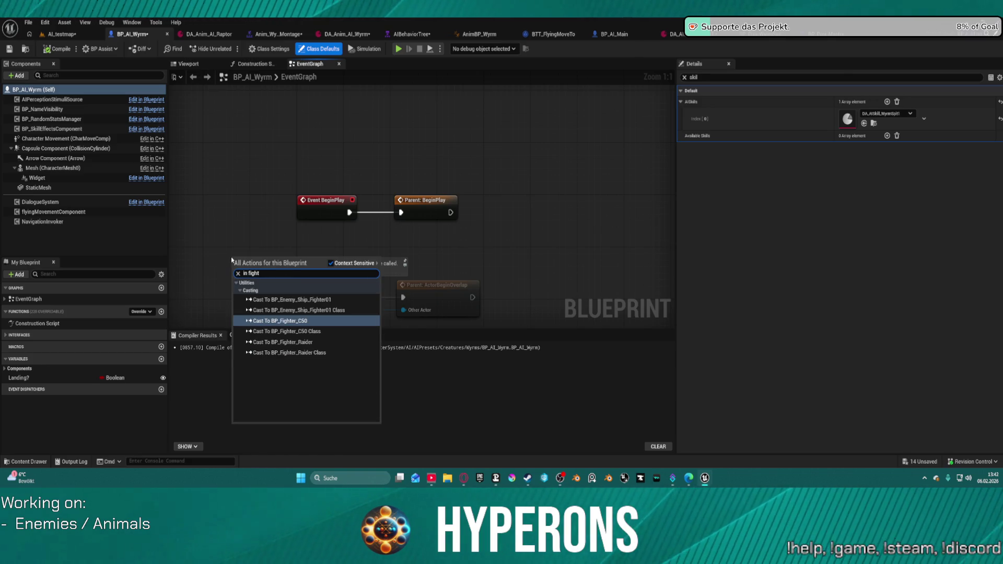
{"action": "key", "text": "BackSpace"}
{"action": "key", "text": "BackSpace"}
{"action": "key", "text": "BackSpace"}
{"action": "key", "text": "BackSpace"}
{"action": "key", "text": "BackSpace"}
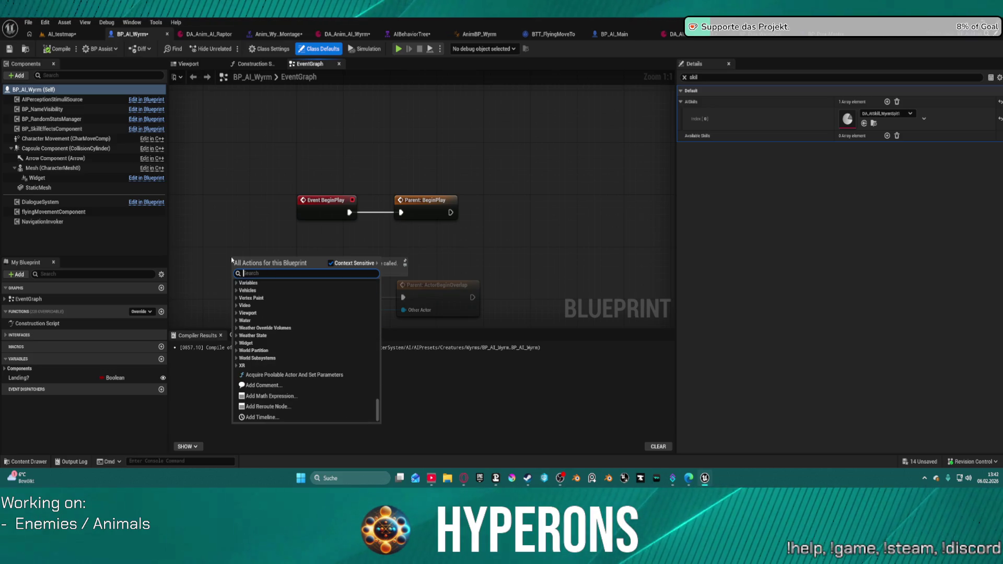
{"action": "type", "text": "fight"}
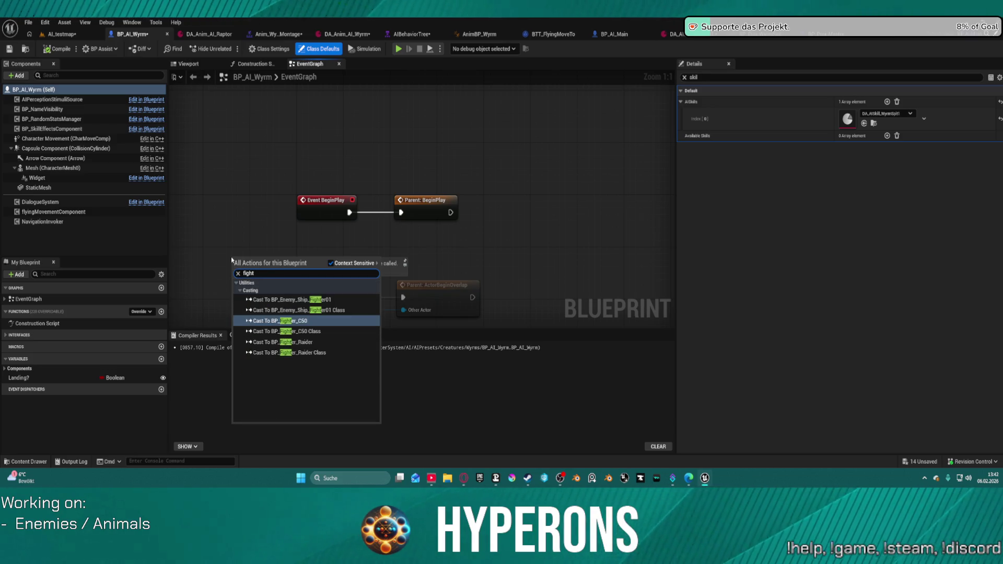
{"action": "key", "text": "Escape"}
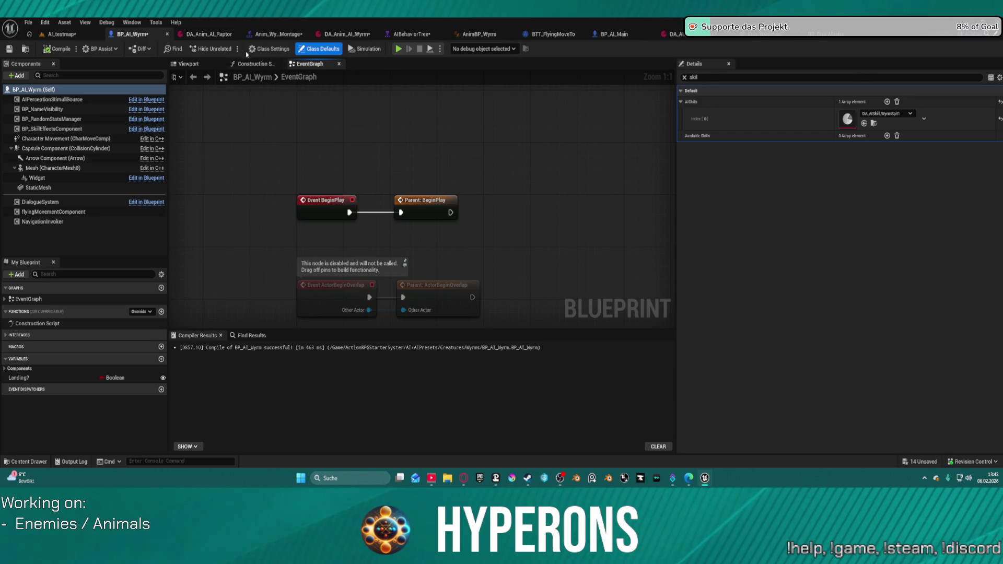
{"action": "left_click", "coordinate": [635, 35]}
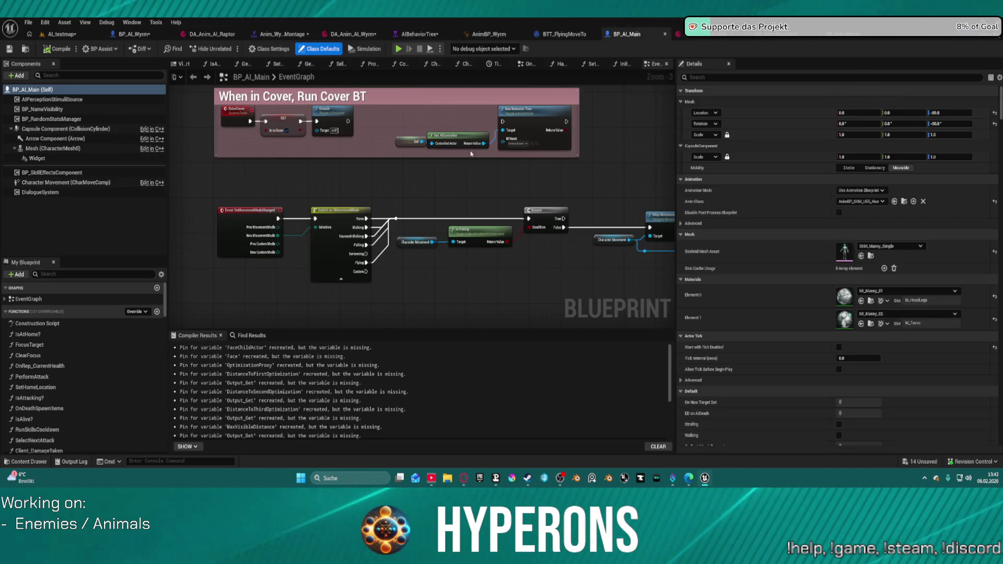
{"action": "scroll", "coordinate": [423, 204], "scroll_direction": "down", "scroll_amount": 6}
{"action": "left_click_drag", "start_coordinate": [232, 249], "coordinate": [248, 261]}
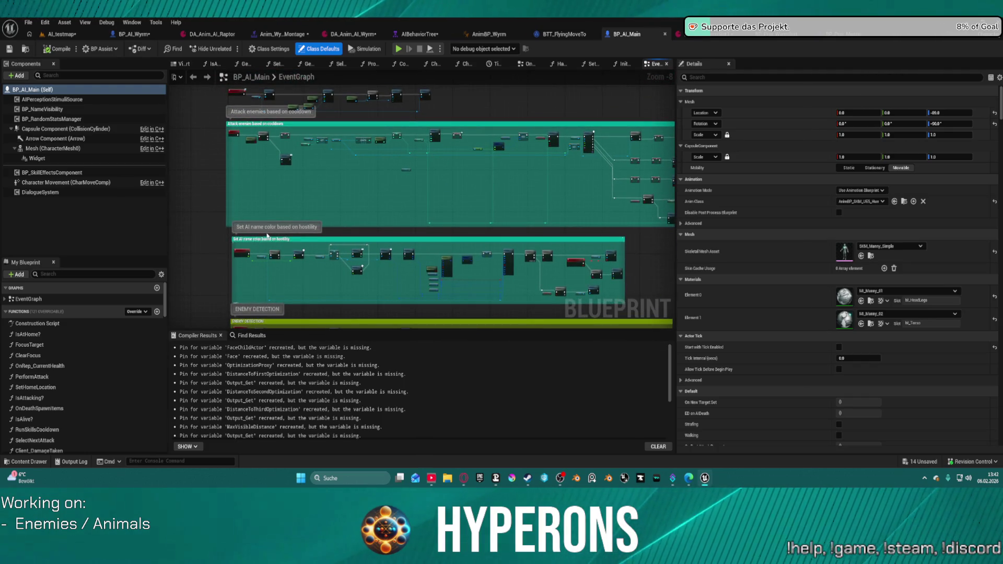
{"action": "scroll", "coordinate": [263, 135], "scroll_direction": "up", "scroll_amount": 6}
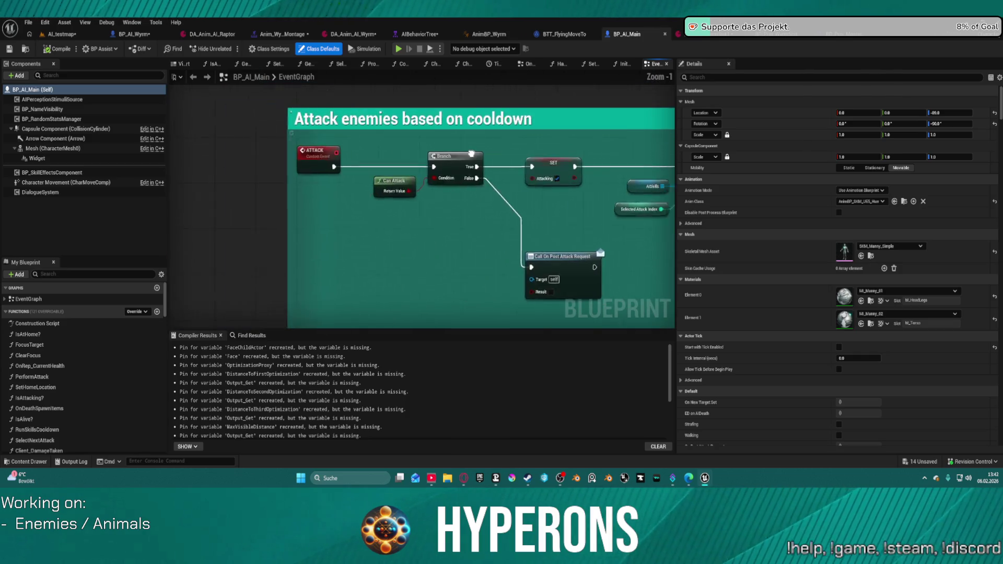
{"action": "left_click_drag", "start_coordinate": [602, 259], "coordinate": [564, 261]}
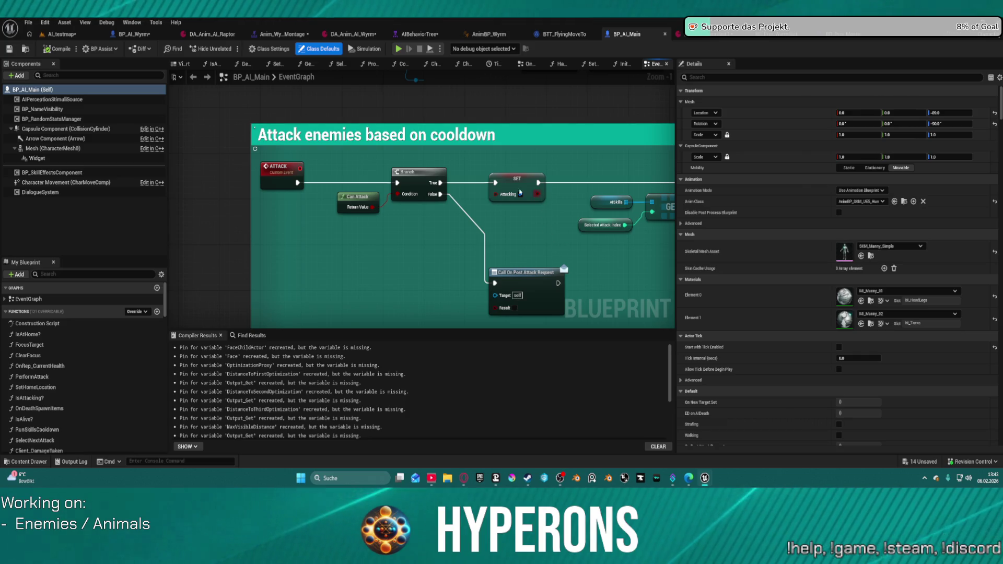
{"action": "left_click", "coordinate": [144, 36]}
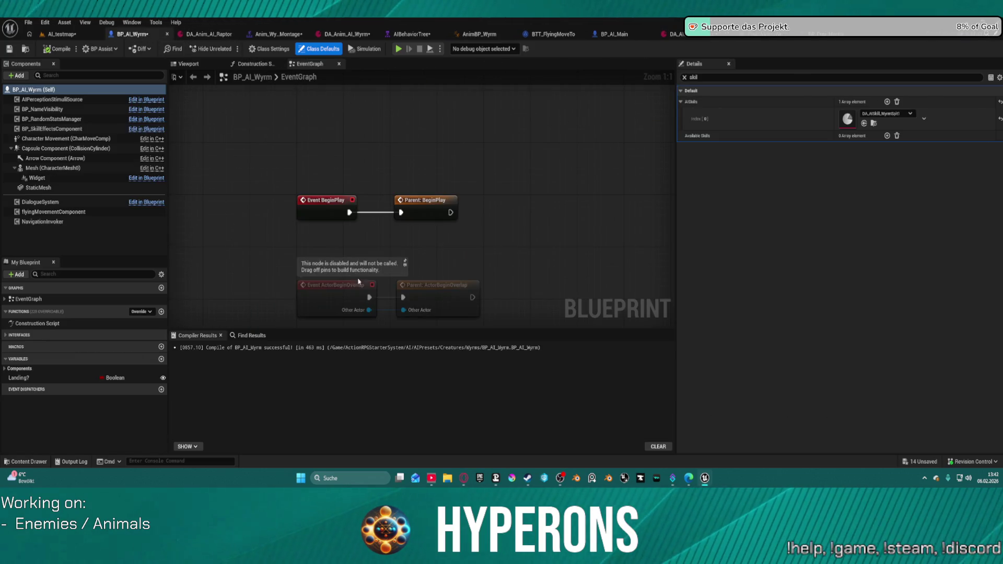
{"action": "scroll", "coordinate": [423, 93], "scroll_direction": "down", "scroll_amount": 5}
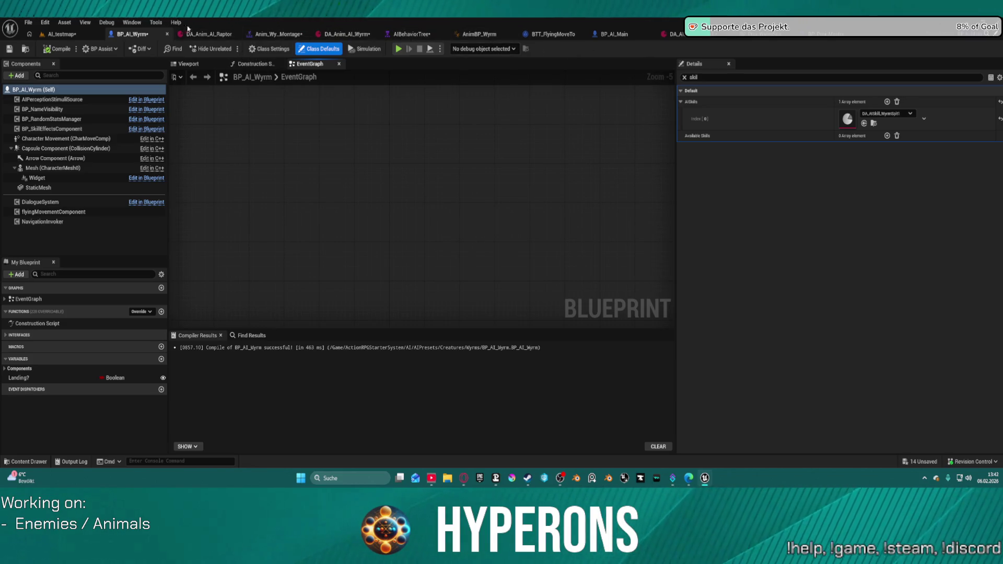
{"action": "left_click", "coordinate": [288, 77]}
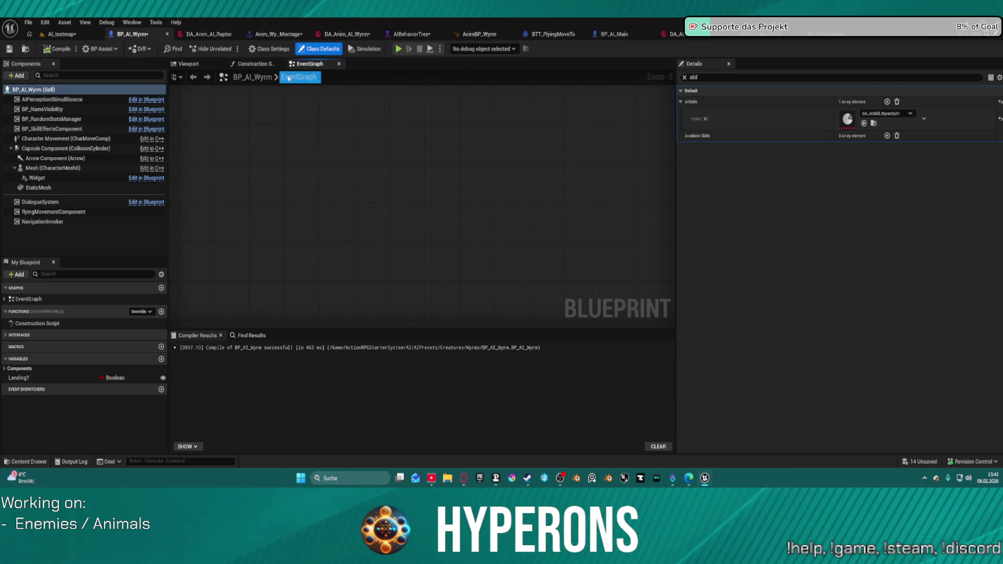
{"action": "key", "text": "Home"}
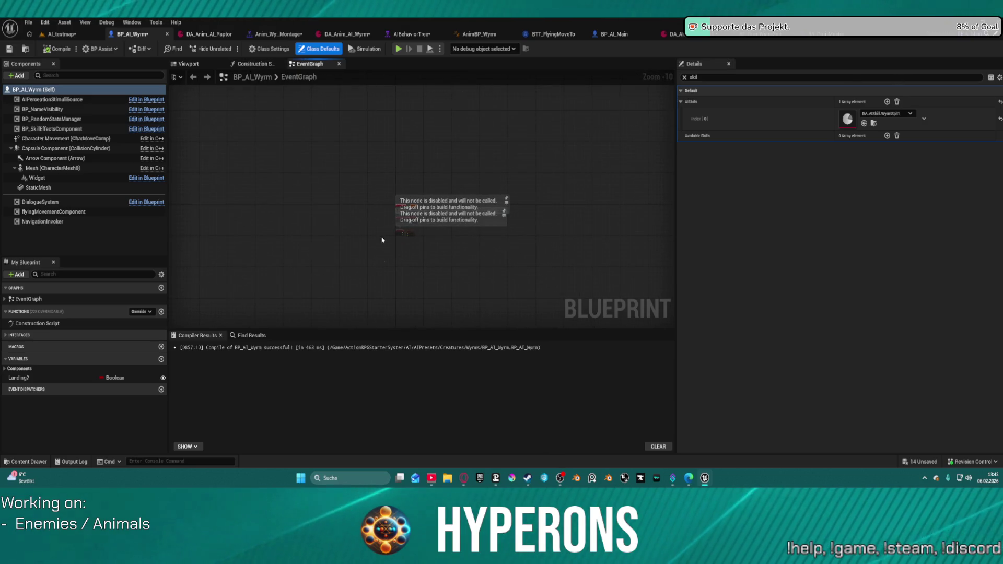
{"action": "left_click", "coordinate": [616, 34]}
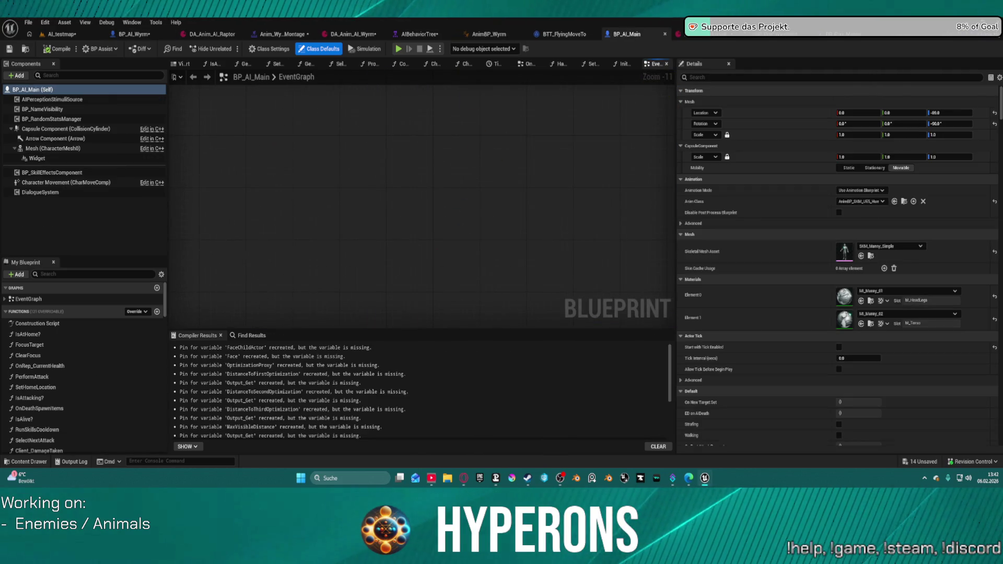
{"action": "scroll", "coordinate": [454, 138], "scroll_direction": "up", "scroll_amount": 12}
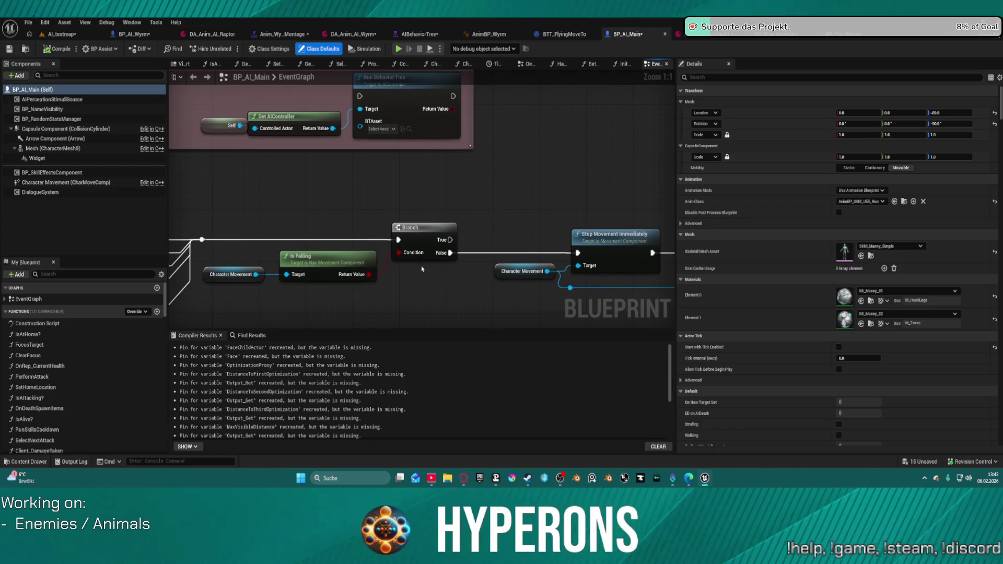
Step: Add a NOT Boolean node on the Branch condition and an AND node fed by Is Falling
{"action": "left_click", "coordinate": [412, 220]}
{"action": "left_click_drag", "start_coordinate": [399, 251], "coordinate": [401, 291]}
{"action": "type", "text": "not b"}
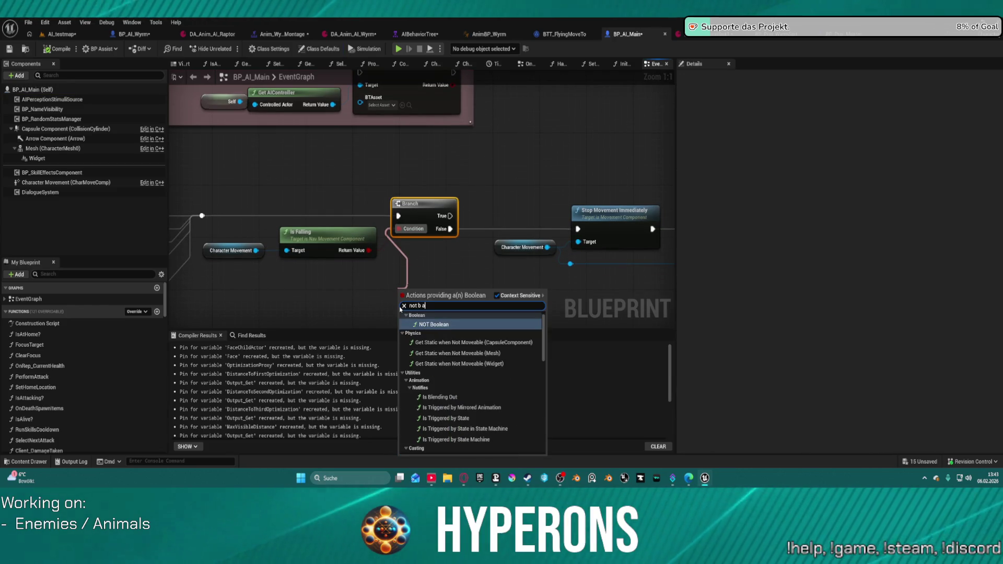
{"action": "key", "text": "Return"}
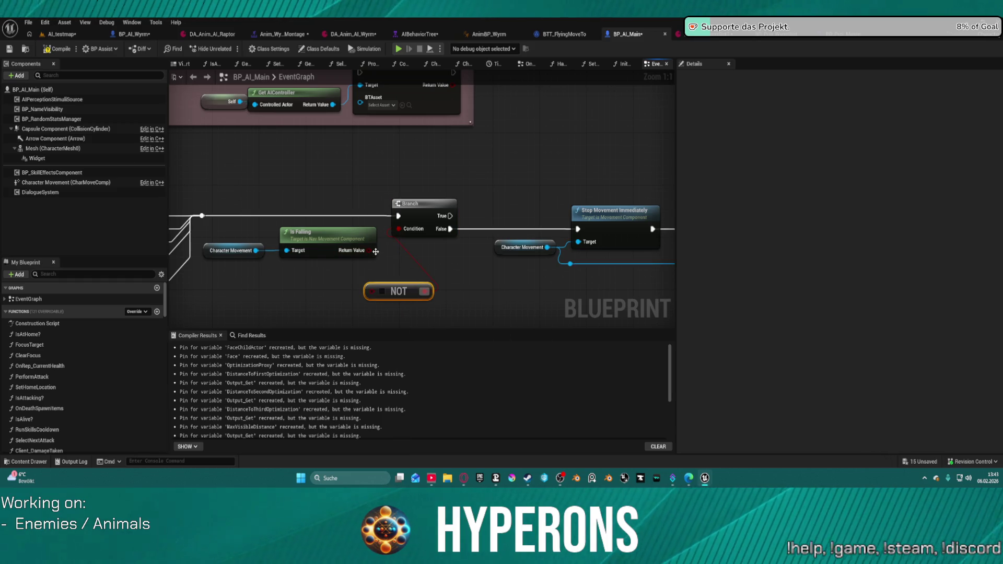
{"action": "left_click_drag", "start_coordinate": [366, 250], "coordinate": [391, 265]}
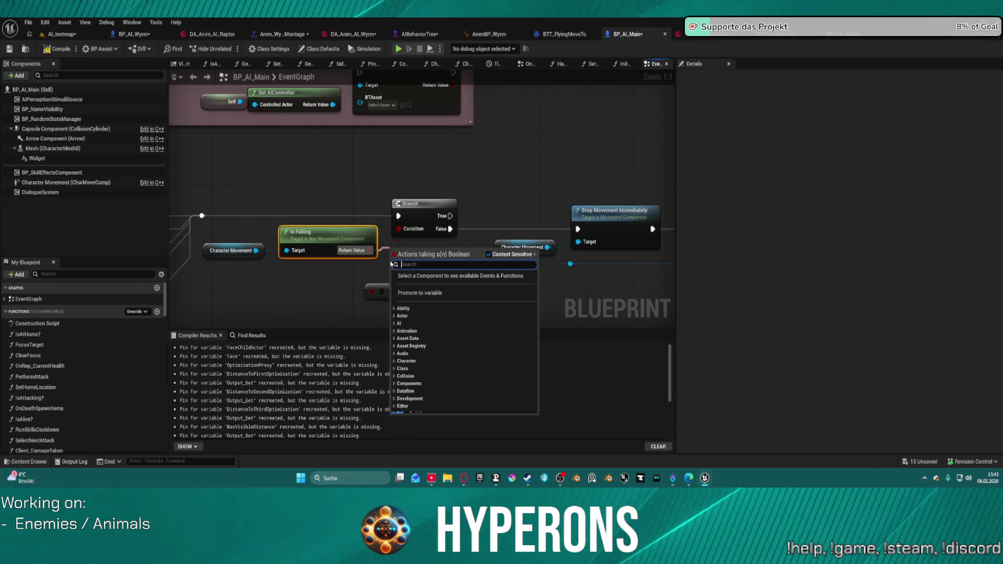
{"action": "type", "text": "and"}
{"action": "key", "text": "Return"}
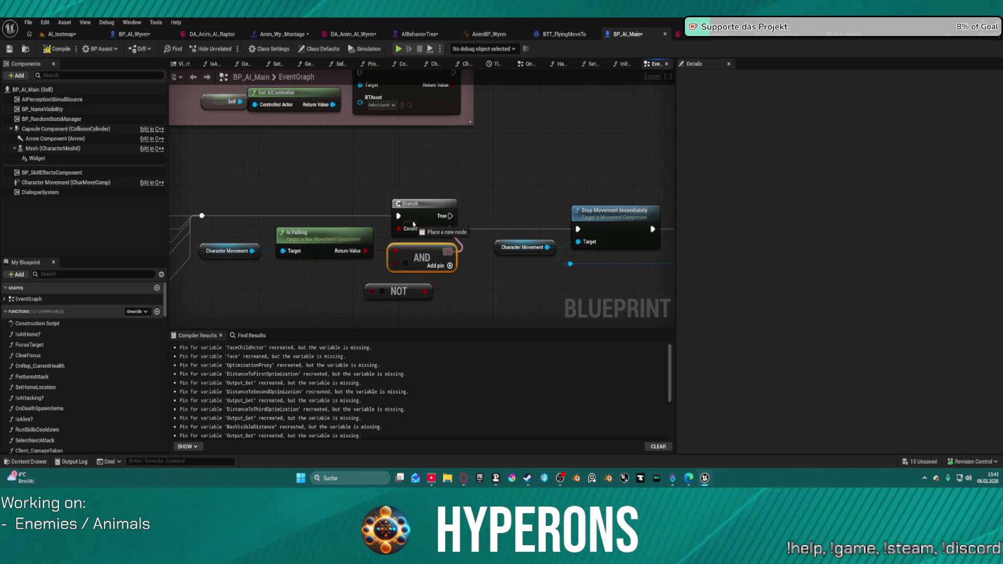
Step: Connect a Get Attacking node into the NOT node and compile BP_AI_Main
{"action": "left_click", "coordinate": [400, 292]}
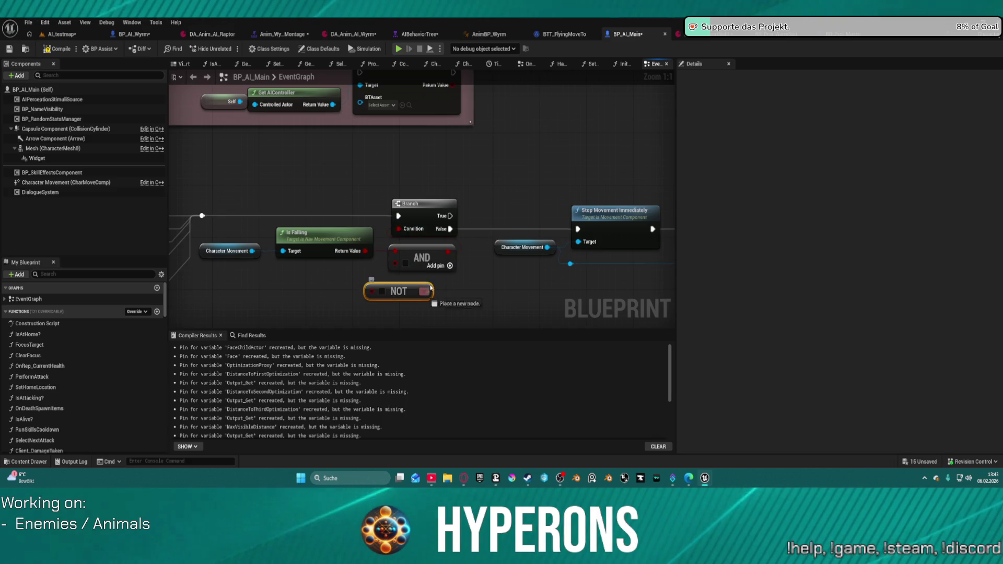
{"action": "left_click_drag", "start_coordinate": [372, 292], "coordinate": [216, 306]}
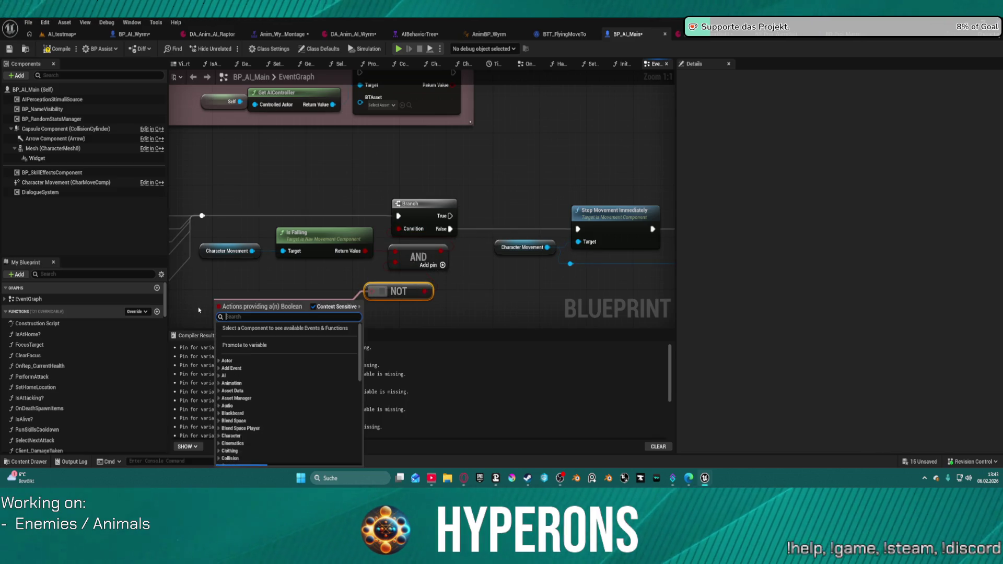
{"action": "type", "text": "atta"}
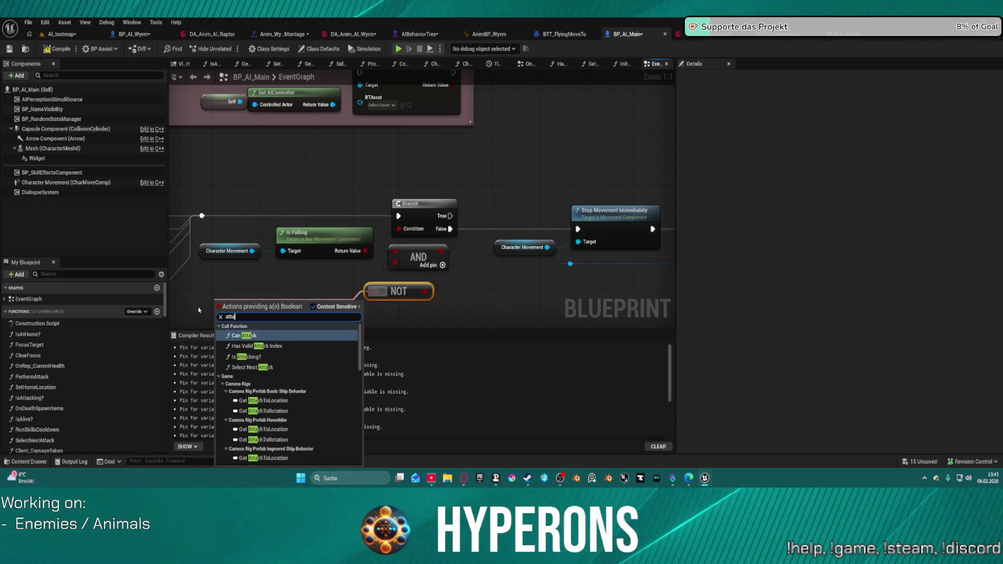
{"action": "type", "text": "c"}
{"action": "key", "text": "BackSpace"}
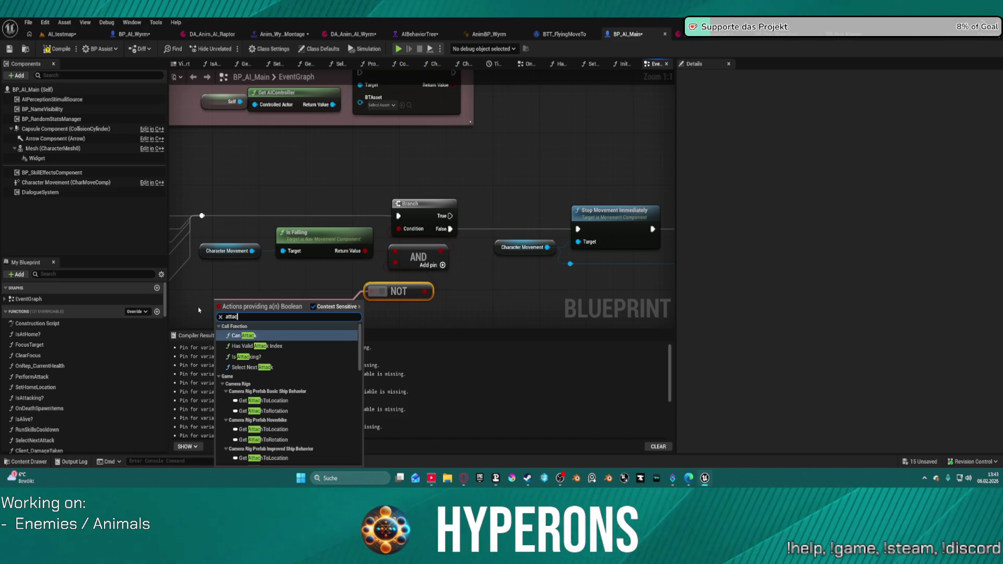
{"action": "type", "text": "king"}
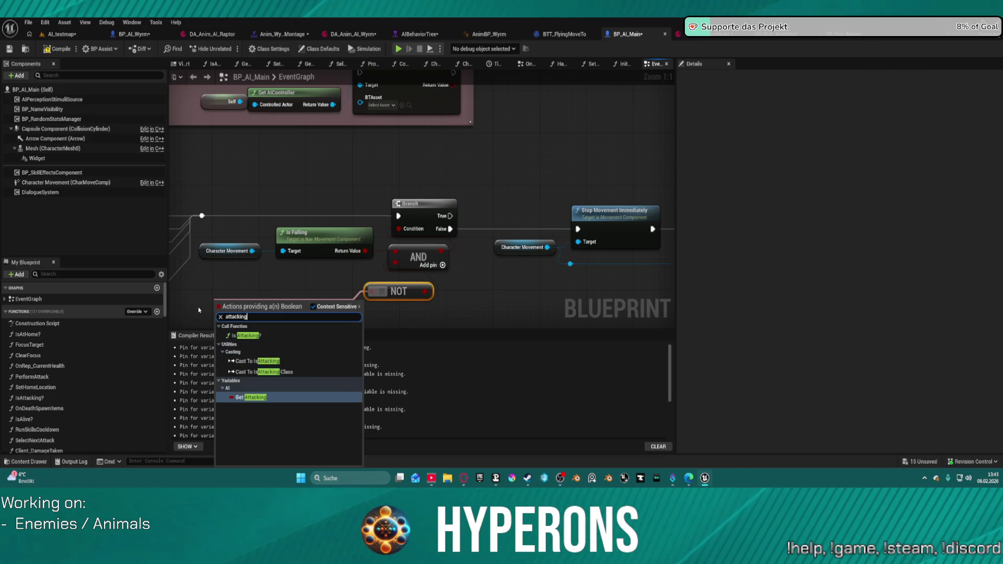
{"action": "key", "text": "Return"}
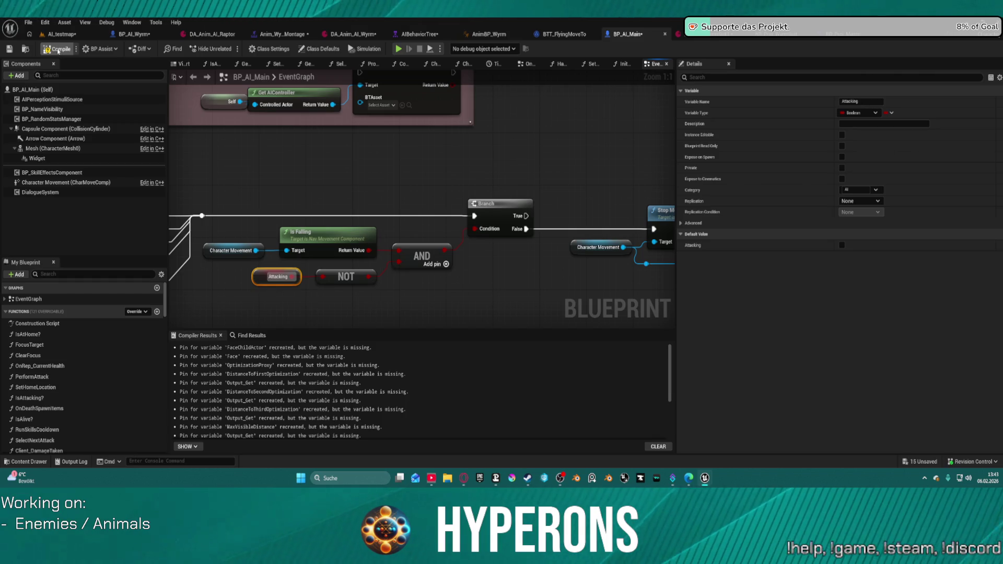
{"action": "left_click", "coordinate": [58, 51]}
Step: Move the bottom falling-check node row from BP_AI_Main into BP_AI_Wyrm's EventGraph
{"action": "scroll", "coordinate": [397, 204], "scroll_direction": "down", "scroll_amount": 8}
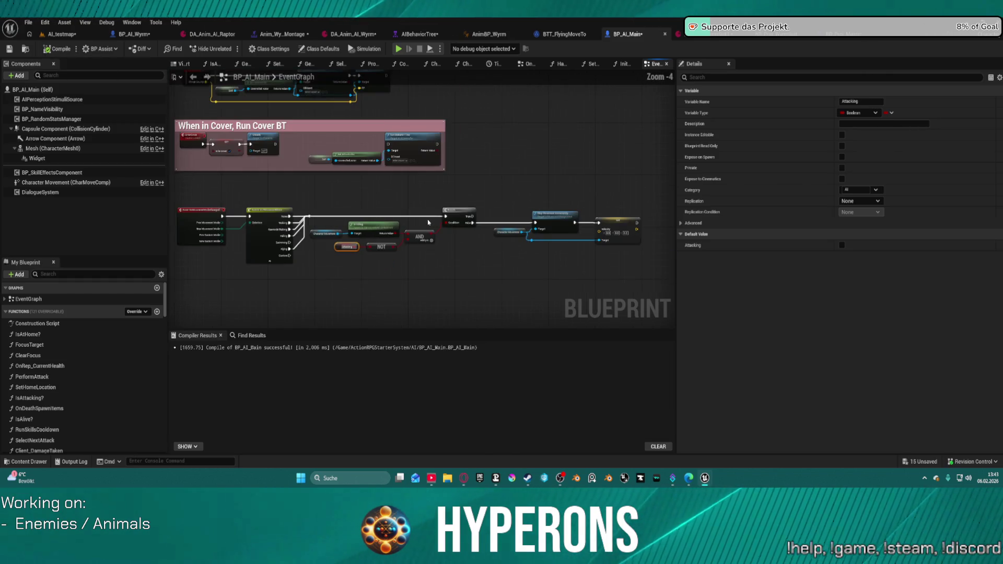
{"action": "mouse_move", "coordinate": [291, 199]}
{"action": "left_mouse_down"}
{"action": "mouse_move", "coordinate": [506, 265]}
{"action": "mouse_move", "coordinate": [513, 256]}
{"action": "left_mouse_up"}
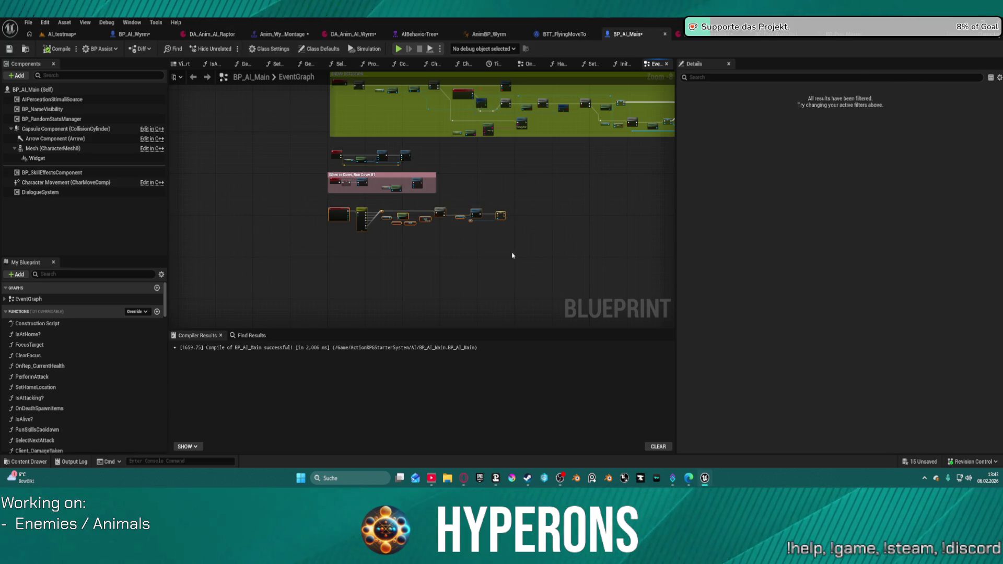
{"action": "key", "text": "Delete"}
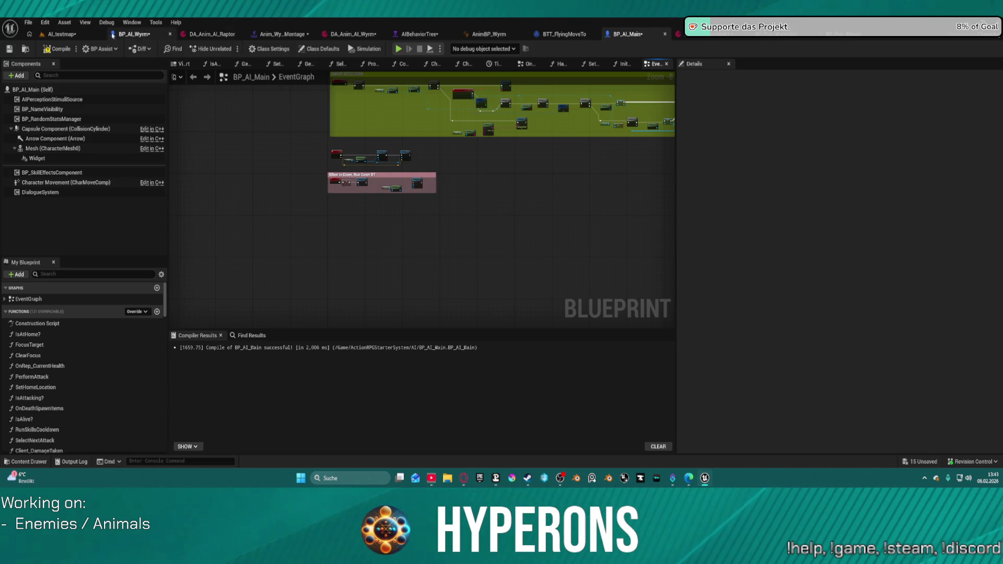
{"action": "left_click", "coordinate": [113, 35]}
{"action": "key", "text": "ctrl+v"}
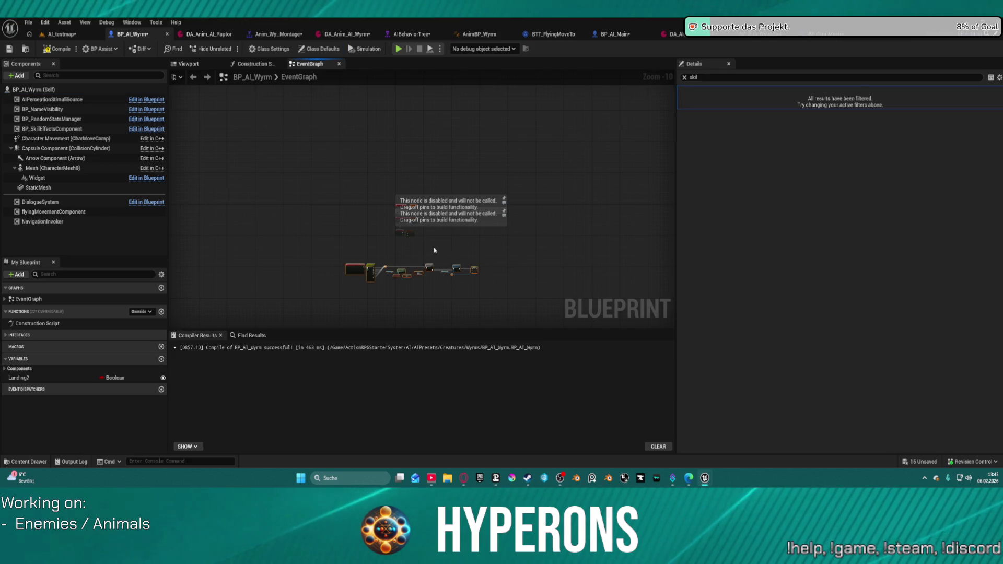
{"action": "left_click_drag", "start_coordinate": [477, 270], "coordinate": [505, 257]}
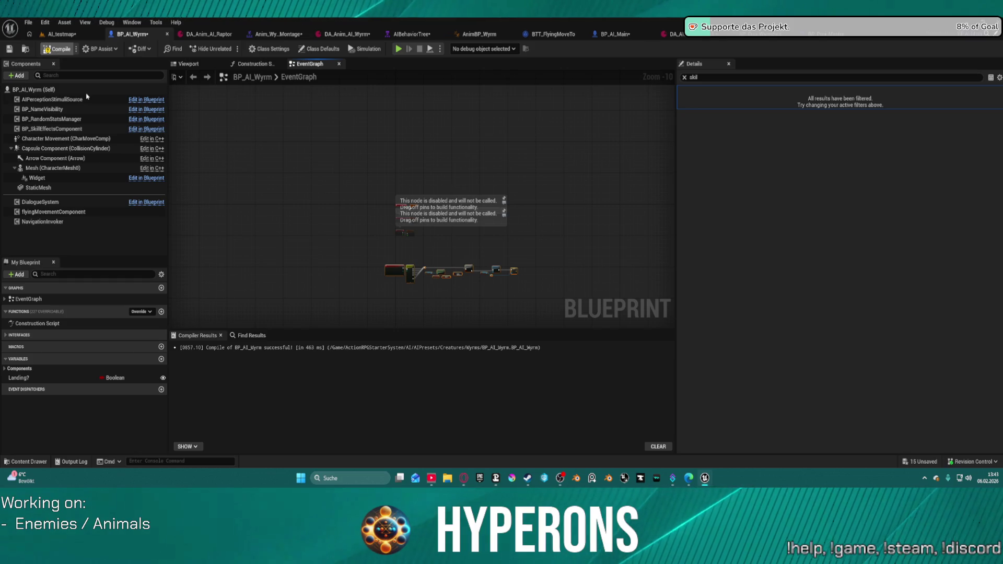
{"action": "left_click", "coordinate": [59, 36]}
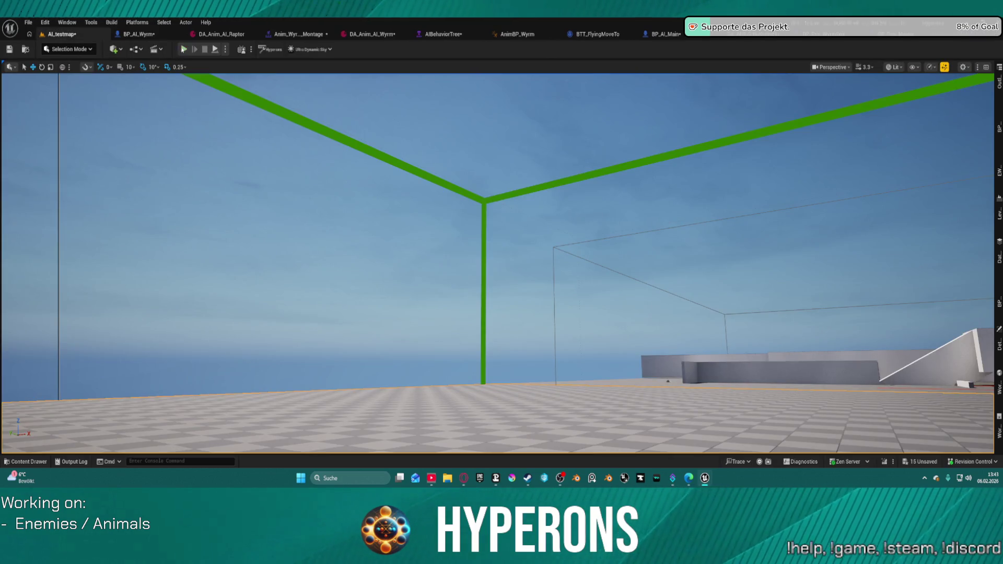
{"action": "key", "text": "alt+p"}
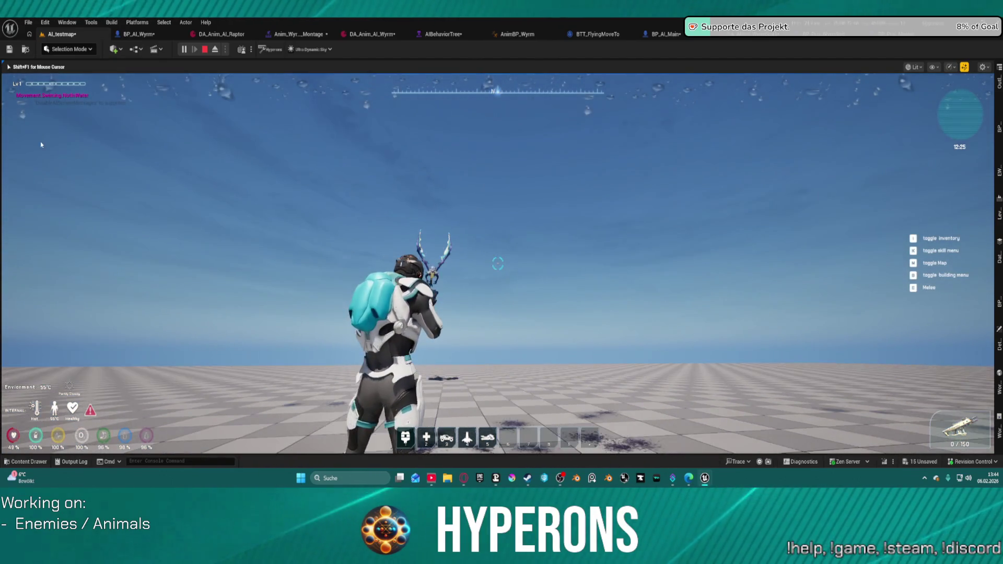
{"action": "key", "text": "Escape"}
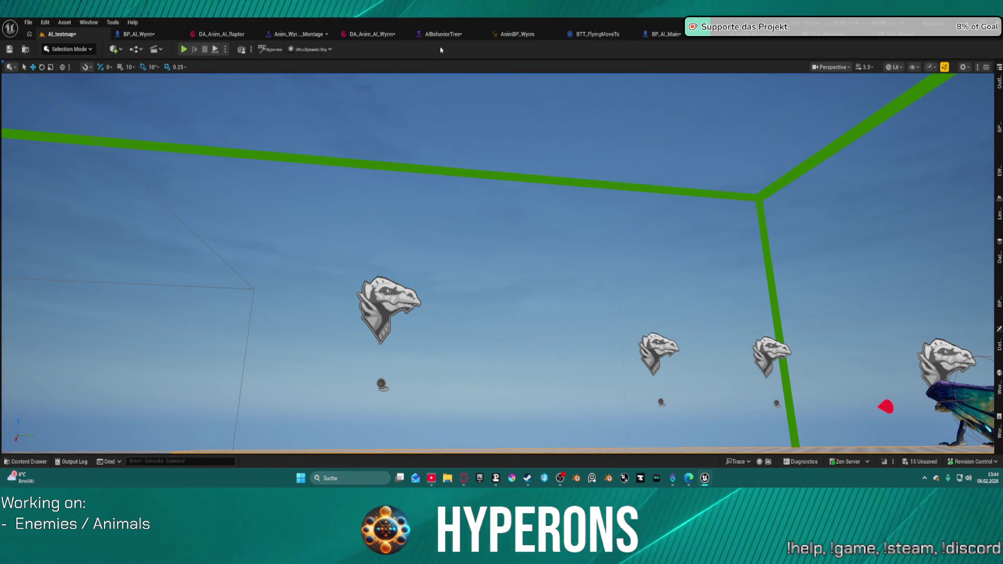
Step: Inspect the BP_AttackEnemy task's settings in AIBehaviorTree
{"action": "left_click", "coordinate": [452, 35]}
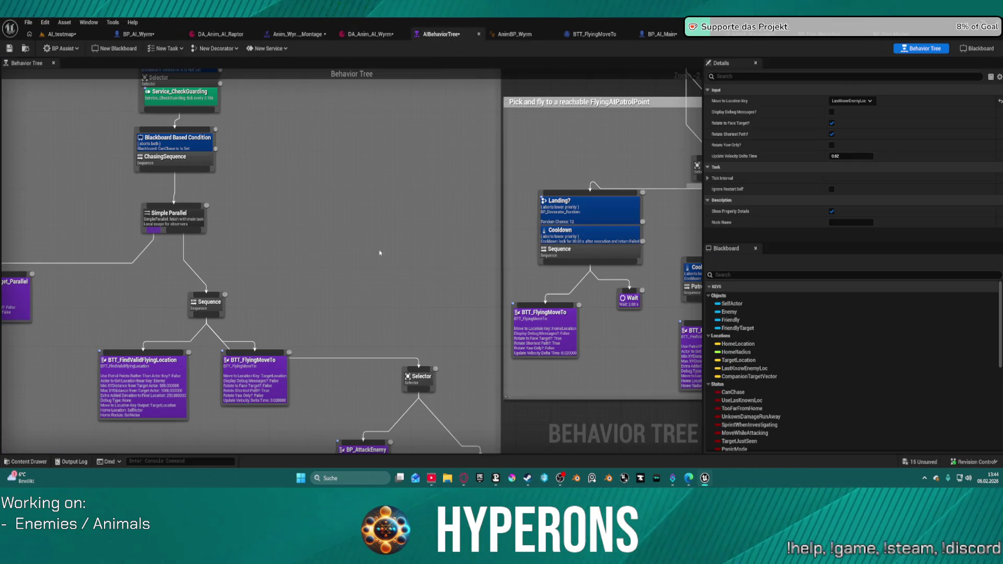
{"action": "left_click_drag", "start_coordinate": [380, 253], "coordinate": [415, 134]}
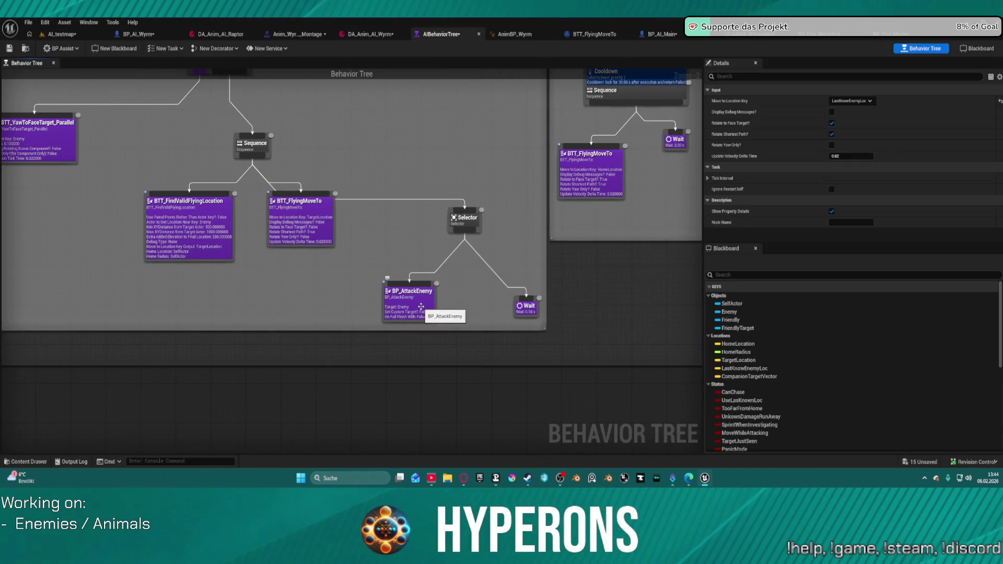
{"action": "left_click_drag", "start_coordinate": [420, 307], "coordinate": [434, 317]}
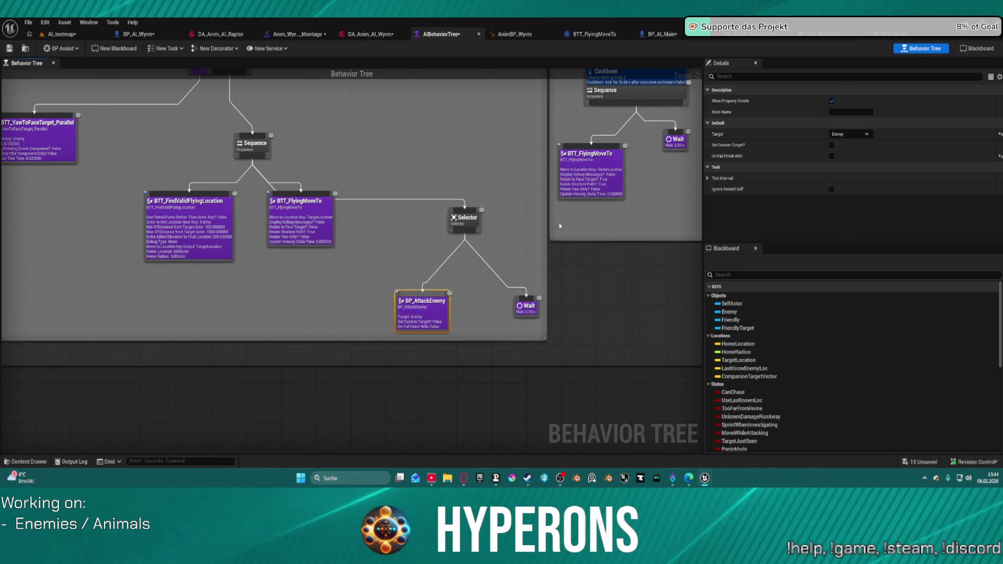
Step: Toggle a breakpoint on the attack-cooldown Branch node and launch the Standalone Game
{"action": "left_click", "coordinate": [153, 37]}
{"action": "scroll", "coordinate": [394, 266], "scroll_direction": "up", "scroll_amount": 4}
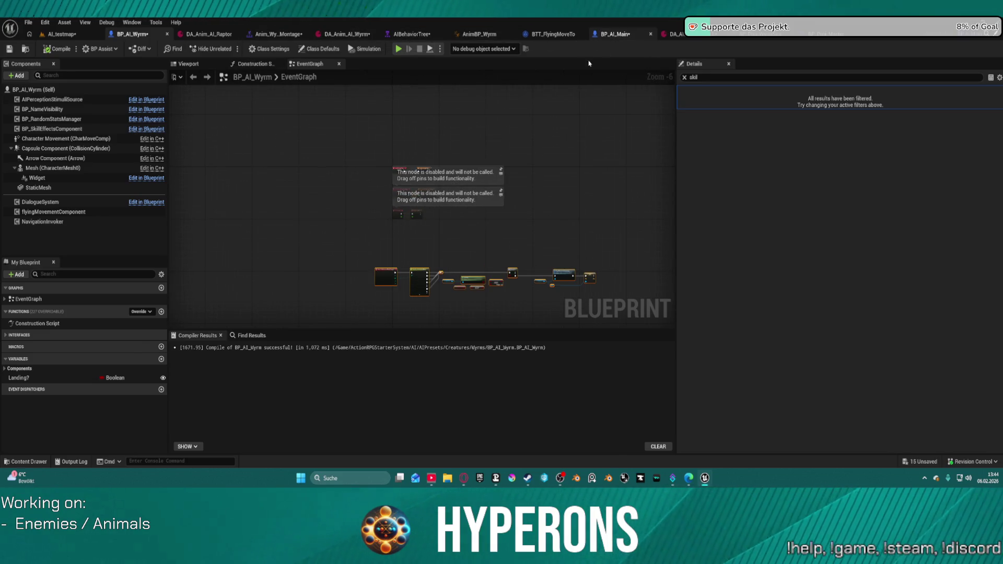
{"action": "scroll", "coordinate": [344, 175], "scroll_direction": "up", "scroll_amount": 2}
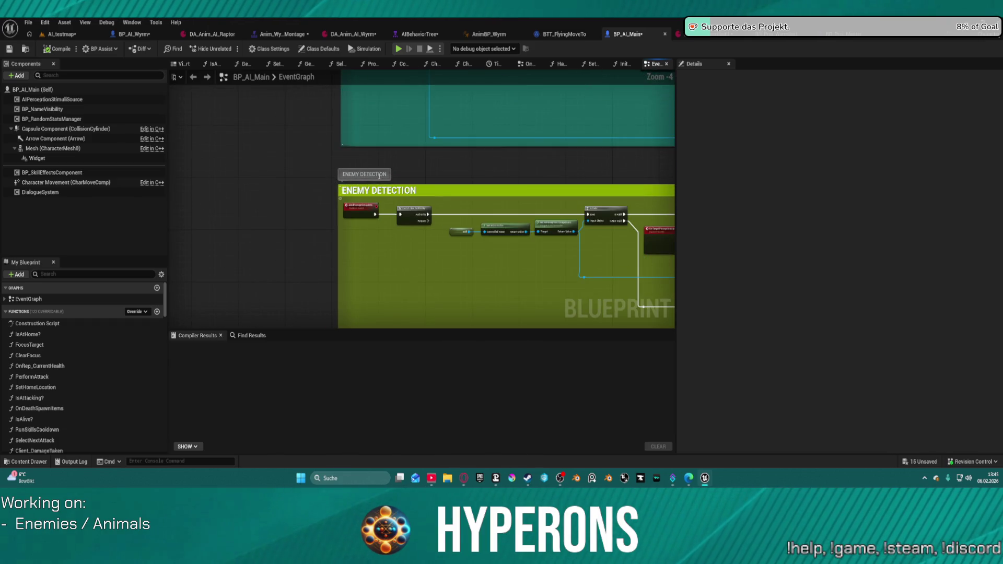
{"action": "scroll", "coordinate": [380, 176], "scroll_direction": "up", "scroll_amount": 3}
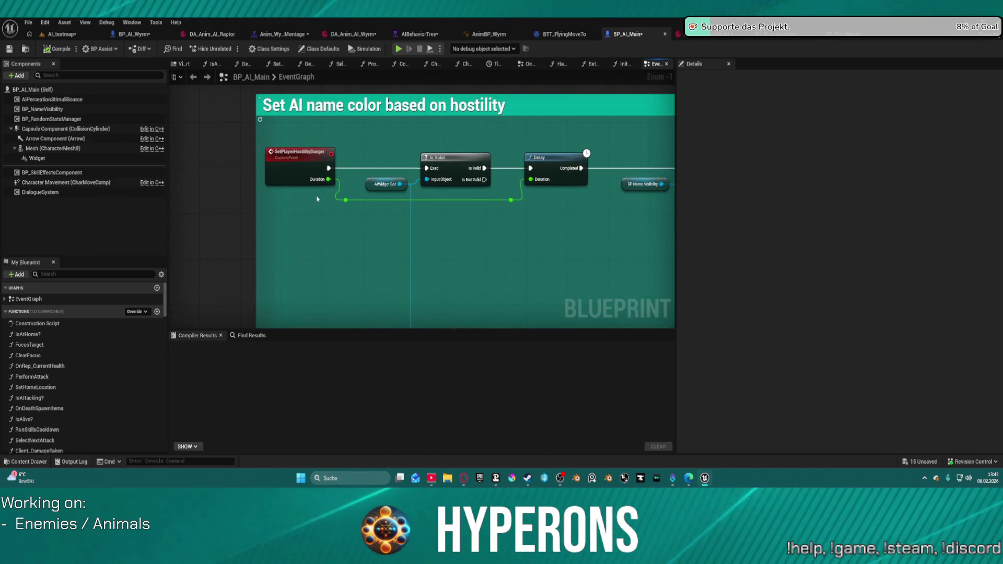
{"action": "scroll", "coordinate": [364, 278], "scroll_direction": "down", "scroll_amount": 5}
{"action": "scroll", "coordinate": [339, 152], "scroll_direction": "up", "scroll_amount": 5}
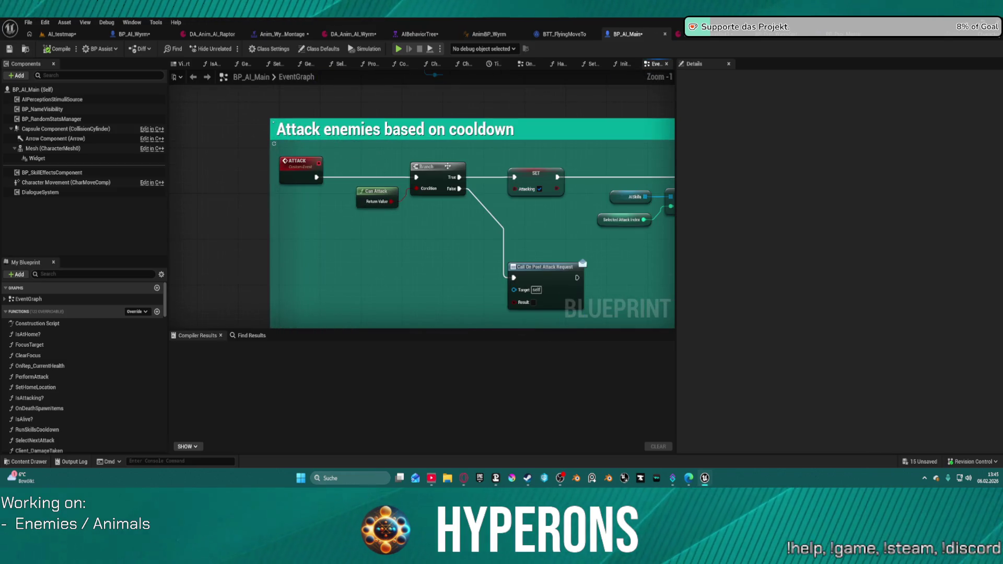
{"action": "right_click", "coordinate": [436, 174]}
{"action": "left_click", "coordinate": [461, 353]}
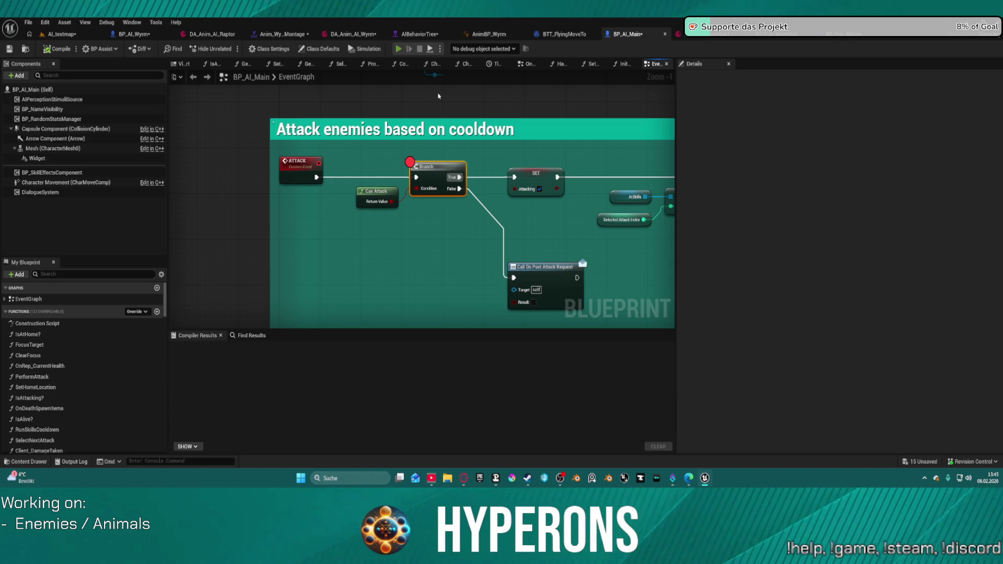
{"action": "key", "text": "alt+Tab"}
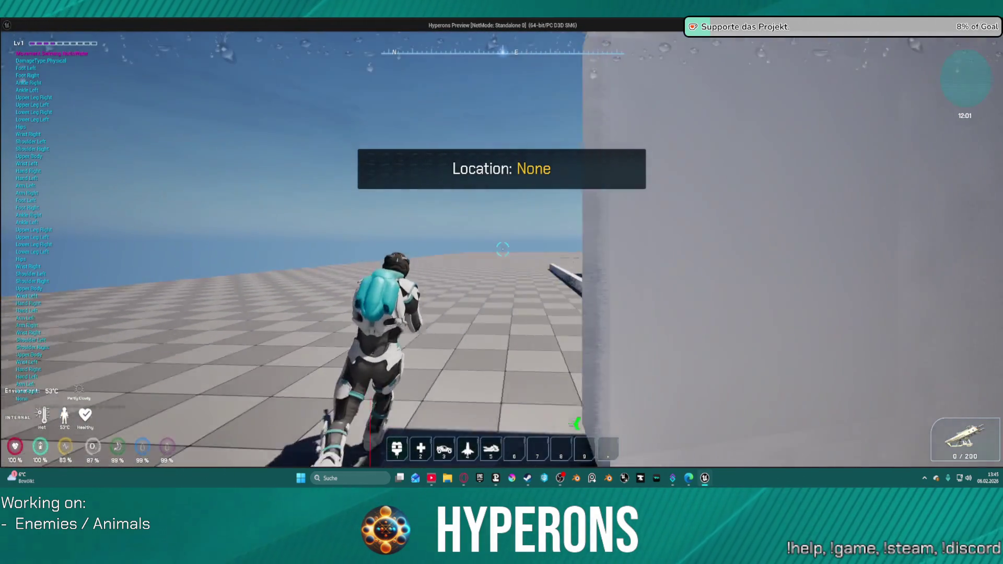
Step: Fly high with the jetpack, melee, then sprint at the wyrm and shoot it repeatedly
{"action": "key", "text": "space"}
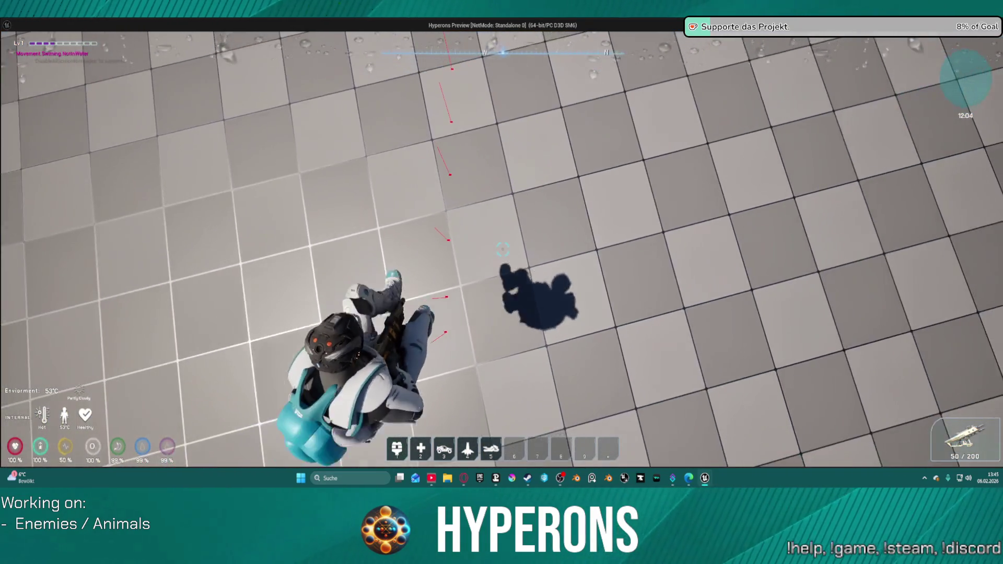
{"action": "key", "text": "space"}
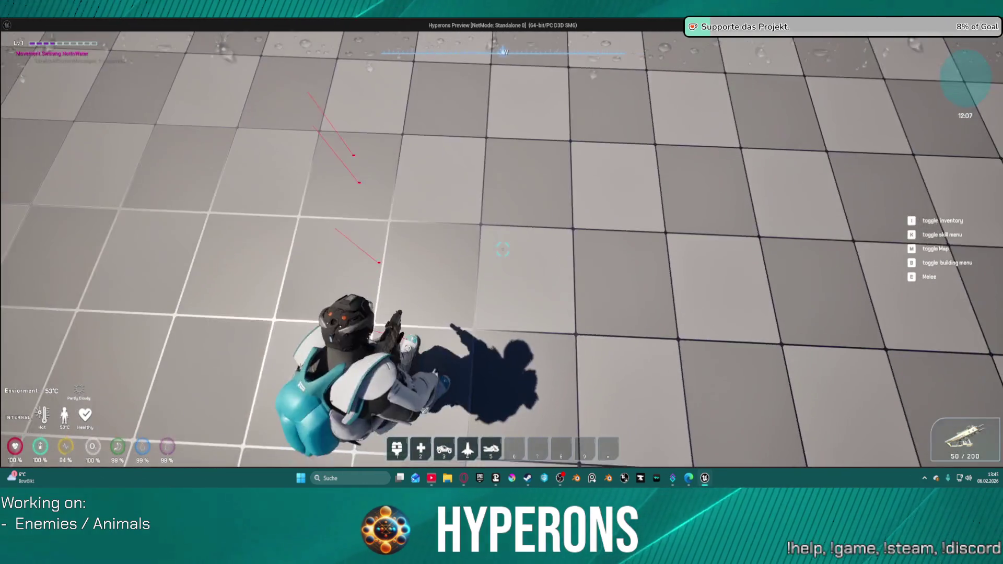
{"action": "key", "text": "space"}
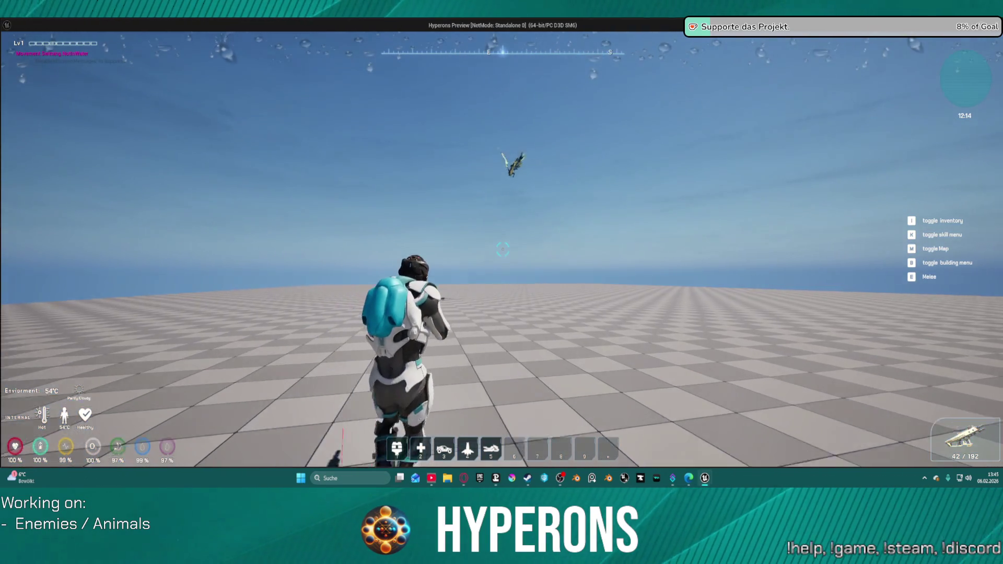
{"action": "key", "text": "e"}
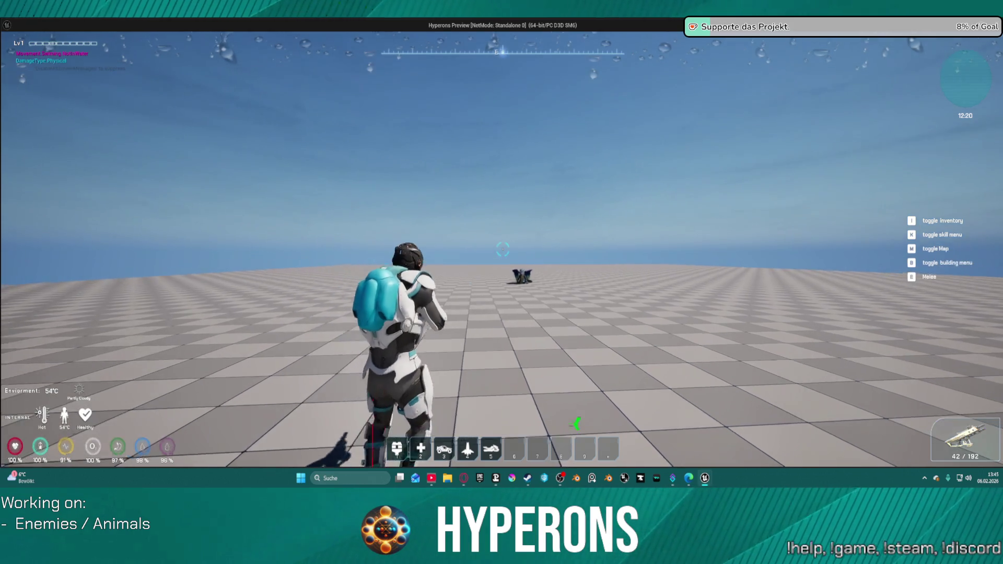
{"action": "key", "text": "shift+w"}
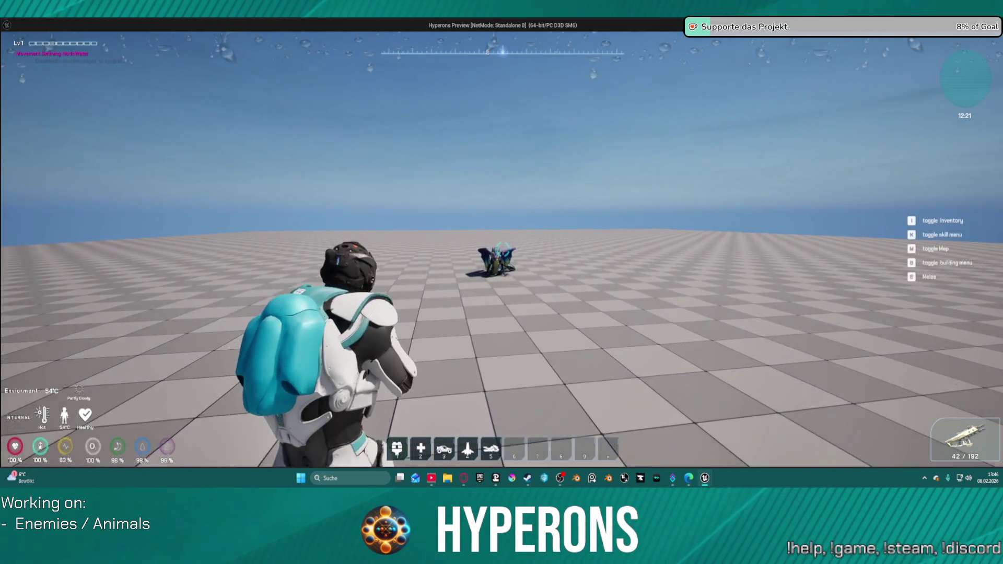
{"action": "left_click", "coordinate": [504, 250]}
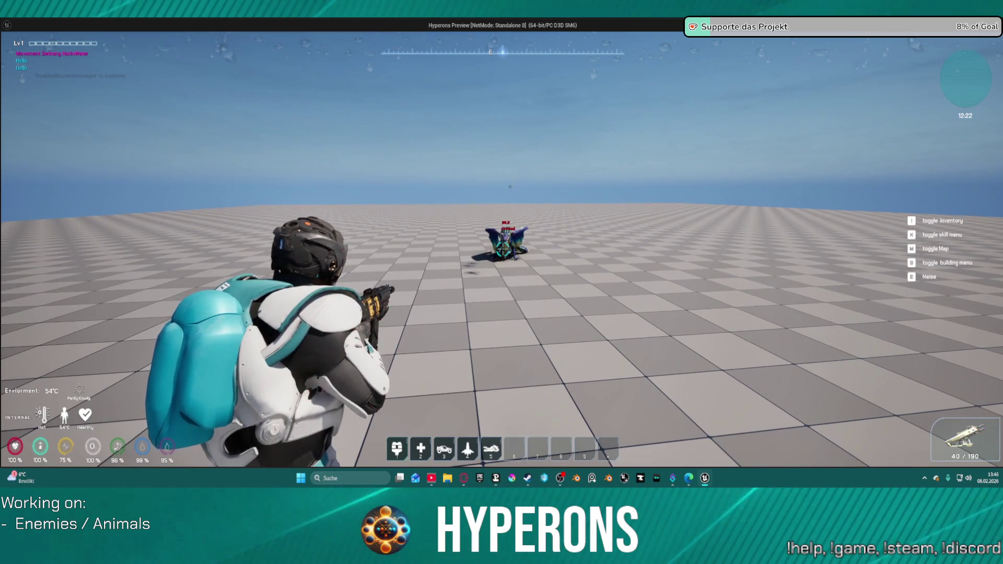
{"action": "left_click", "coordinate": [503, 250]}
{"action": "left_click", "coordinate": [504, 249]}
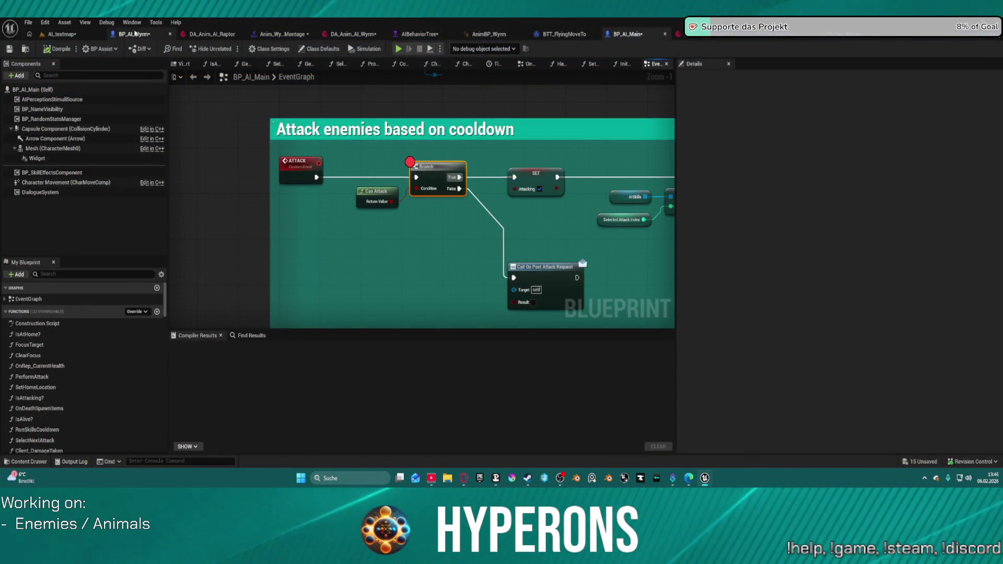
Step: Set BP_AI_Wyrm's StaticMesh collision preset to NoCollision instead of BlockAllDynamic
{"action": "left_click", "coordinate": [135, 34]}
{"action": "left_click", "coordinate": [52, 188]}
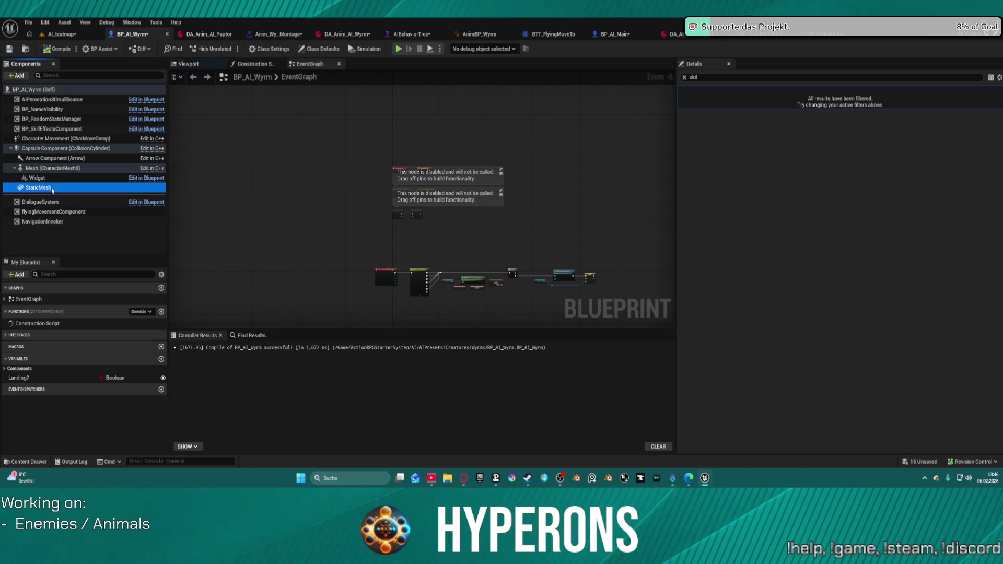
{"action": "left_click", "coordinate": [685, 77]}
{"action": "scroll", "coordinate": [819, 245], "scroll_direction": "down", "scroll_amount": 10}
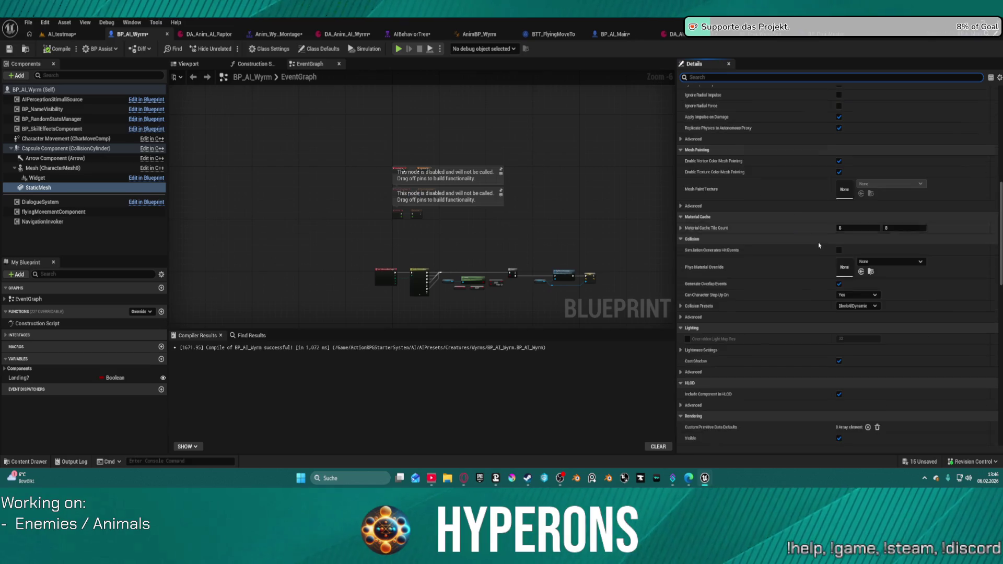
{"action": "left_click", "coordinate": [857, 306]}
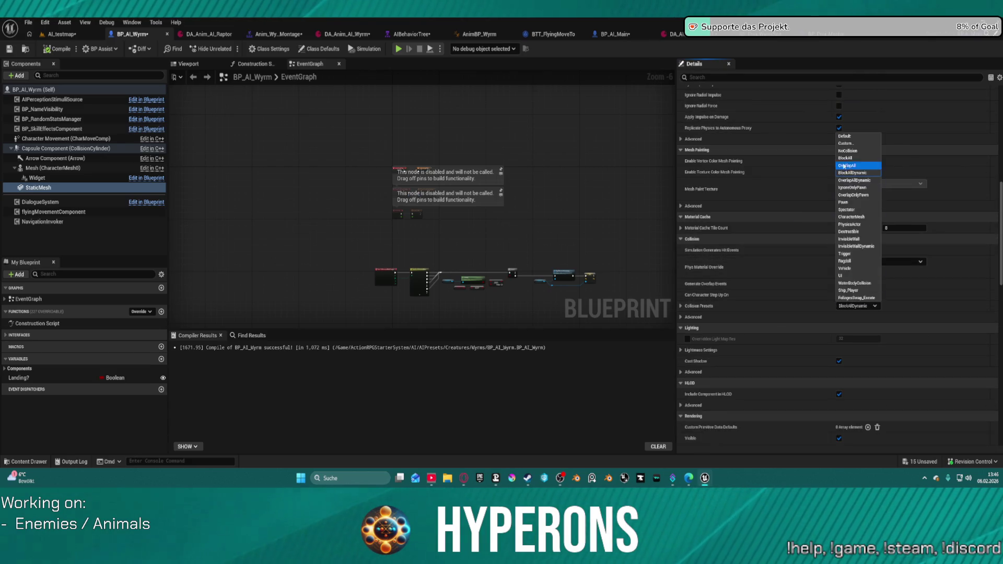
{"action": "left_click", "coordinate": [857, 152]}
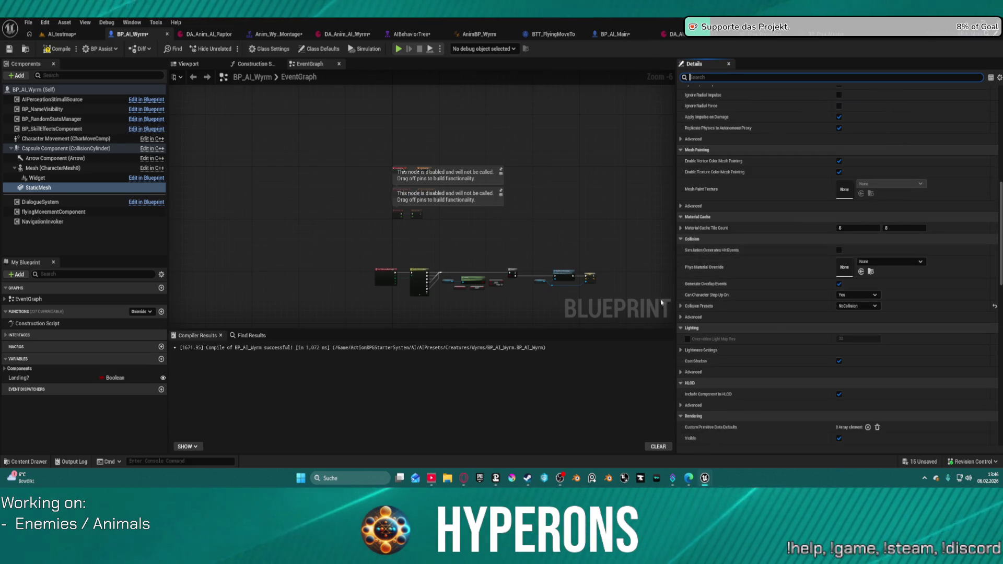
Step: Review the expanded collision preset settings, then launch a standalone play session
{"action": "left_click", "coordinate": [681, 306]}
{"action": "scroll", "coordinate": [757, 324], "scroll_direction": "down", "scroll_amount": 5}
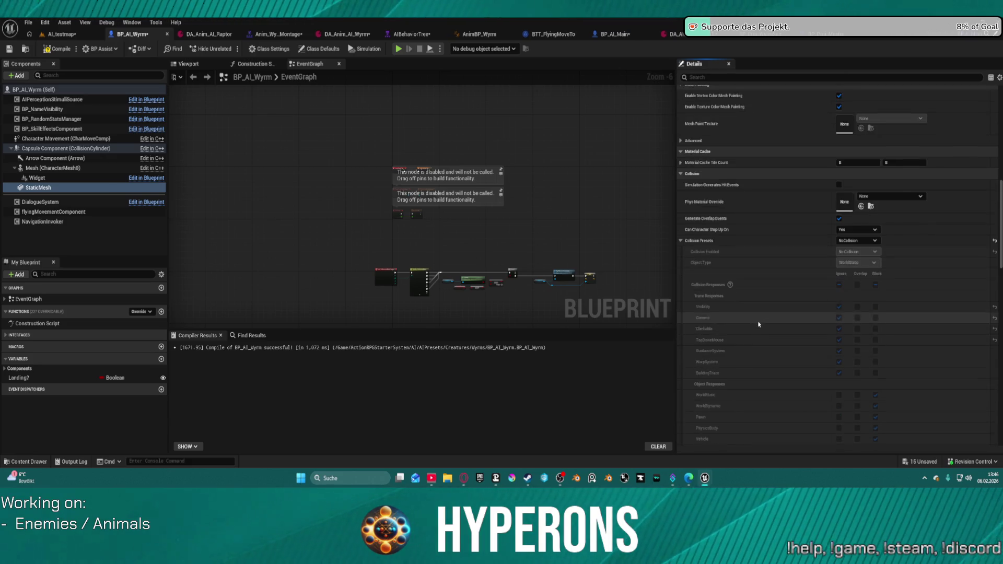
{"action": "scroll", "coordinate": [761, 318], "scroll_direction": "down", "scroll_amount": 1}
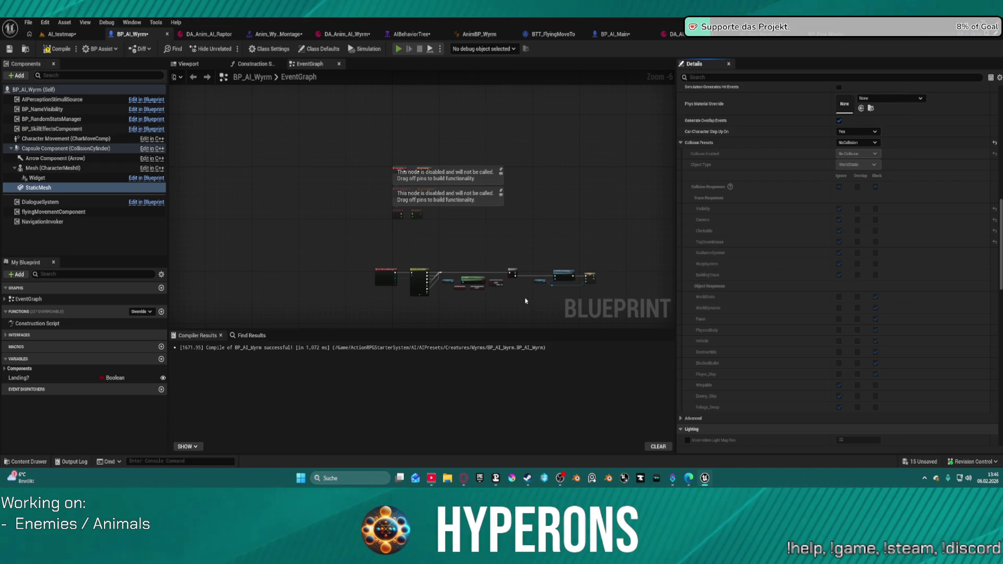
{"action": "key", "text": "alt+Tab"}
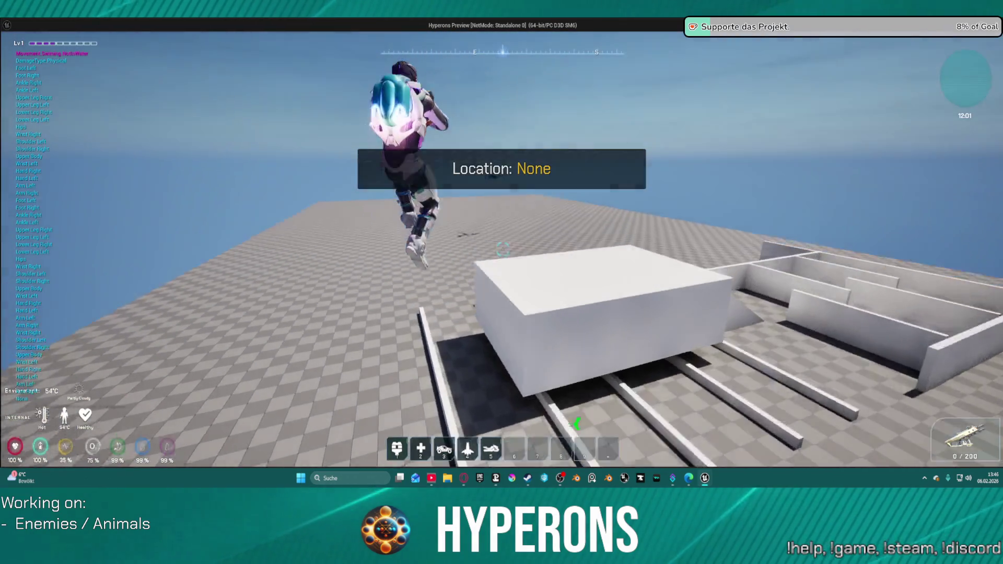
Step: Move, jump, reload and shoot at the flying wyrm until the Attack breakpoint halts execution
{"action": "key", "text": "w"}
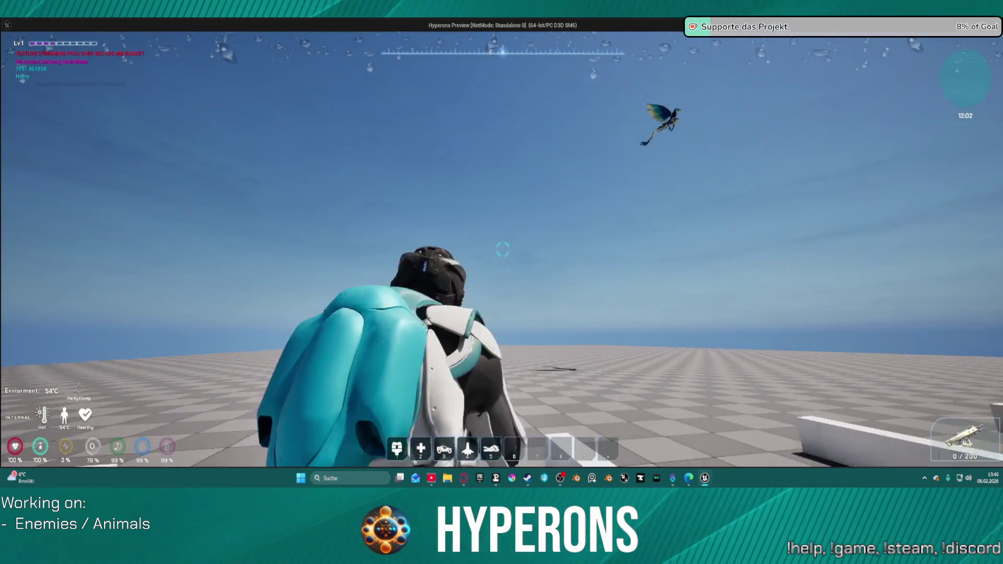
{"action": "key", "text": "w"}
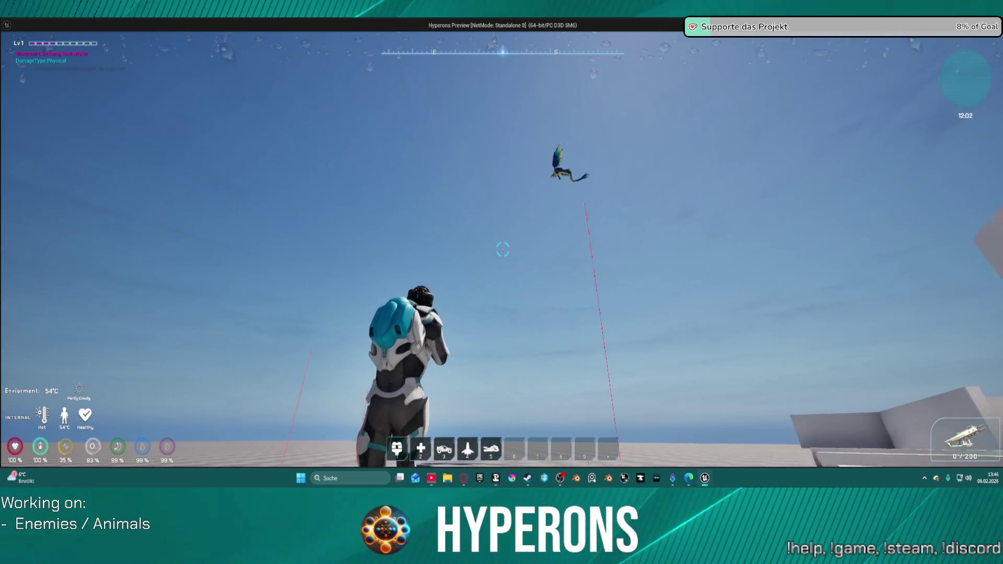
{"action": "key", "text": "space"}
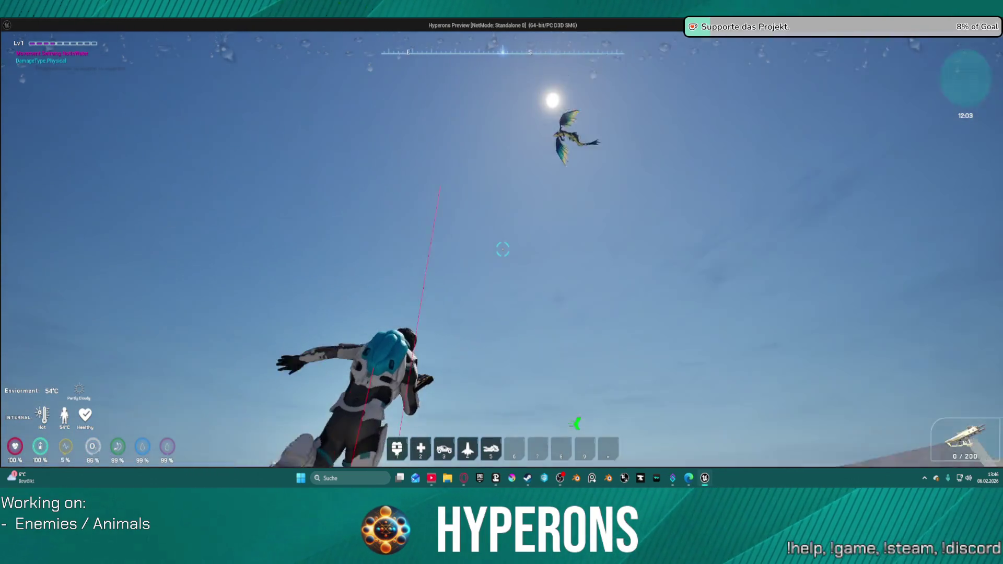
{"action": "key", "text": "r"}
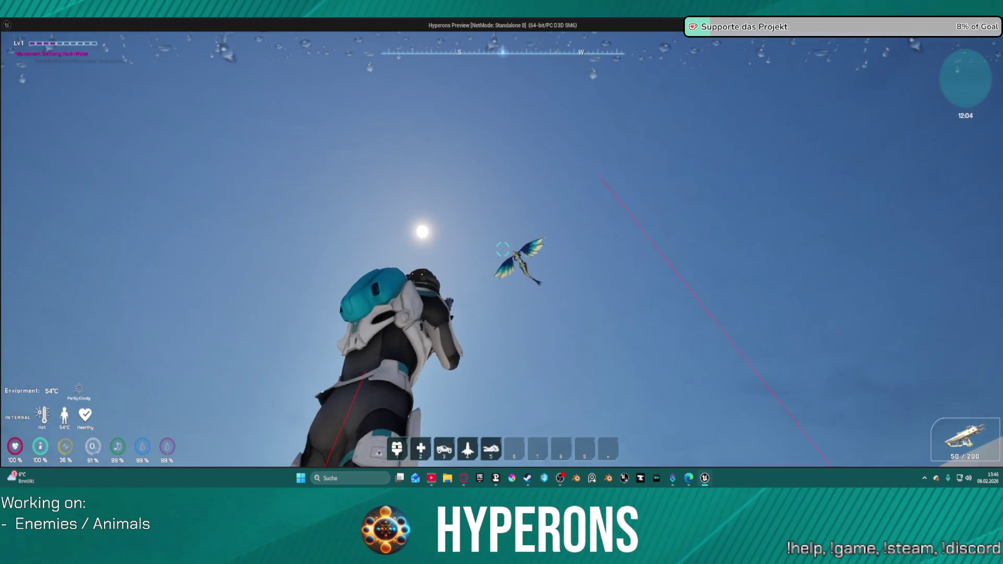
{"action": "left_click", "coordinate": [503, 249]}
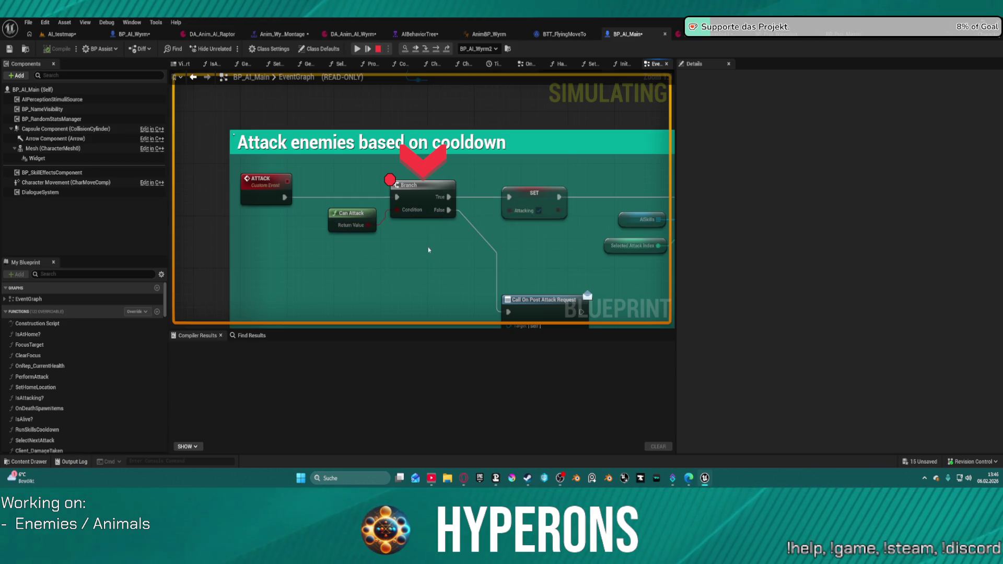
Step: Step to the Random Montage assignment and inspect the Montages to Play list entries
{"action": "left_click", "coordinate": [433, 51]}
{"action": "left_click", "coordinate": [432, 51]}
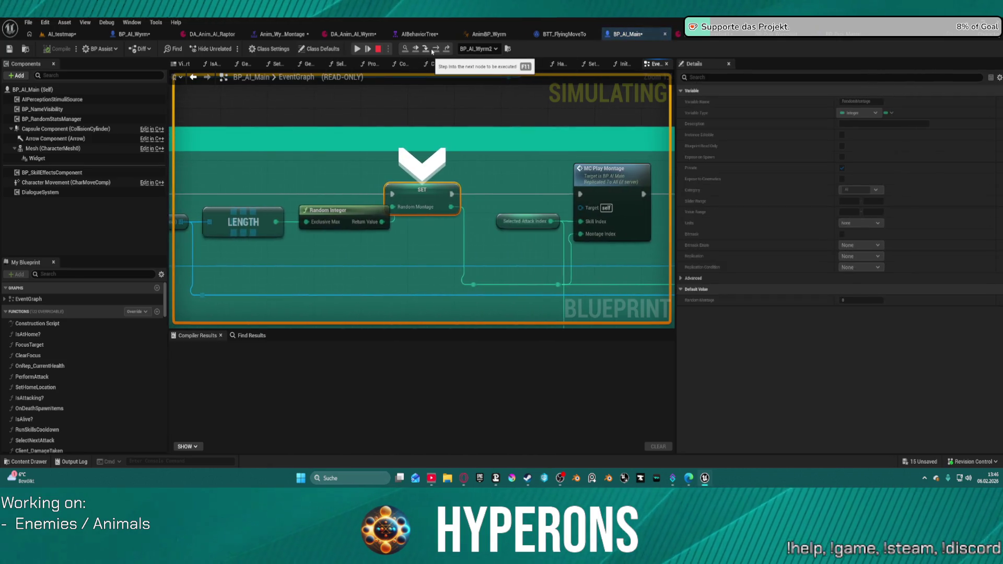
{"action": "left_click_drag", "start_coordinate": [360, 226], "coordinate": [557, 215]}
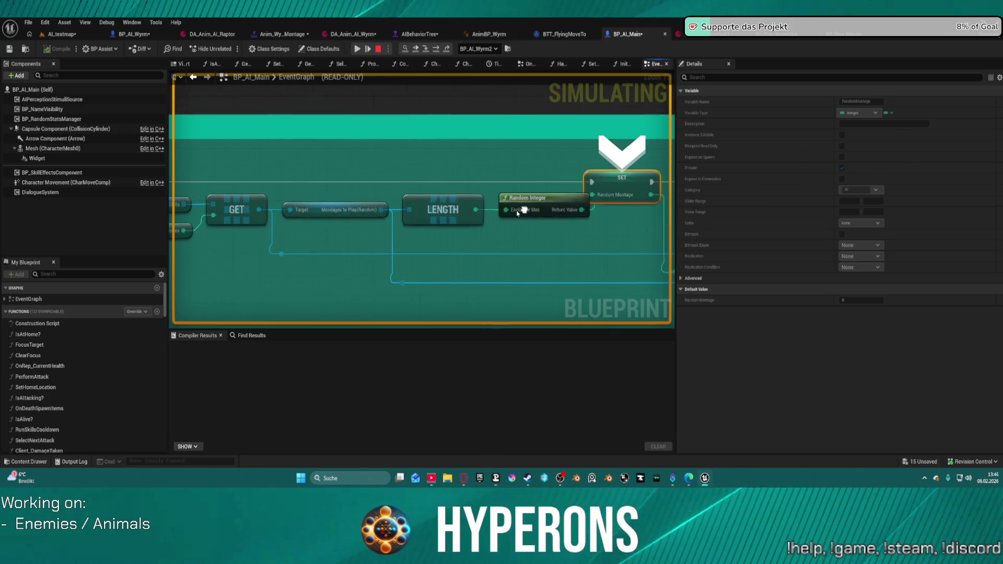
{"action": "left_click", "coordinate": [390, 221]}
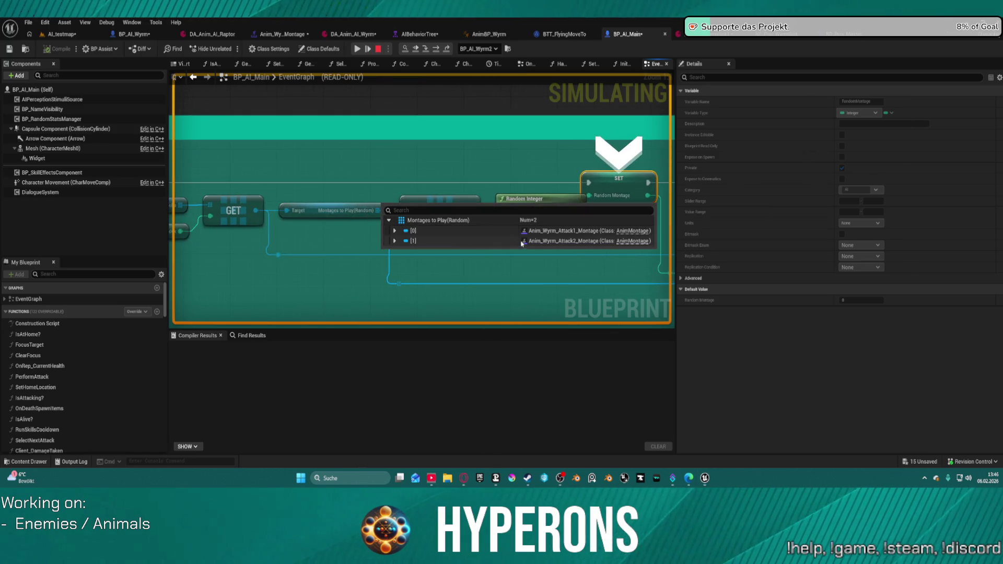
{"action": "left_click_drag", "start_coordinate": [523, 243], "coordinate": [262, 251]}
{"action": "right_click", "coordinate": [381, 205]}
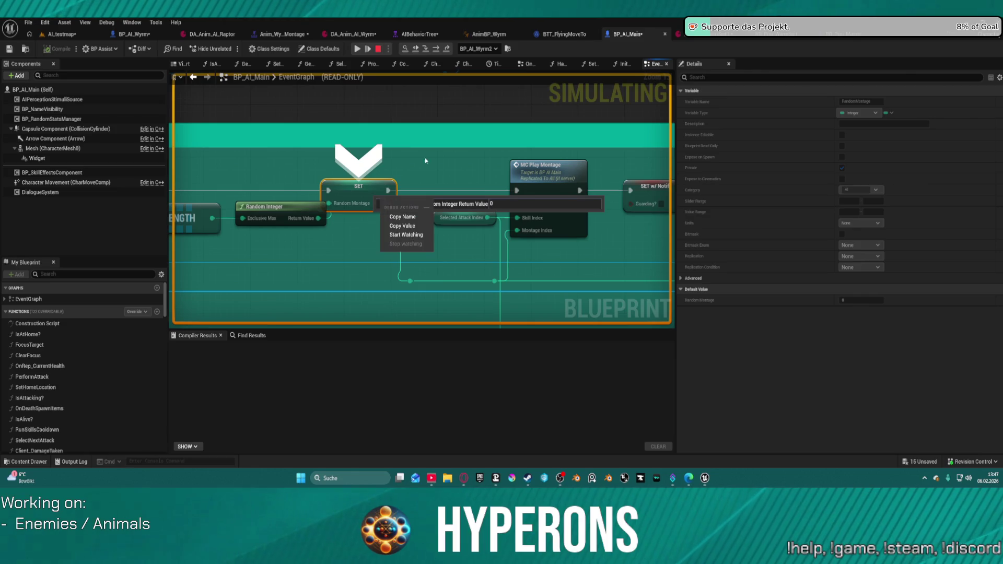
{"action": "left_click_drag", "start_coordinate": [426, 161], "coordinate": [309, 165]}
{"action": "left_click_drag", "start_coordinate": [537, 183], "coordinate": [198, 194]}
{"action": "mouse_move", "coordinate": [575, 157]}
{"action": "left_mouse_down"}
{"action": "mouse_move", "coordinate": [388, 157]}
{"action": "mouse_move", "coordinate": [471, 141]}
{"action": "mouse_move", "coordinate": [398, 130]}
{"action": "left_mouse_up"}
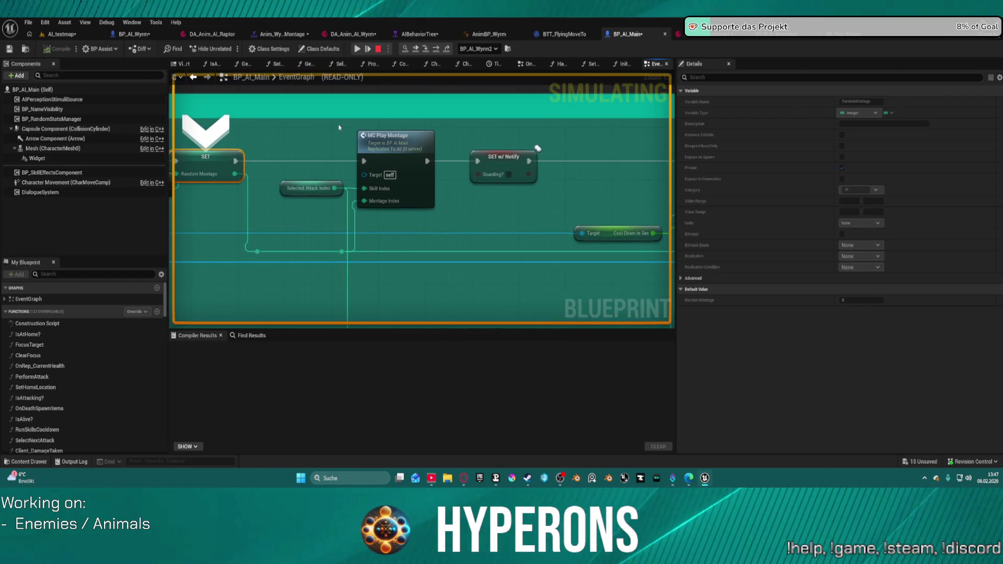
Step: Step into the MC Play Montage function and back out toward SET w/ Notify
{"action": "left_click", "coordinate": [437, 52]}
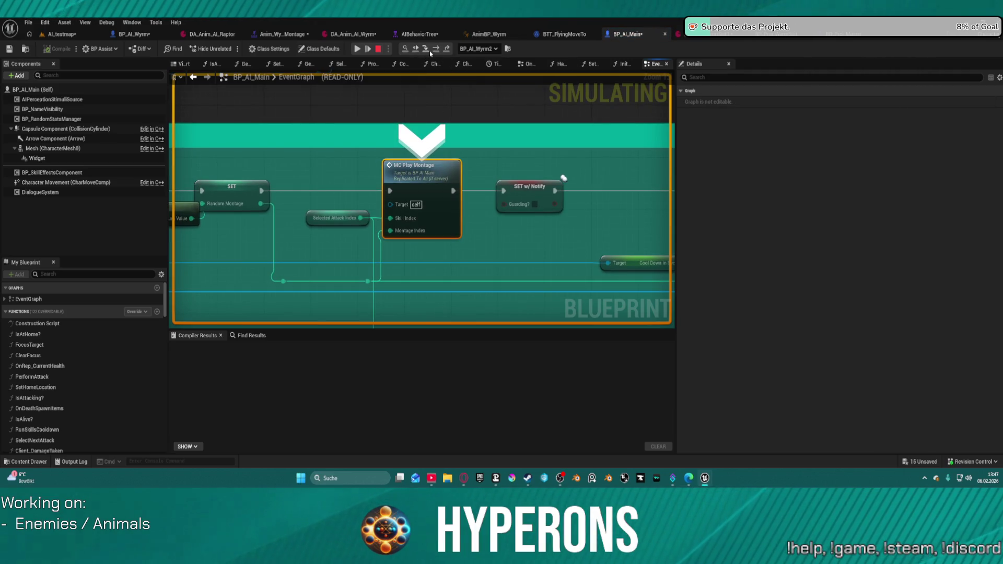
{"action": "left_click", "coordinate": [431, 52]}
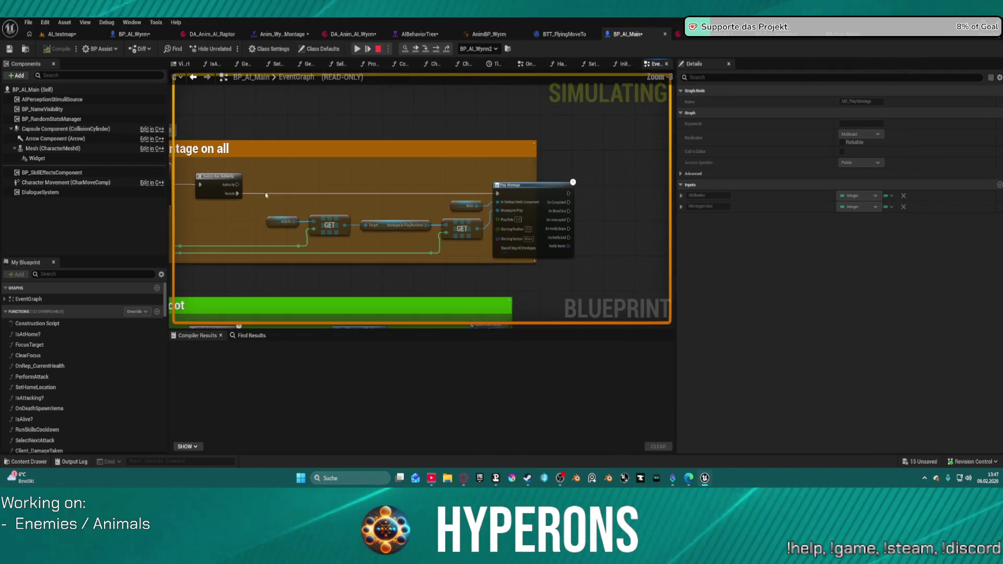
{"action": "left_click_drag", "start_coordinate": [266, 195], "coordinate": [362, 191]}
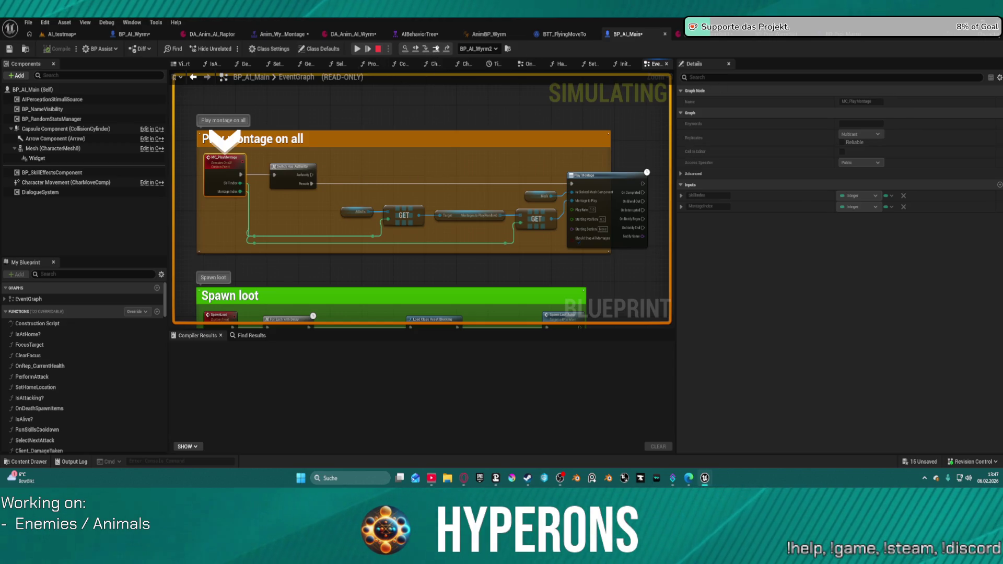
{"action": "left_click", "coordinate": [437, 48]}
{"action": "left_click", "coordinate": [436, 48]}
{"action": "left_click", "coordinate": [436, 48]}
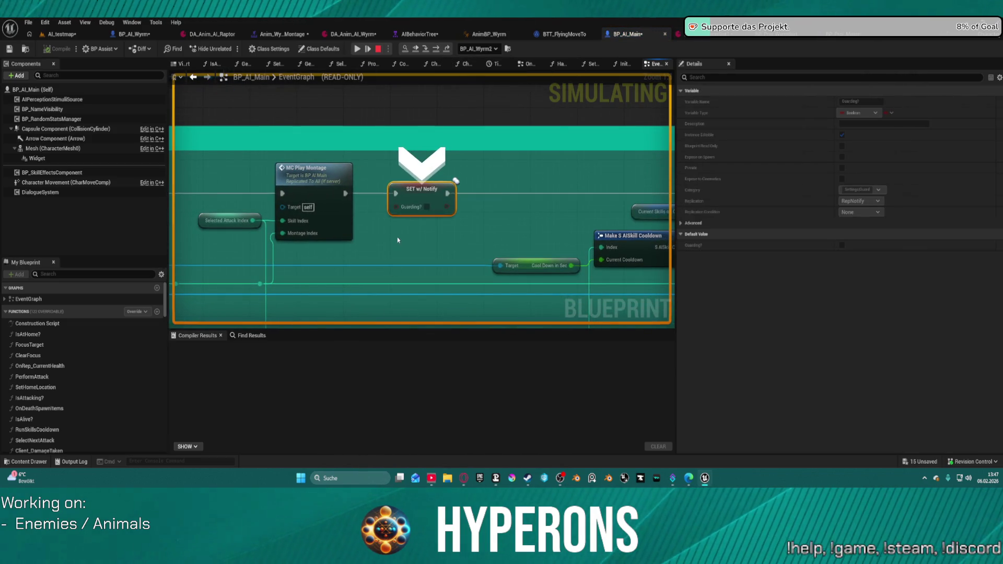
Step: Step through the ADD and Set Array Elem nodes to the Play Montage node
{"action": "left_click_drag", "start_coordinate": [505, 232], "coordinate": [299, 230]}
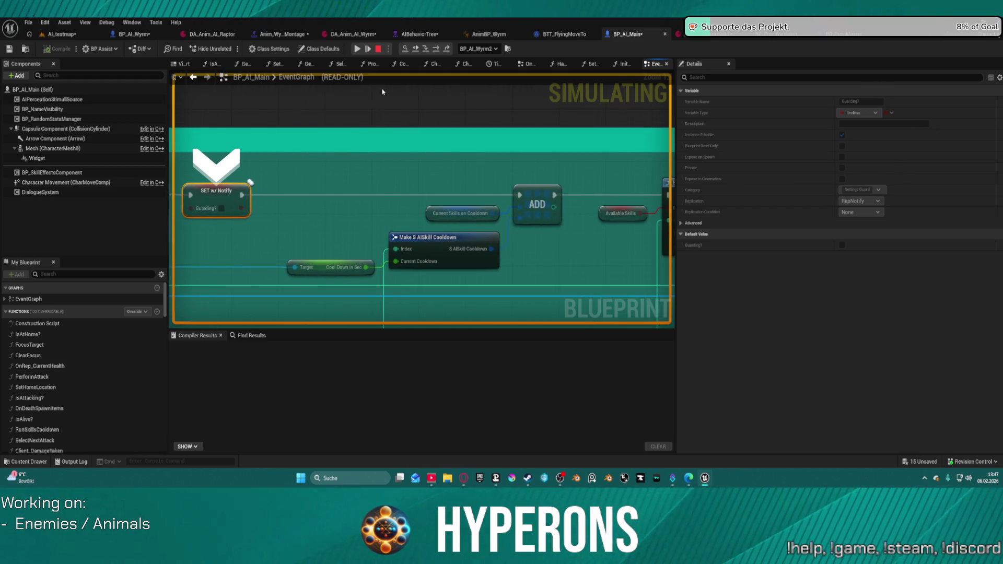
{"action": "left_click", "coordinate": [436, 49]}
{"action": "left_click", "coordinate": [436, 49]}
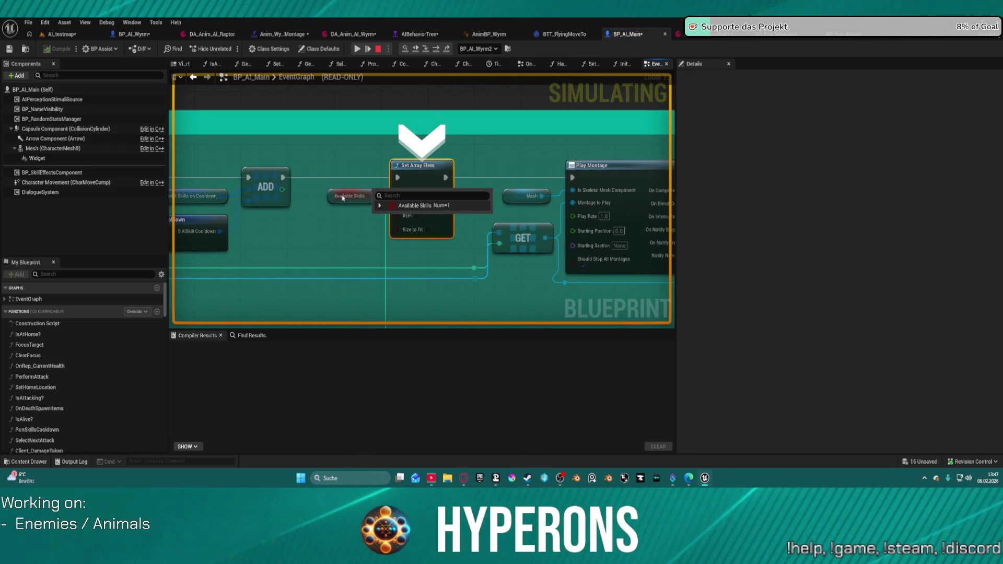
{"action": "mouse_move", "coordinate": [386, 202]}
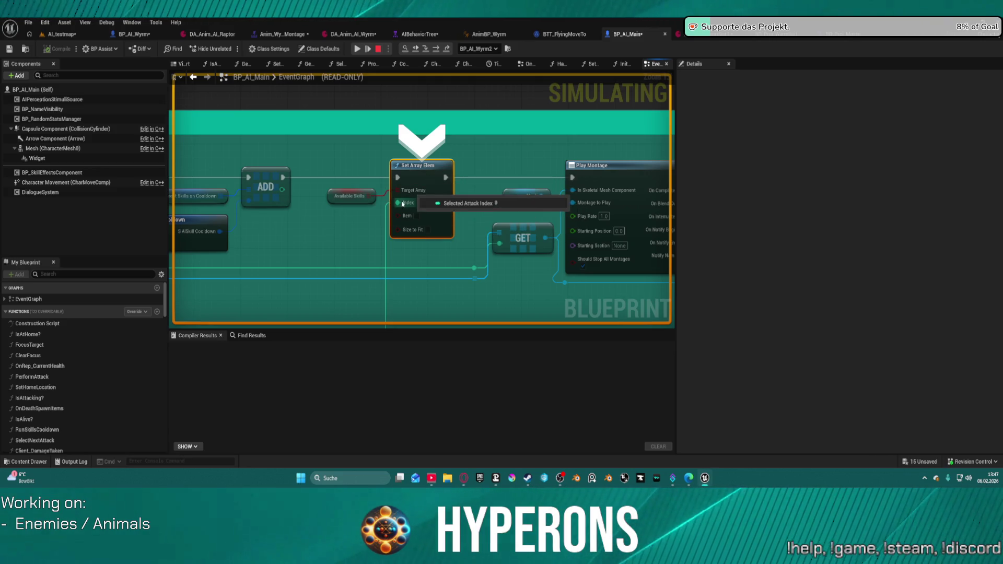
{"action": "left_click", "coordinate": [437, 49]}
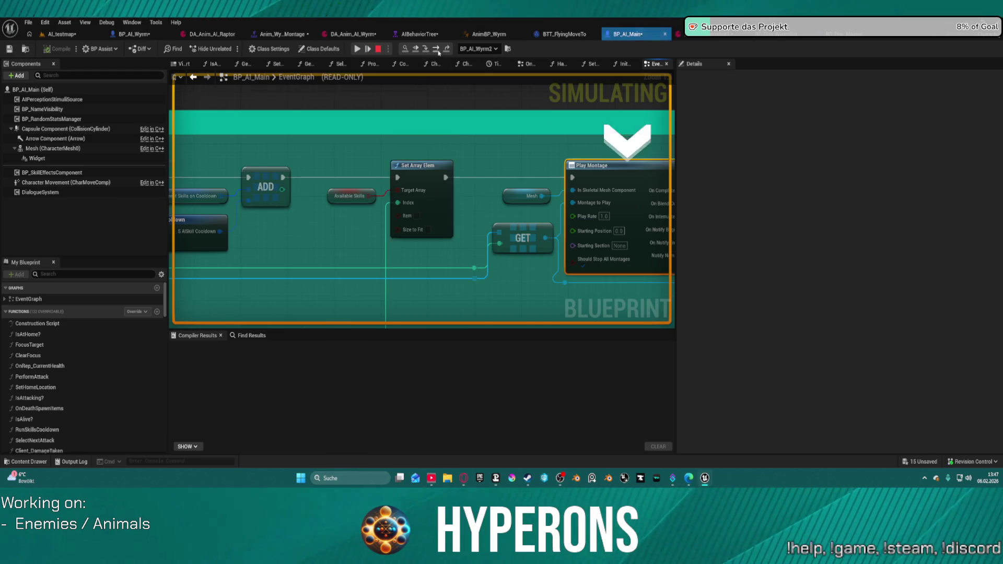
Step: Inspect Play Montage's pin values, step over to the Is Valid check, then resume the game
{"action": "mouse_move", "coordinate": [397, 199]}
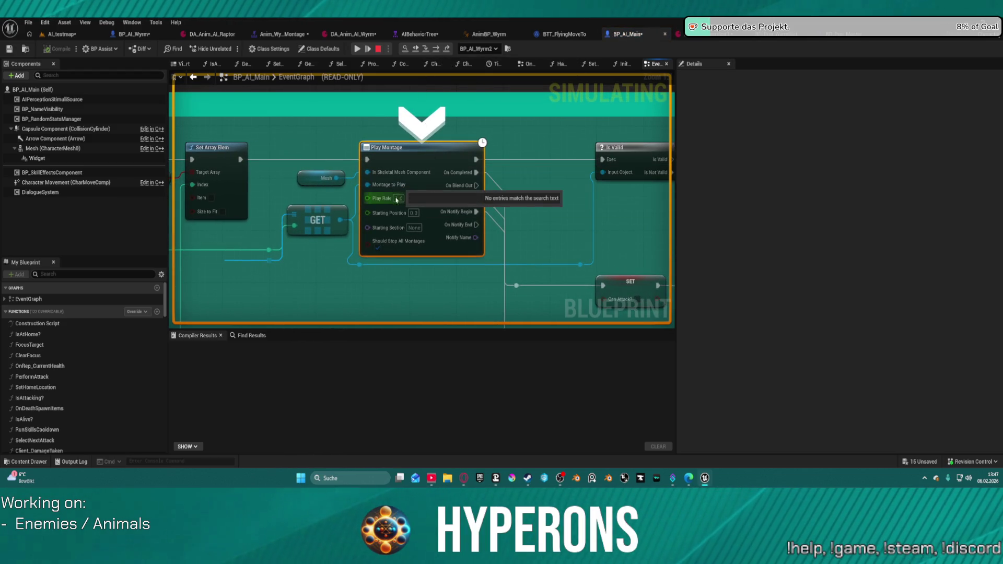
{"action": "mouse_move", "coordinate": [390, 176]}
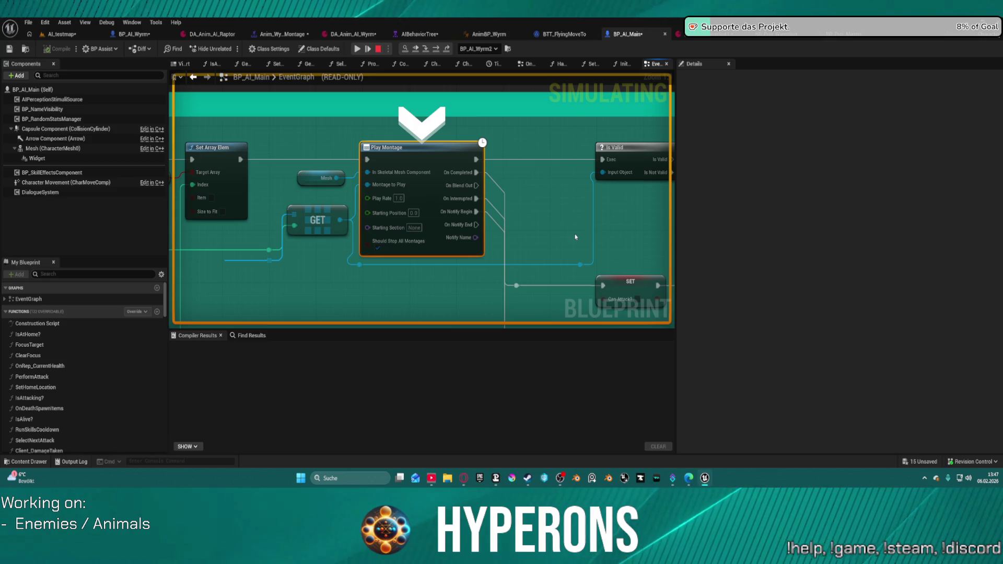
{"action": "left_click_drag", "start_coordinate": [604, 215], "coordinate": [371, 222]}
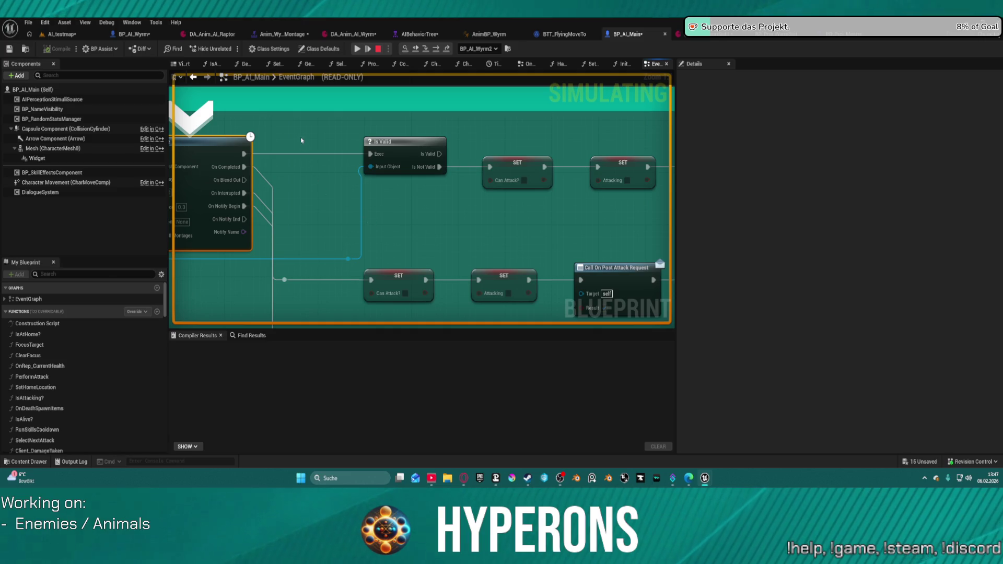
{"action": "left_click", "coordinate": [426, 51]}
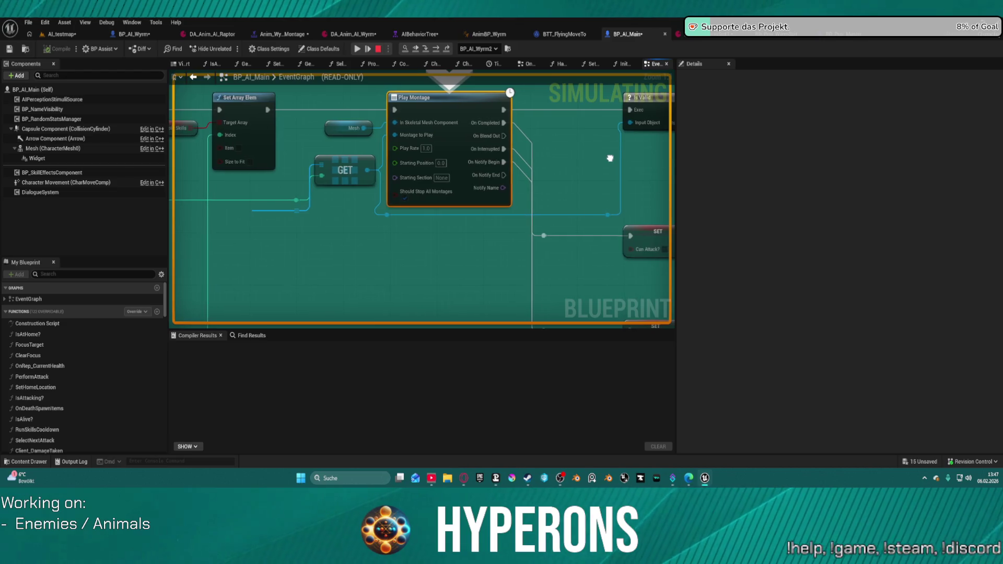
{"action": "mouse_move", "coordinate": [610, 158]}
{"action": "left_mouse_down"}
{"action": "mouse_move", "coordinate": [462, 168]}
{"action": "mouse_move", "coordinate": [352, 191]}
{"action": "left_mouse_up"}
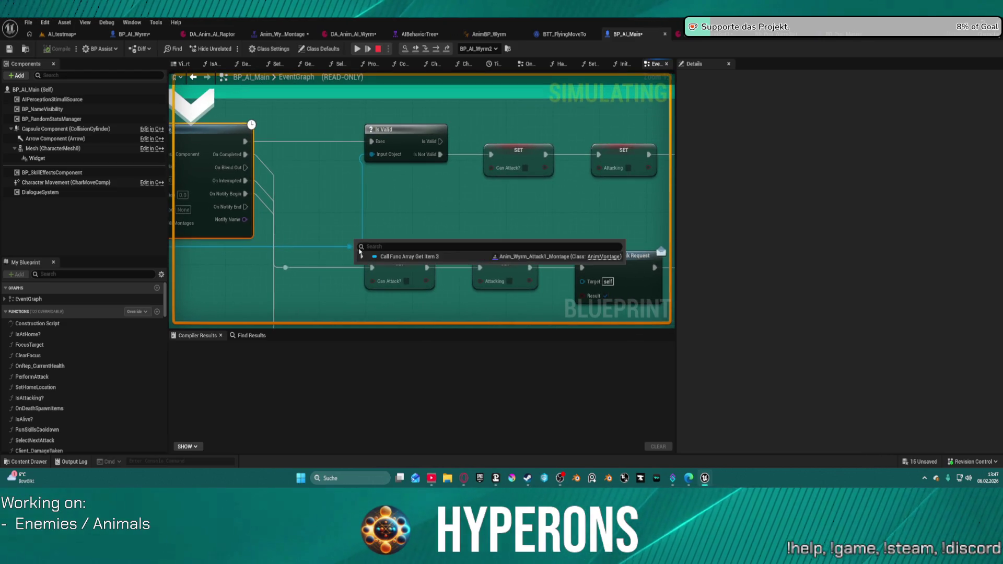
{"action": "left_click", "coordinate": [437, 49]}
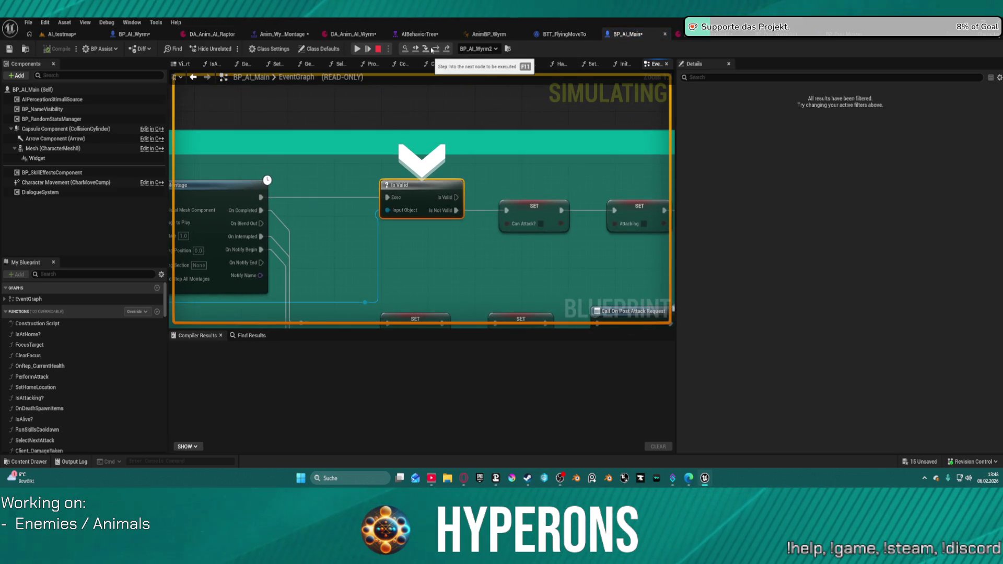
{"action": "left_click", "coordinate": [440, 52]}
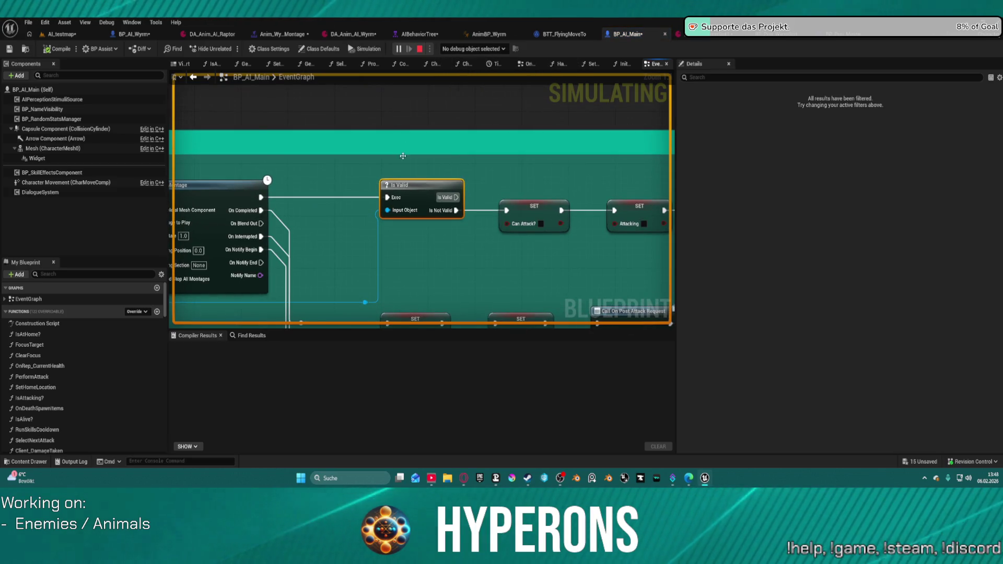
Step: Pan BP_AI_Main's graph past the Is Turret? branch and Delay nodes to Perform Attack
{"action": "left_click_drag", "start_coordinate": [403, 156], "coordinate": [157, 113]}
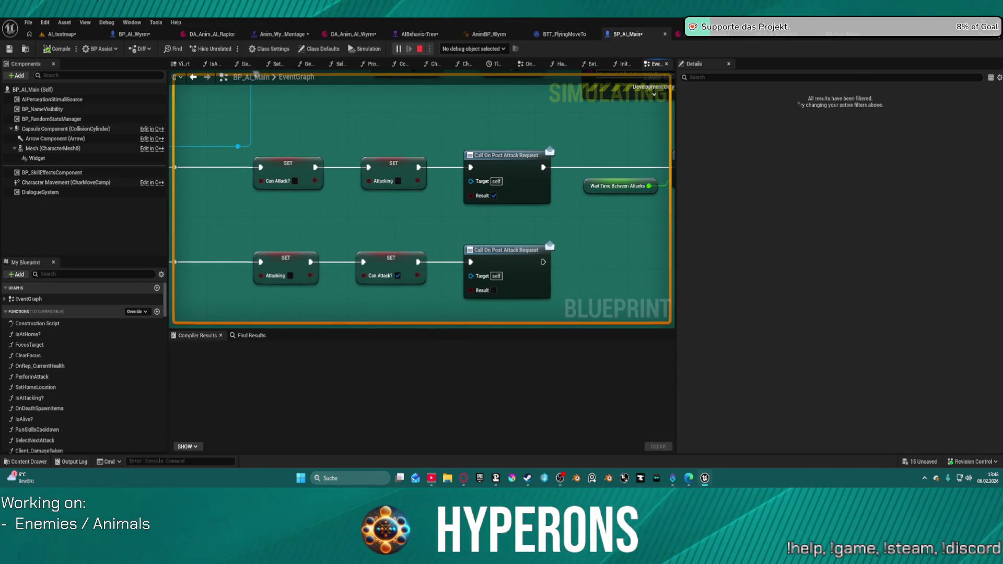
{"action": "mouse_move", "coordinate": [256, 74]}
{"action": "left_mouse_down"}
{"action": "mouse_move", "coordinate": [317, 76]}
{"action": "mouse_move", "coordinate": [322, 92]}
{"action": "mouse_move", "coordinate": [415, 128]}
{"action": "left_mouse_up"}
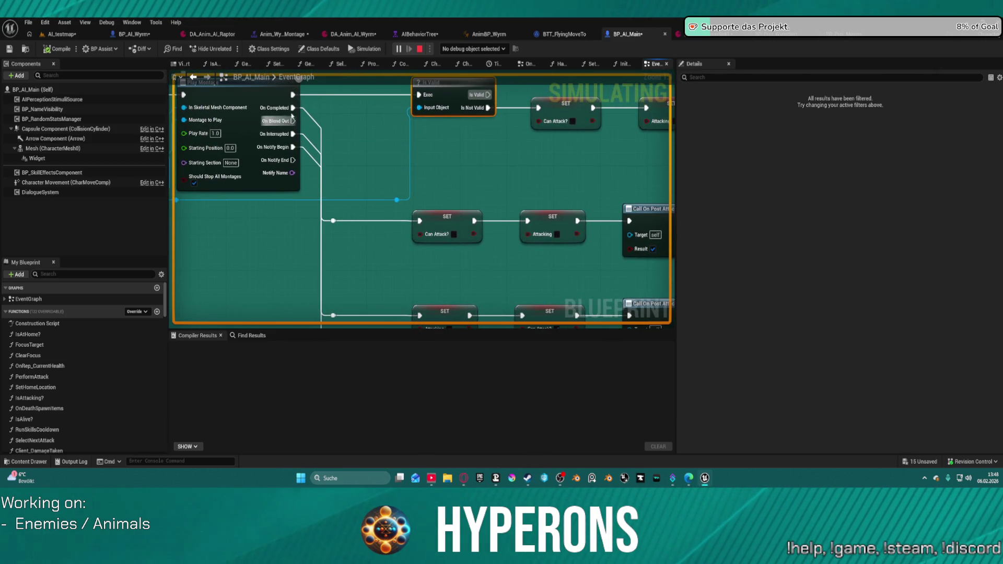
{"action": "left_click_drag", "start_coordinate": [321, 227], "coordinate": [337, 83]}
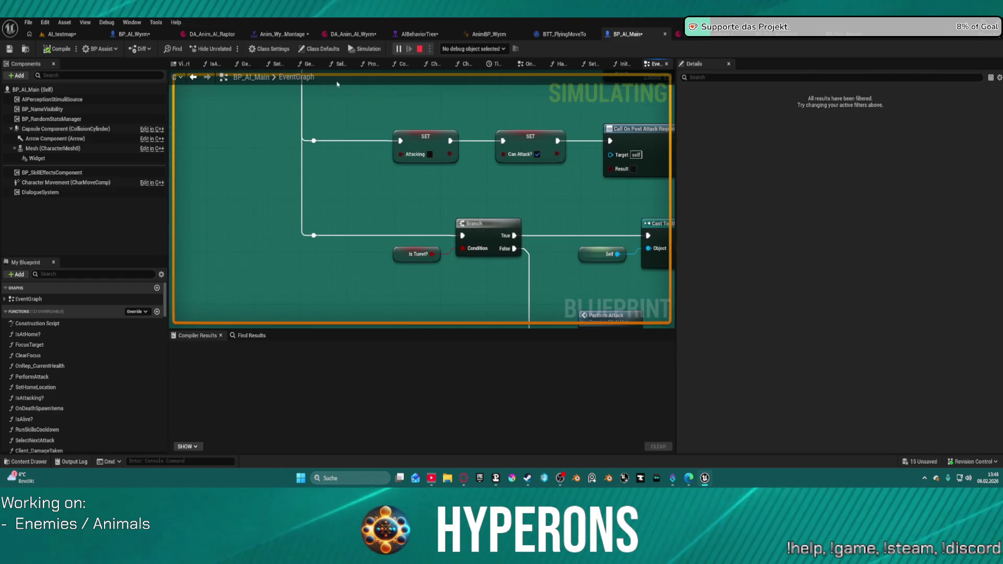
{"action": "mouse_move", "coordinate": [455, 218]}
{"action": "left_mouse_down"}
{"action": "mouse_move", "coordinate": [392, 250]}
{"action": "mouse_move", "coordinate": [174, 259]}
{"action": "left_mouse_up"}
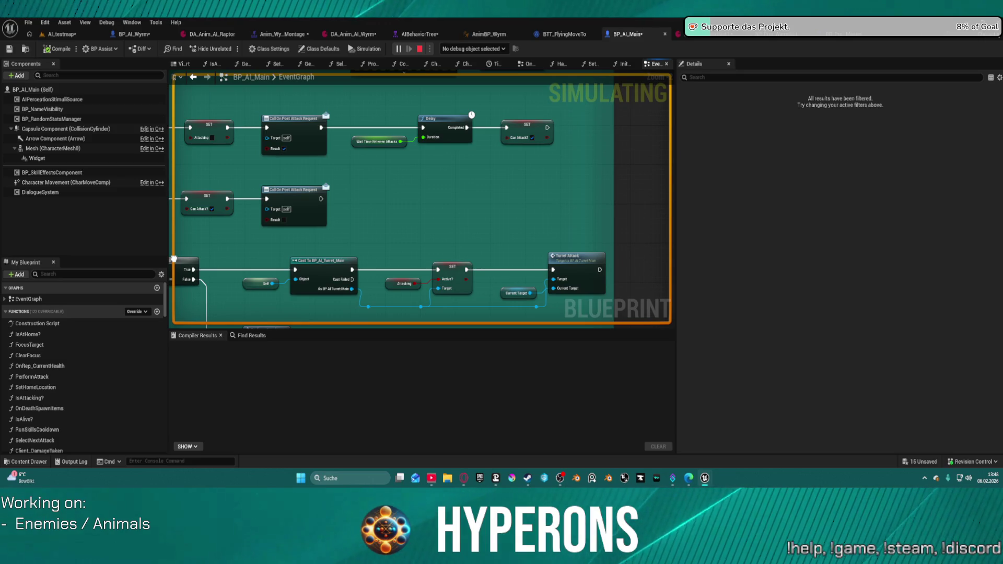
{"action": "mouse_move", "coordinate": [174, 259]}
{"action": "left_mouse_down"}
{"action": "mouse_move", "coordinate": [240, 256]}
{"action": "mouse_move", "coordinate": [379, 73]}
{"action": "mouse_move", "coordinate": [384, 96]}
{"action": "mouse_move", "coordinate": [366, 161]}
{"action": "left_mouse_up"}
{"action": "right_click", "coordinate": [463, 232]}
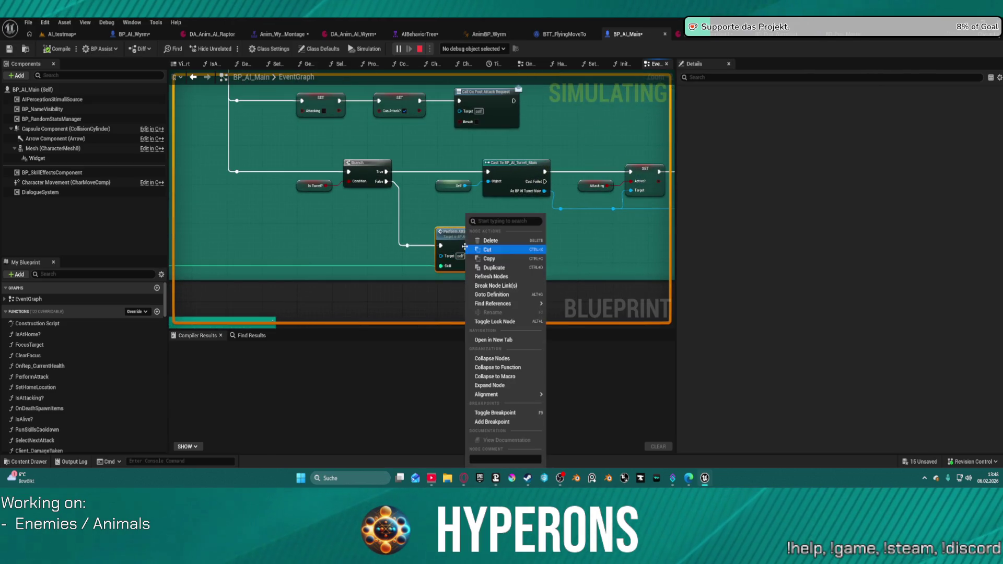
{"action": "left_click", "coordinate": [498, 421]}
{"action": "scroll", "coordinate": [442, 230], "scroll_direction": "down", "scroll_amount": 6}
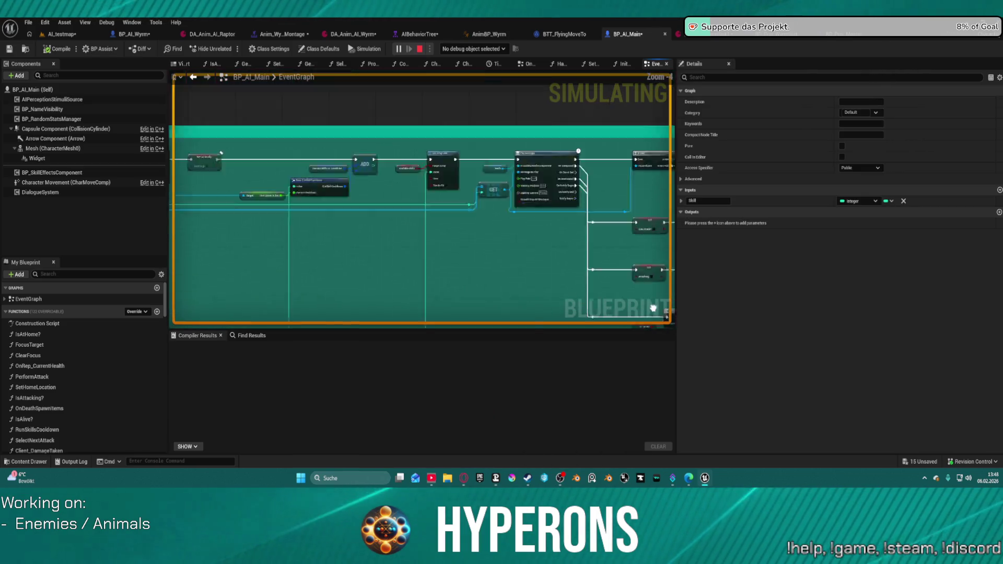
{"action": "scroll", "coordinate": [415, 214], "scroll_direction": "up", "scroll_amount": 3}
Step: Remove the breakpoint from the cooldown-group Branch node and return to AI_testmap
{"action": "right_click", "coordinate": [415, 214]}
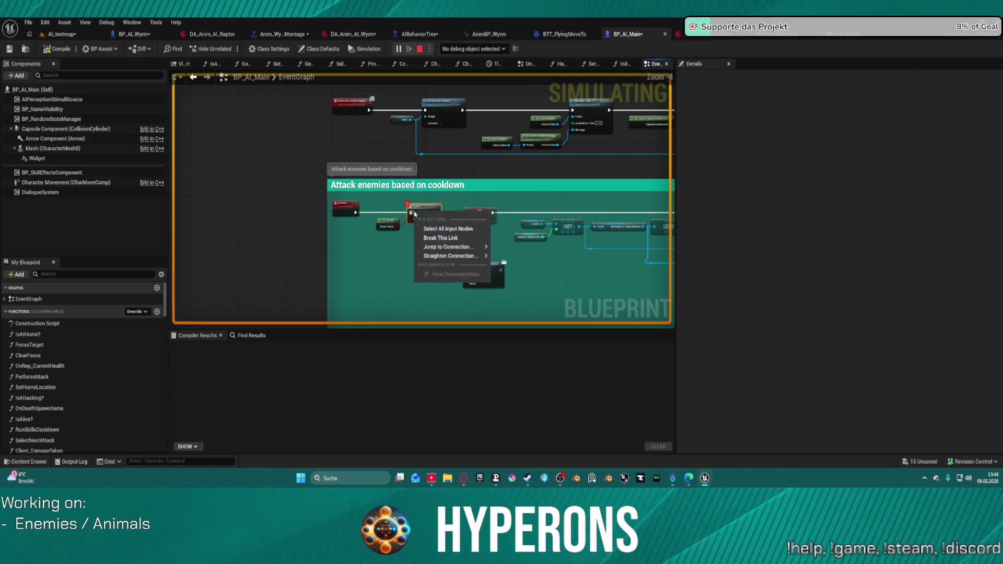
{"action": "key", "text": "Escape"}
{"action": "right_click", "coordinate": [421, 210]}
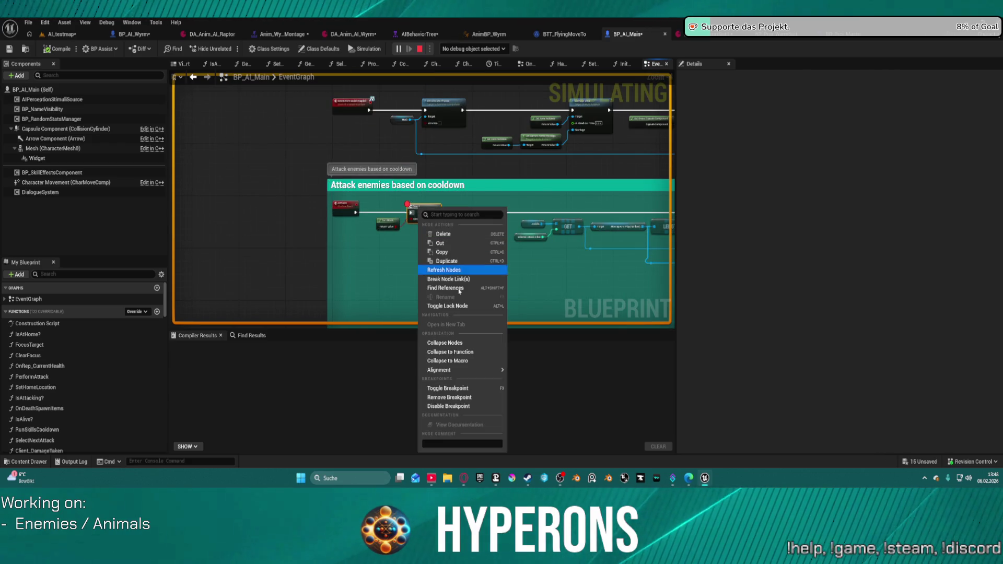
{"action": "left_click", "coordinate": [449, 397]}
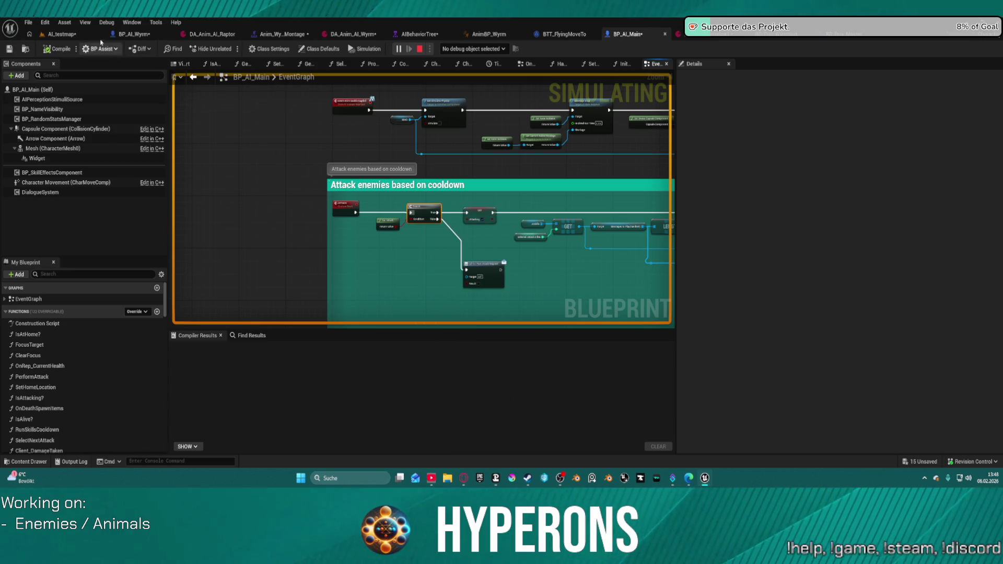
{"action": "left_click", "coordinate": [75, 37]}
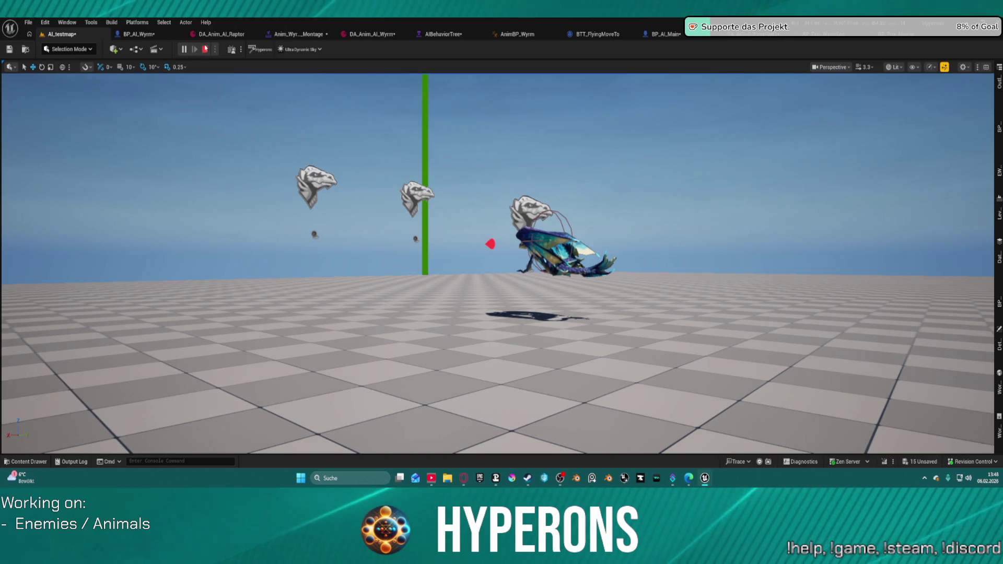
Step: Restart Play In Editor, fly up and forward to watch the Wyrm attack, then stop playing
{"action": "key", "text": "Escape"}
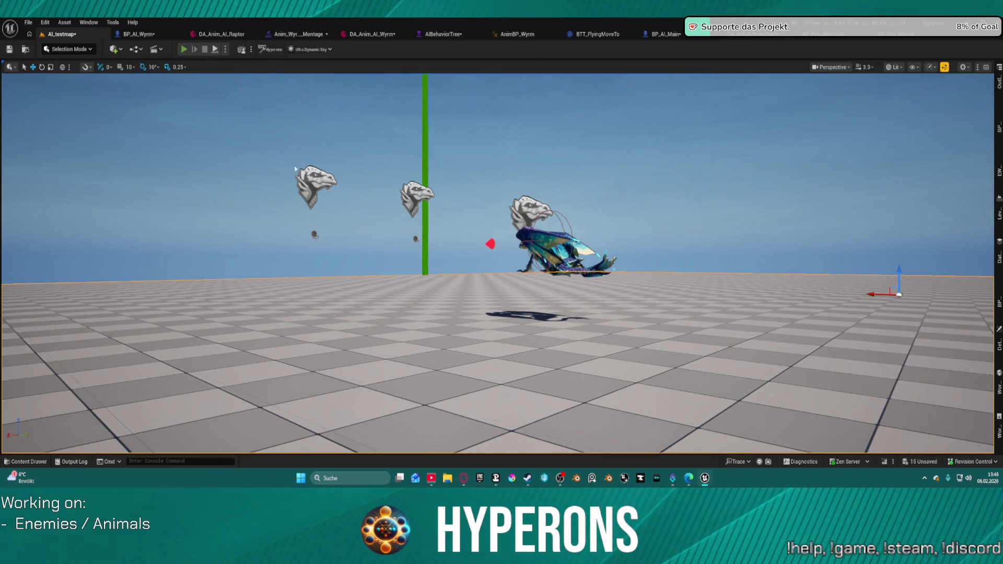
{"action": "key", "text": "alt+p"}
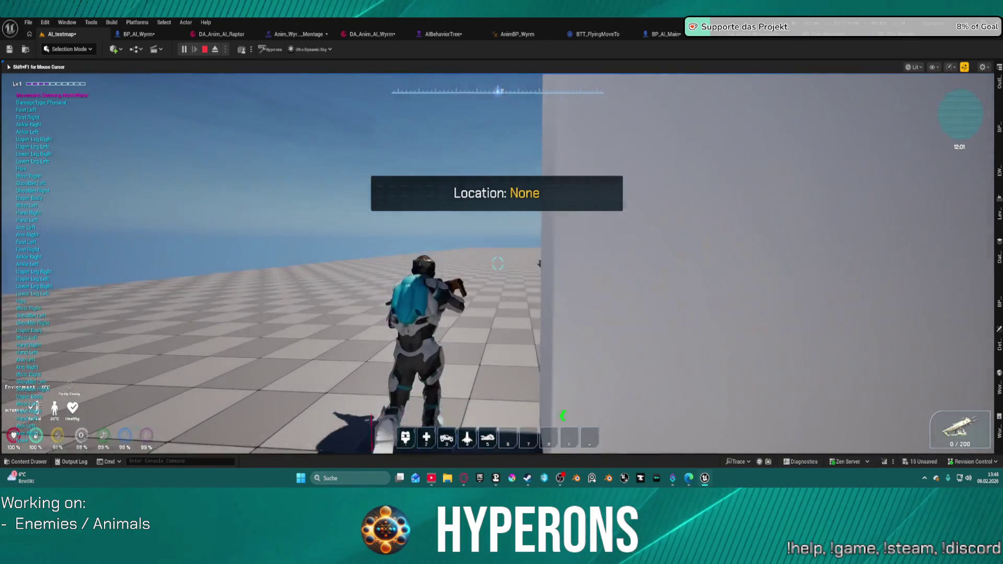
{"action": "key", "text": "space"}
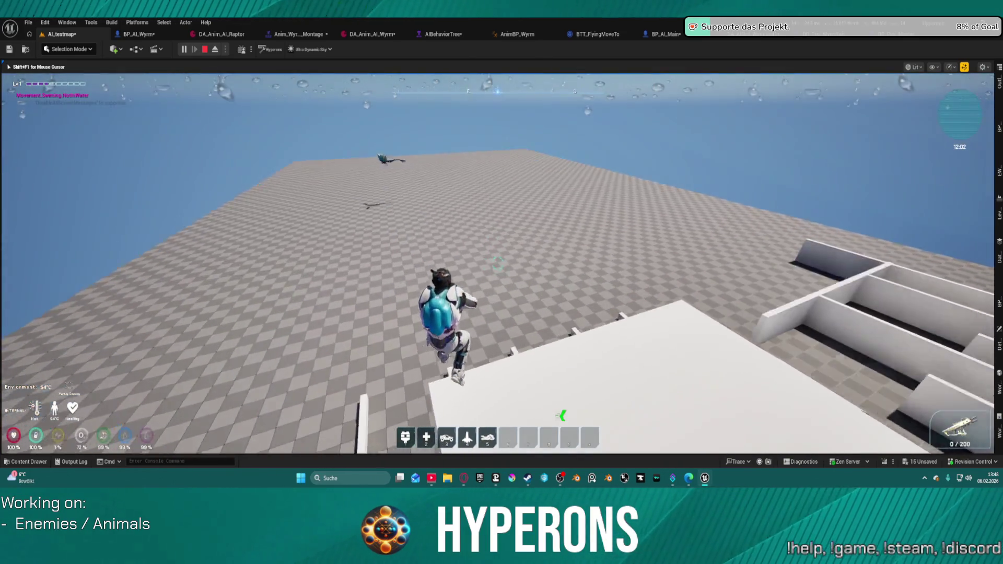
{"action": "key", "text": "w"}
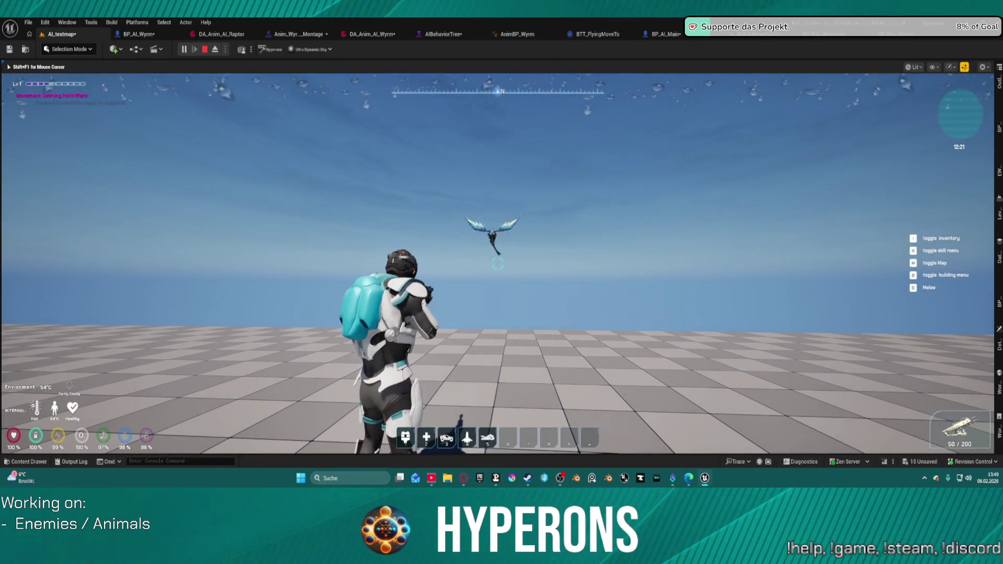
{"action": "key", "text": "Escape"}
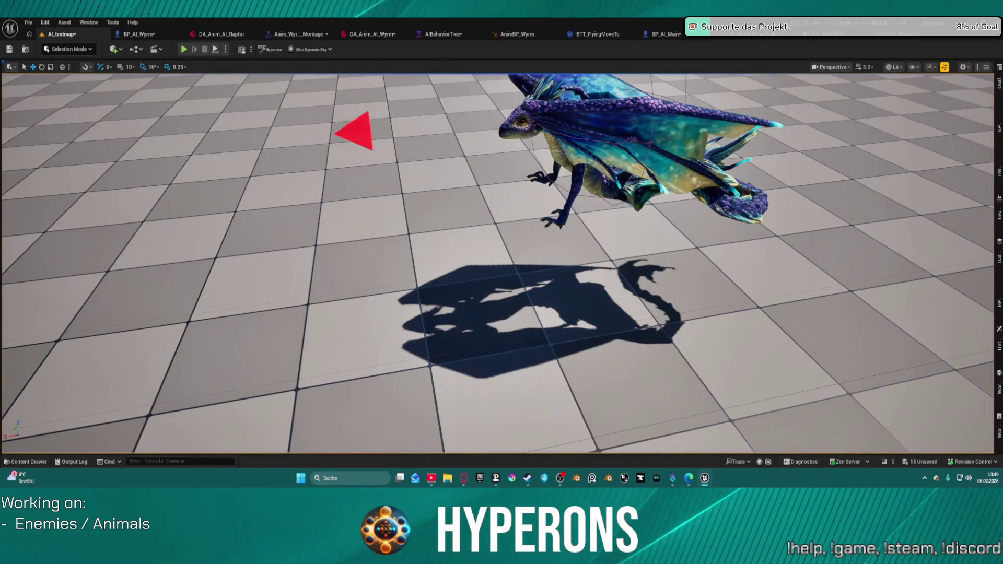
Step: Pause Anim_Wyrm_Attack1 at frame 12 and search the Notifies track's Add Notify menu for 'att'
{"action": "left_click", "coordinate": [307, 38]}
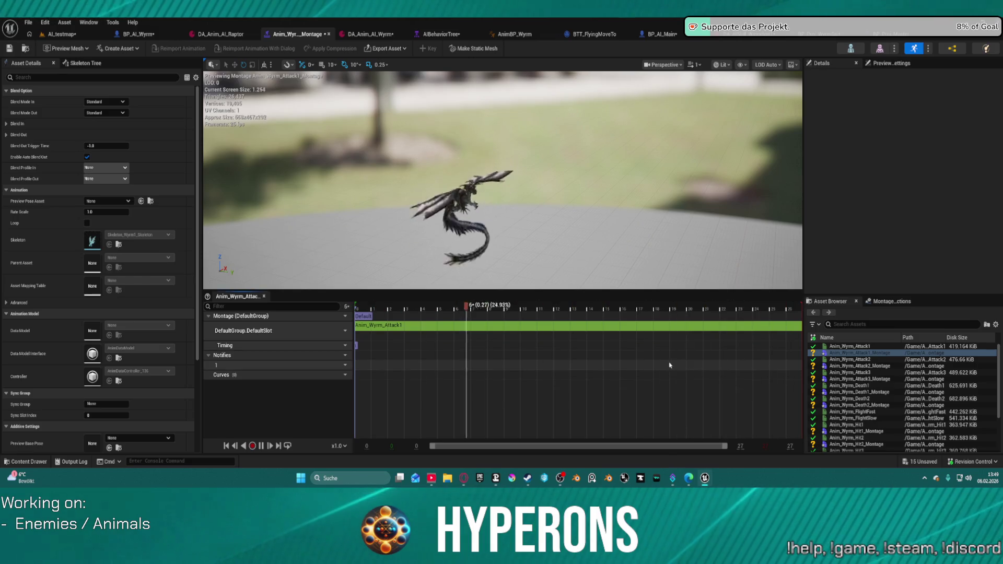
{"action": "key", "text": "space"}
{"action": "mouse_move", "coordinate": [619, 307]}
{"action": "left_mouse_down"}
{"action": "mouse_move", "coordinate": [504, 310]}
{"action": "mouse_move", "coordinate": [524, 314]}
{"action": "left_mouse_up"}
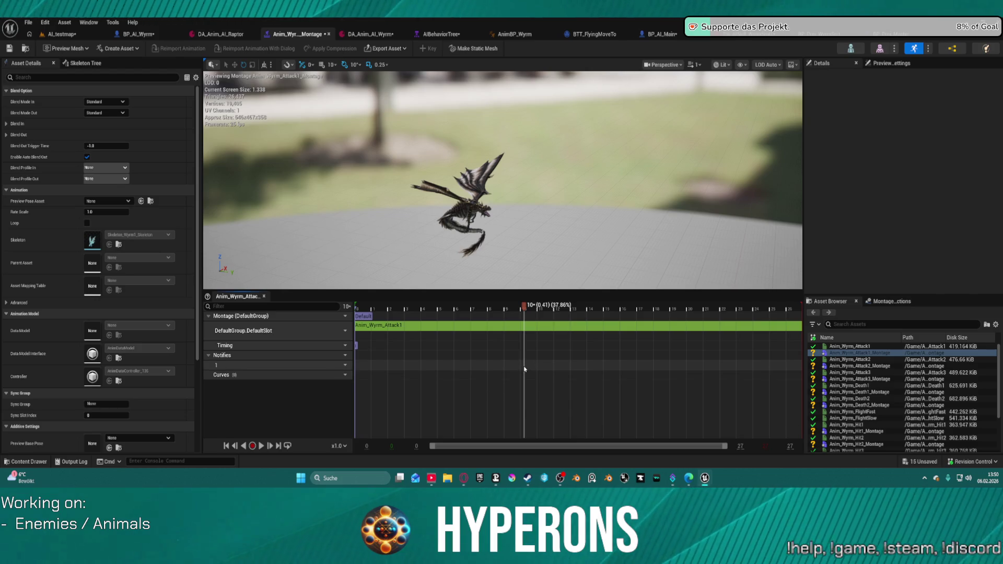
{"action": "right_click", "coordinate": [525, 370]}
{"action": "mouse_move", "coordinate": [549, 387]}
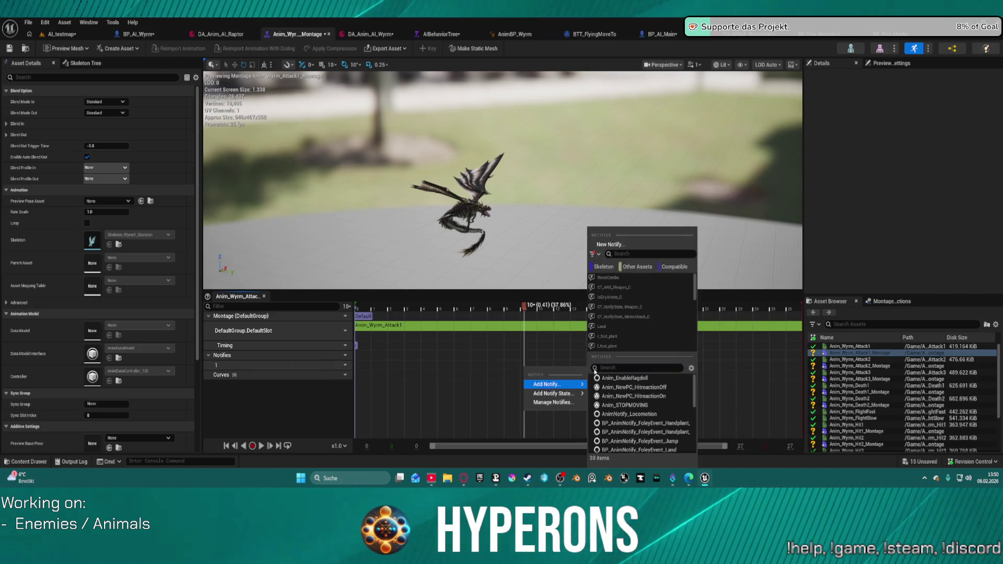
{"action": "type", "text": "att"}
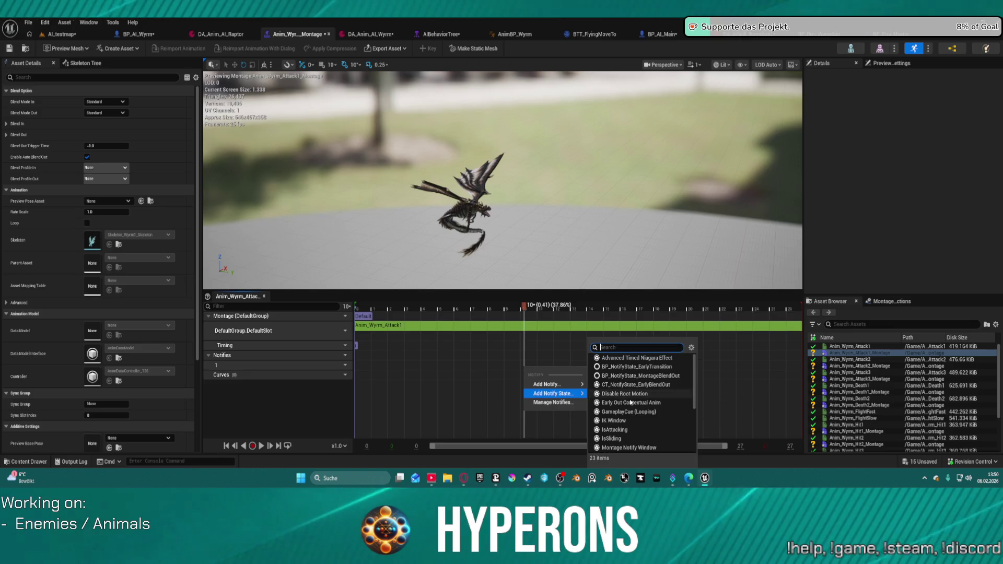
{"action": "scroll", "coordinate": [631, 403], "scroll_direction": "down", "scroll_amount": 5}
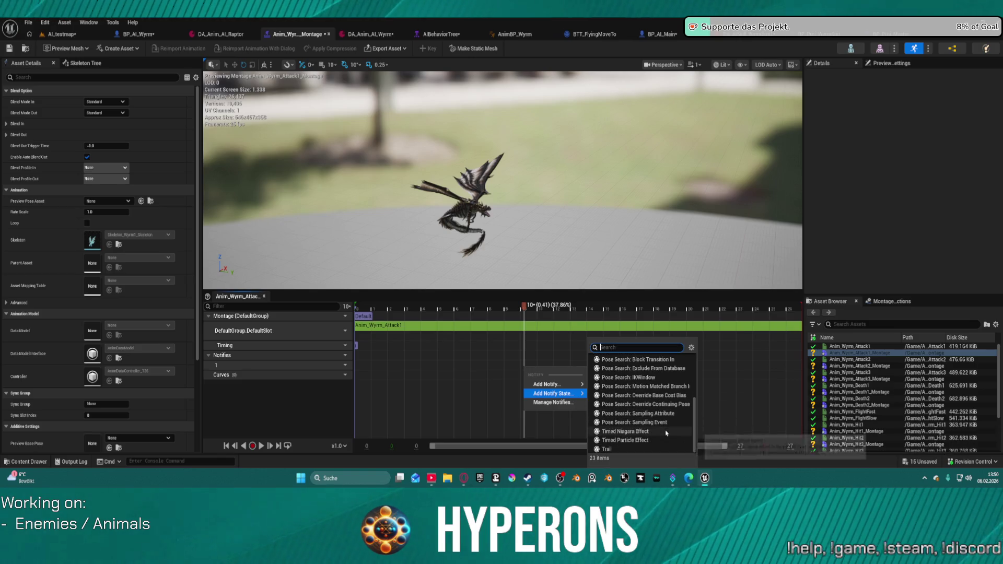
{"action": "scroll", "coordinate": [662, 413], "scroll_direction": "up", "scroll_amount": 5}
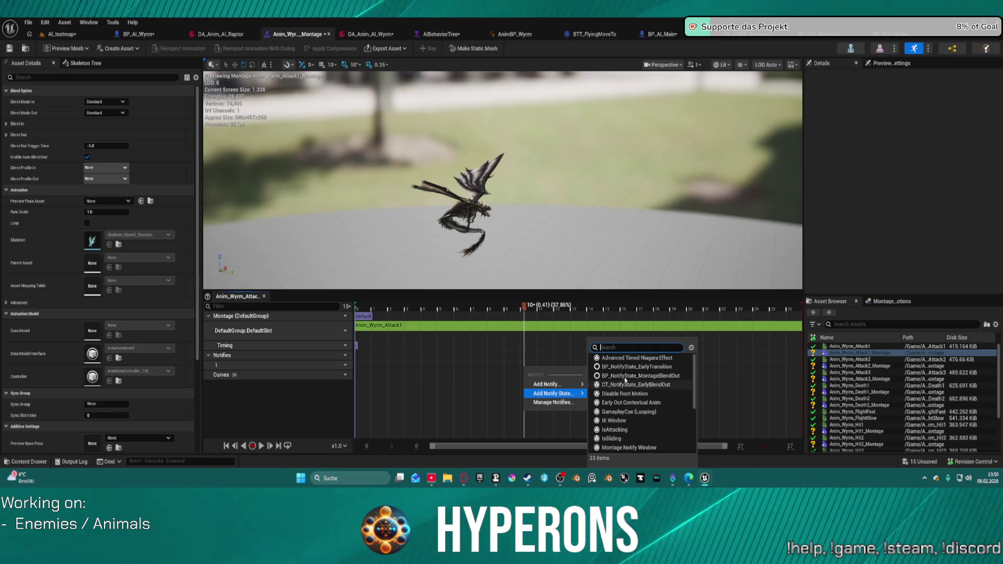
{"action": "key", "text": "Escape"}
Step: Open Anim_Panther_Attack_1_A_Montage from PanthersPack Animations and inspect its Attack notify
{"action": "key", "text": "ctrl+space"}
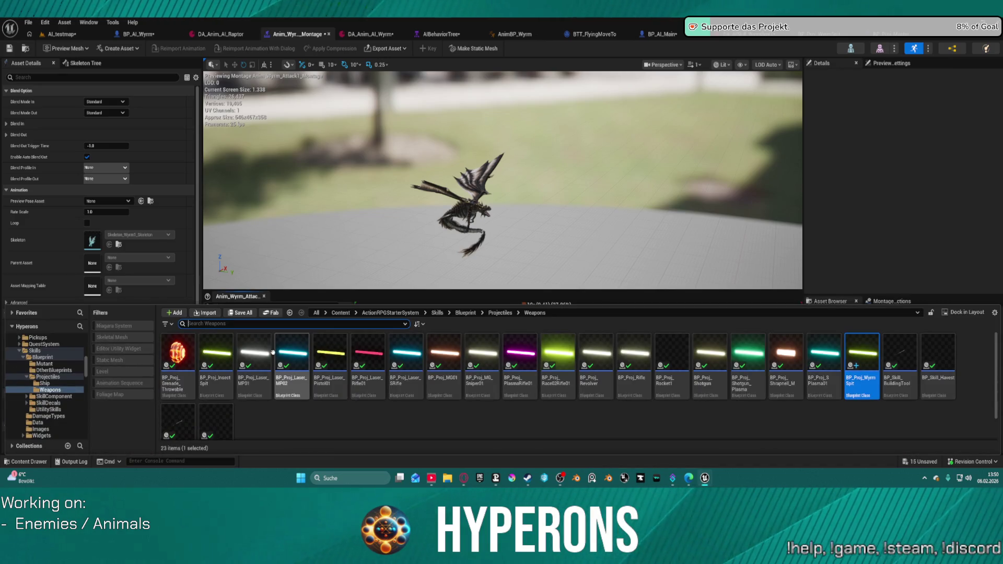
{"action": "scroll", "coordinate": [63, 367], "scroll_direction": "down", "scroll_amount": 5}
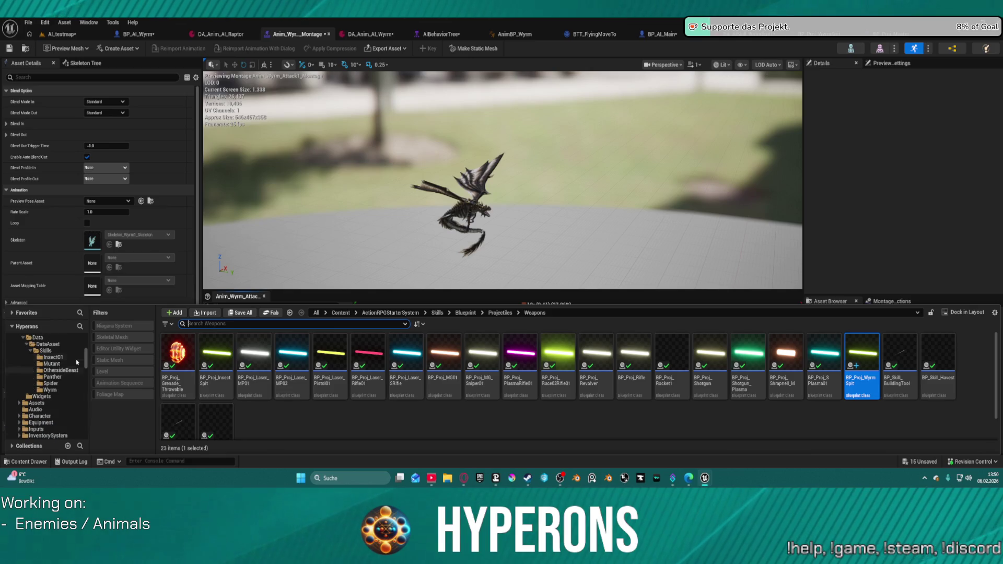
{"action": "scroll", "coordinate": [71, 393], "scroll_direction": "up", "scroll_amount": 1}
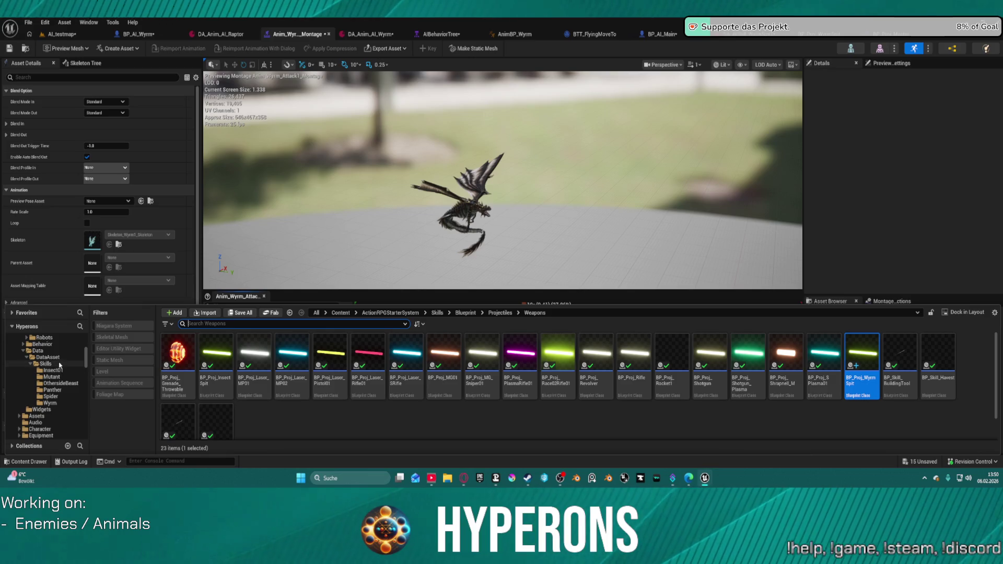
{"action": "scroll", "coordinate": [59, 365], "scroll_direction": "down", "scroll_amount": 5}
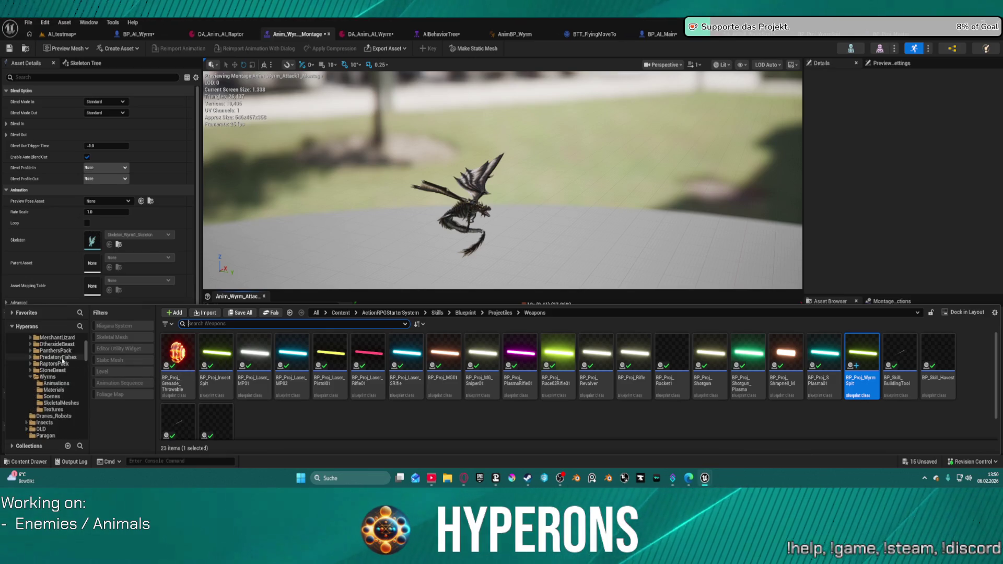
{"action": "scroll", "coordinate": [62, 361], "scroll_direction": "up", "scroll_amount": 4}
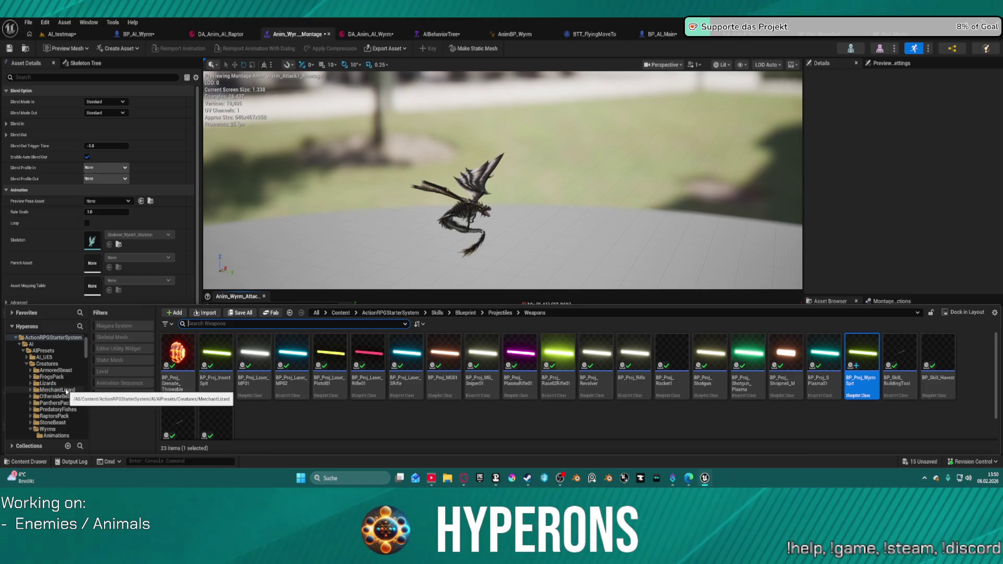
{"action": "left_click", "coordinate": [55, 403]}
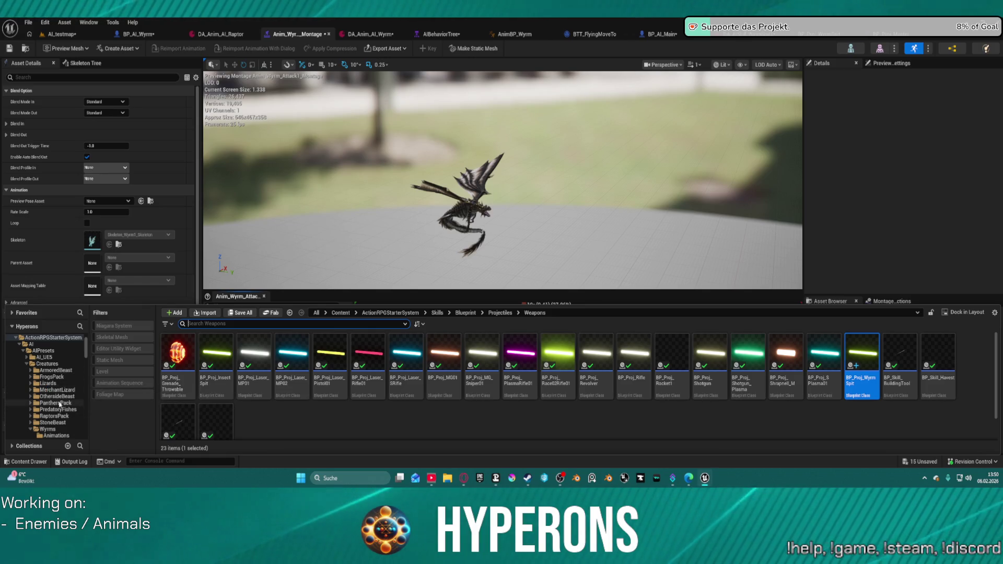
{"action": "left_click", "coordinate": [185, 349]}
{"action": "double_click", "coordinate": [186, 348]}
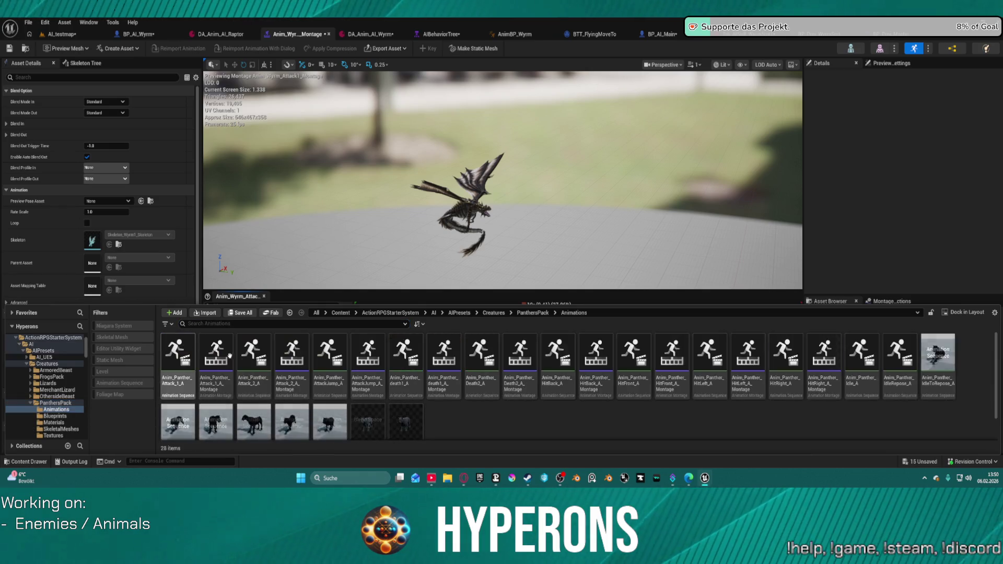
{"action": "double_click", "coordinate": [226, 381]}
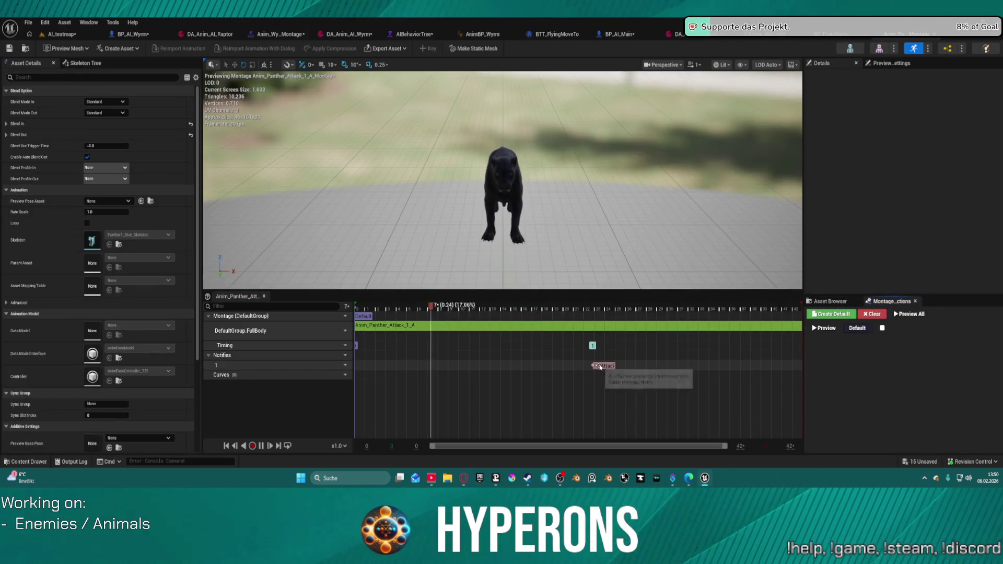
{"action": "left_click", "coordinate": [600, 367]}
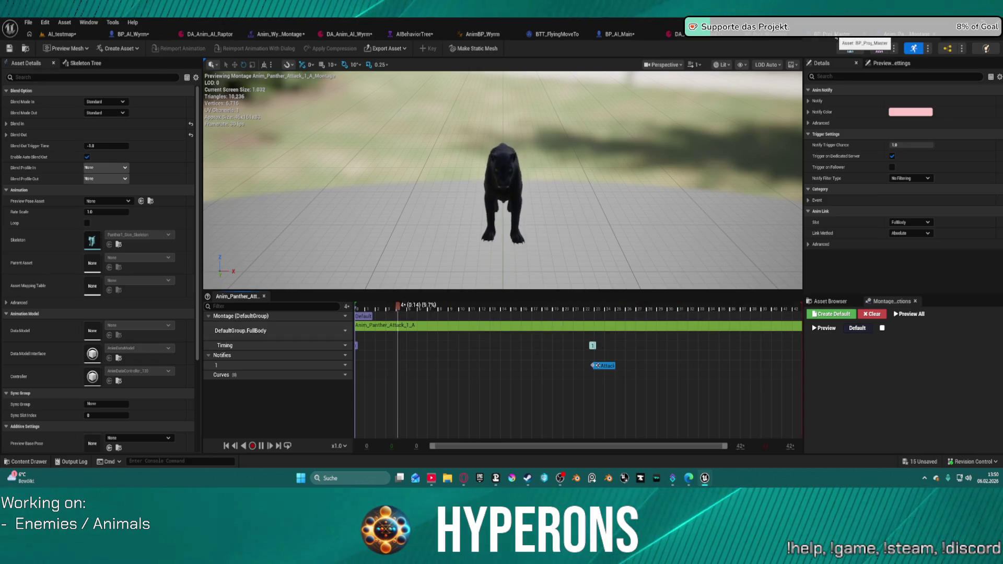
Step: Select the wyrm in AI_testmap and open Anim_Wyrm_Attack1_Montage from the content drawer
{"action": "left_click", "coordinate": [834, 34]}
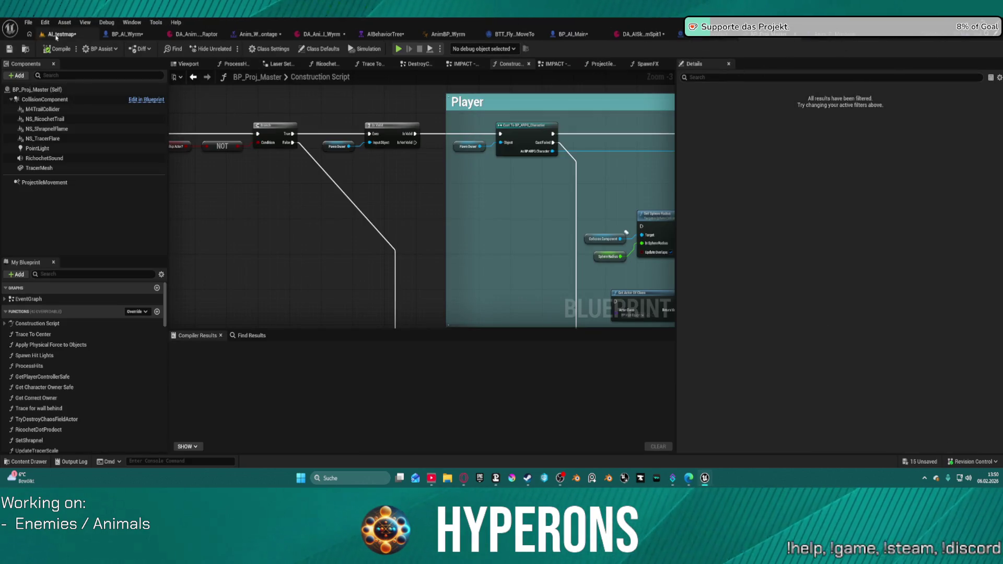
{"action": "left_click", "coordinate": [60, 34]}
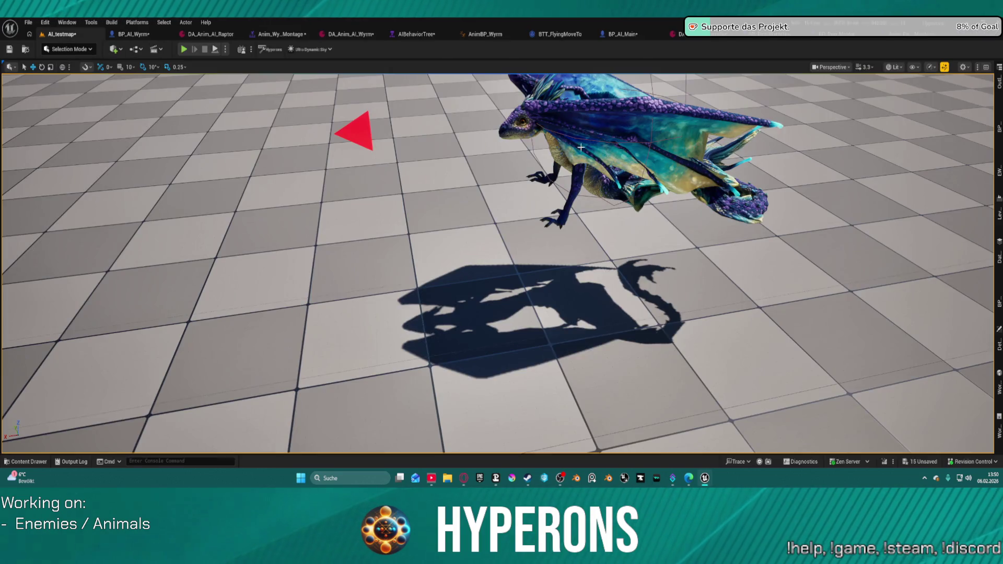
{"action": "left_click", "coordinate": [599, 144]}
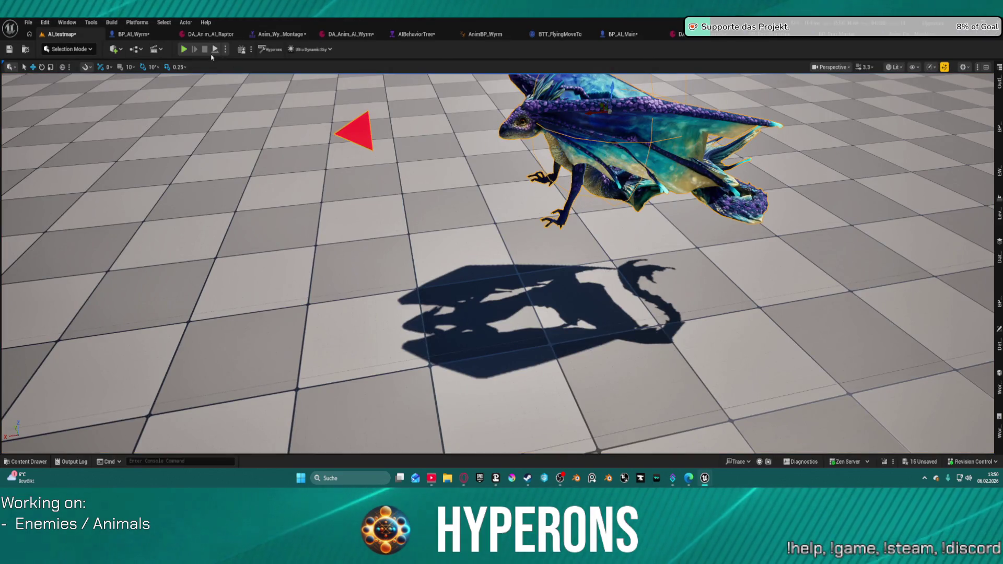
{"action": "key", "text": "ctrl+space"}
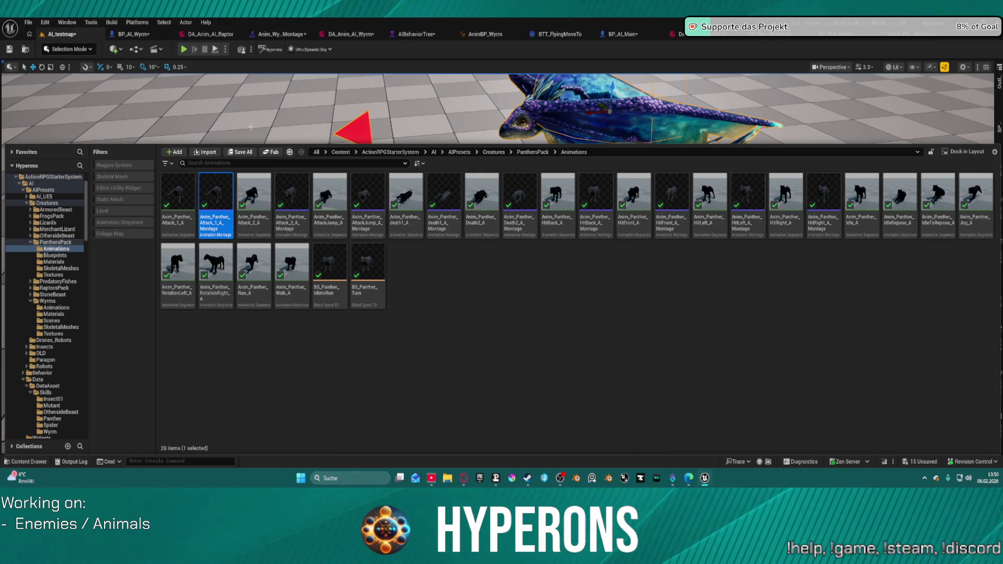
{"action": "left_click", "coordinate": [25, 51]}
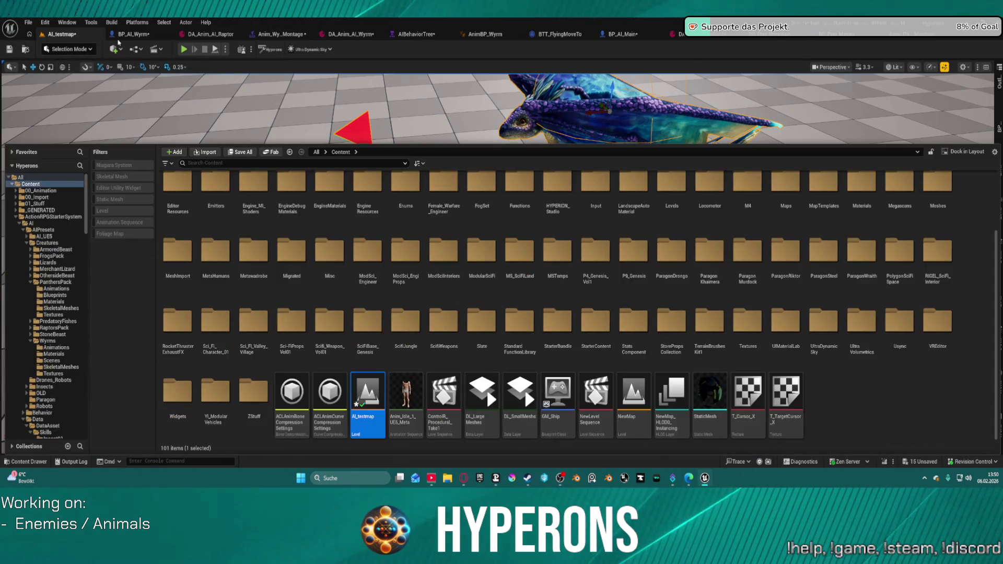
{"action": "key", "text": "ctrl+space"}
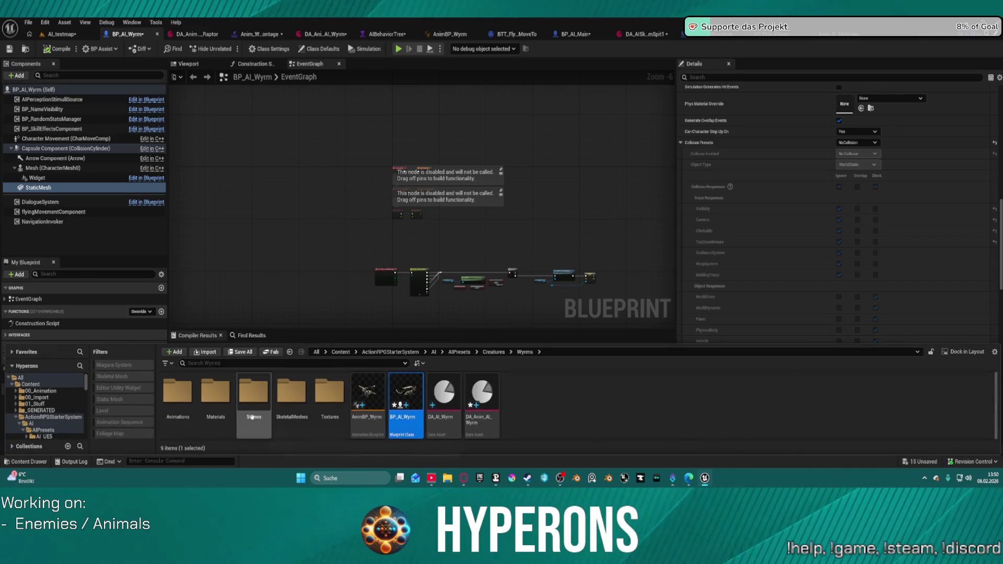
{"action": "double_click", "coordinate": [293, 397]}
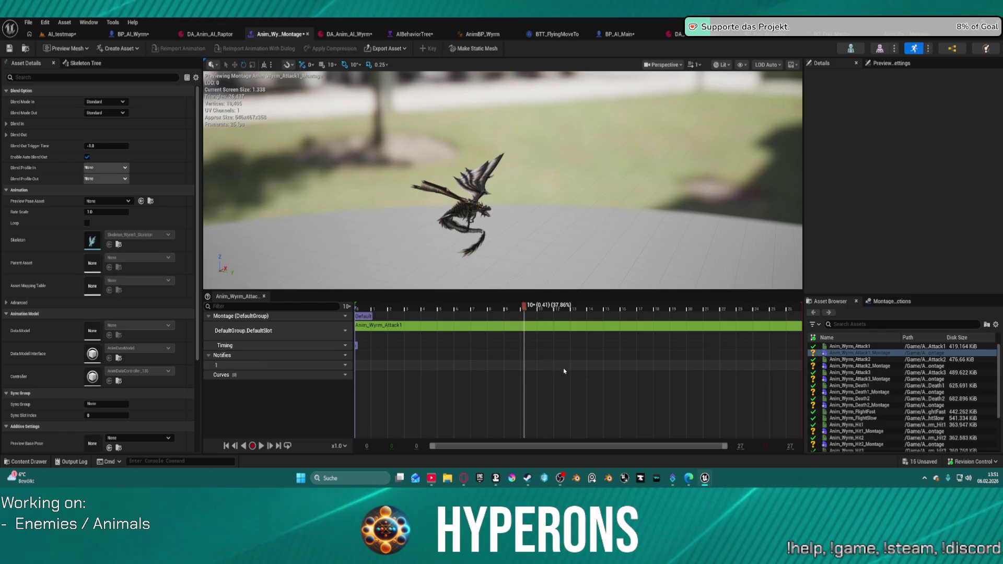
Step: Browse the Add Notify choices on the Notifies track, filtering with 'k'
{"action": "right_click", "coordinate": [529, 366]}
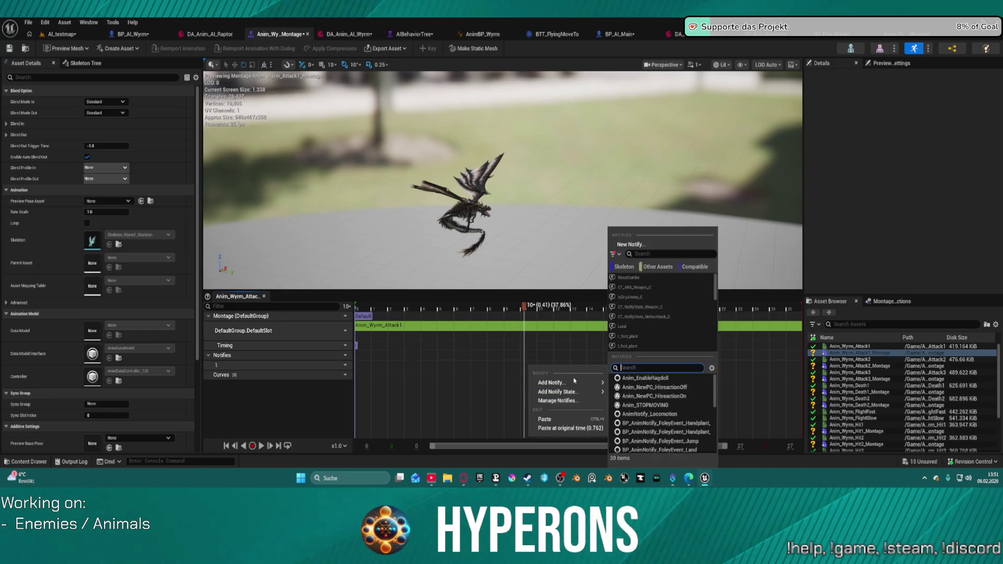
{"action": "scroll", "coordinate": [708, 306], "scroll_direction": "down", "scroll_amount": 2}
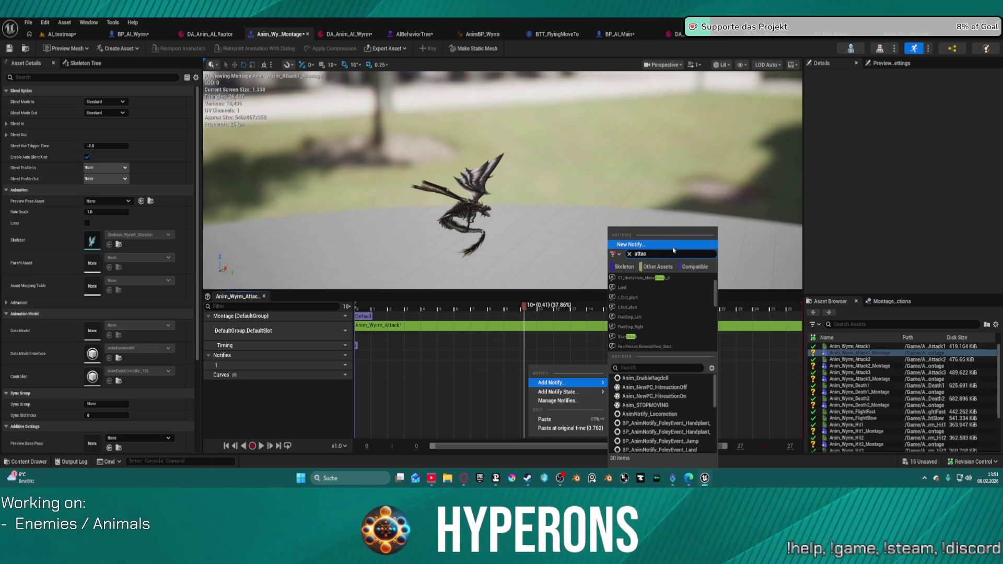
{"action": "type", "text": "k"}
{"action": "scroll", "coordinate": [689, 296], "scroll_direction": "down", "scroll_amount": 3}
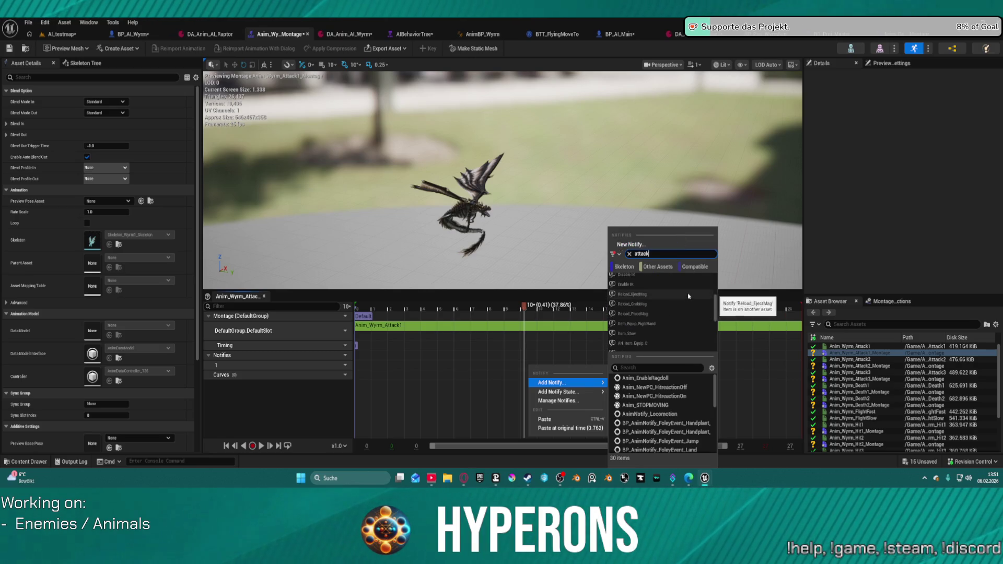
{"action": "scroll", "coordinate": [690, 298], "scroll_direction": "down", "scroll_amount": 3}
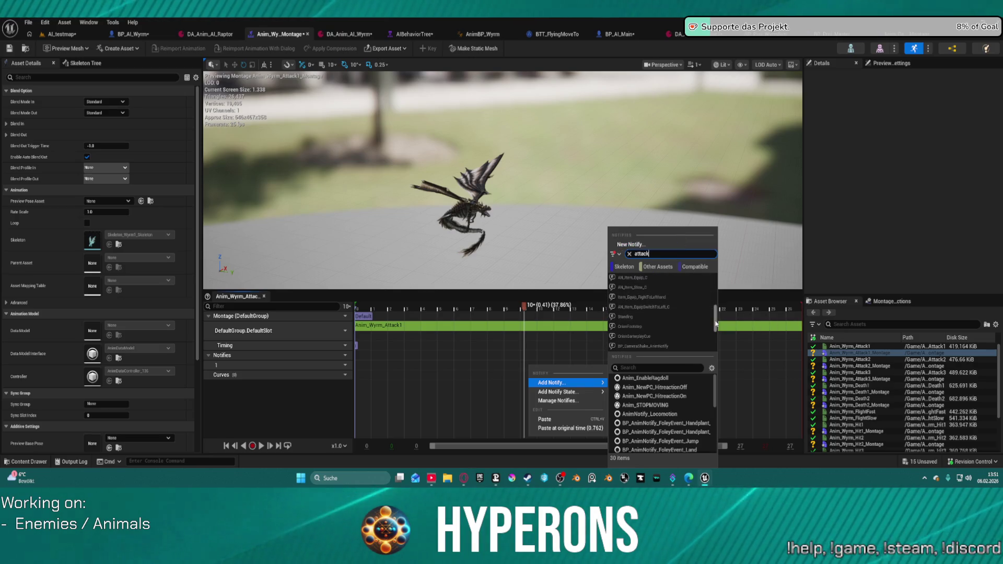
{"action": "mouse_move", "coordinate": [711, 319]}
{"action": "left_mouse_down"}
{"action": "mouse_move", "coordinate": [722, 345]}
{"action": "mouse_move", "coordinate": [715, 281]}
{"action": "left_mouse_up"}
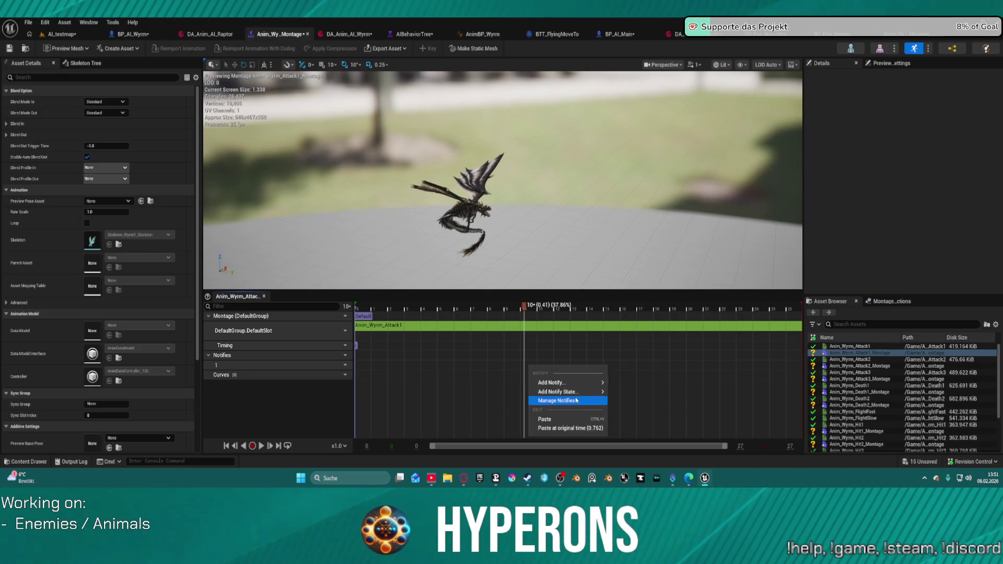
{"action": "scroll", "coordinate": [660, 398], "scroll_direction": "down", "scroll_amount": 3}
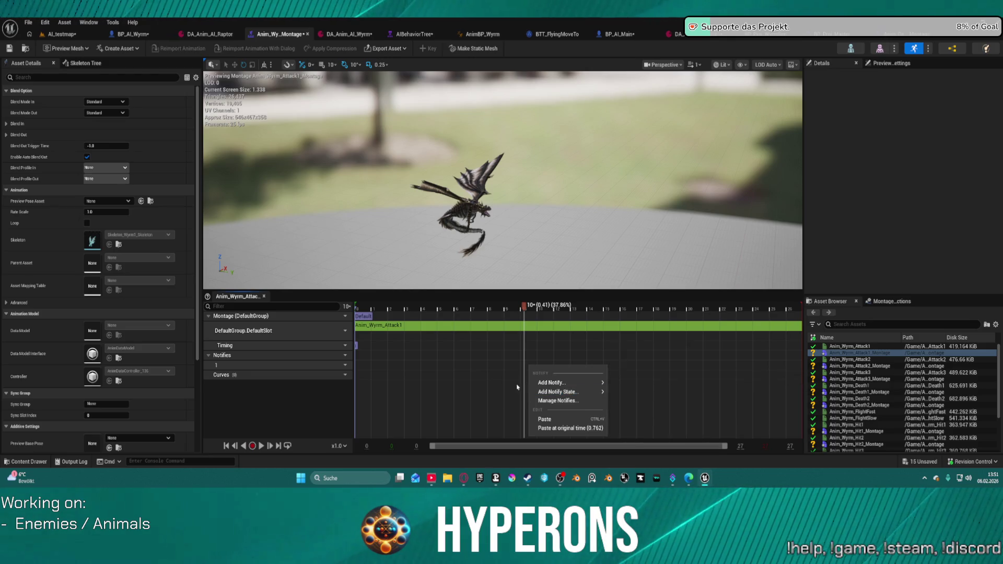
{"action": "mouse_move", "coordinate": [540, 384]}
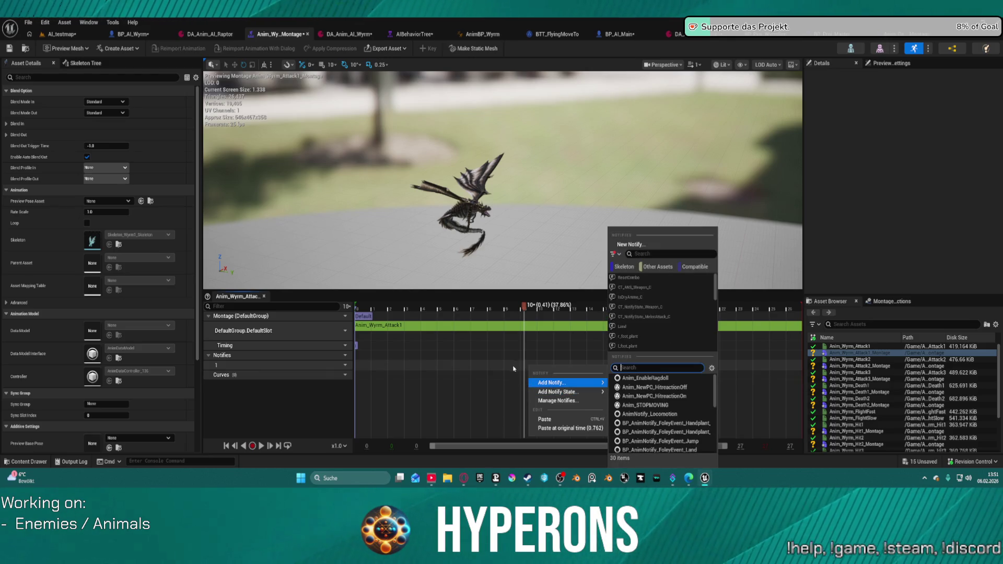
{"action": "left_click", "coordinate": [522, 367]}
Step: Paste the copied Attack notify onto the Notifies track at about frame 11 (0.45 s)
{"action": "right_click", "coordinate": [526, 371]}
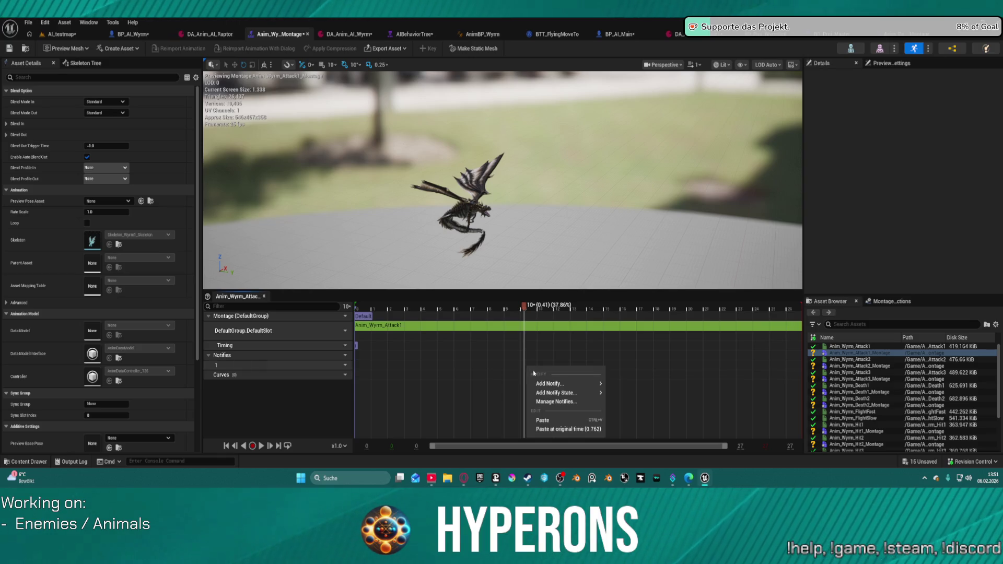
{"action": "left_click", "coordinate": [571, 421]}
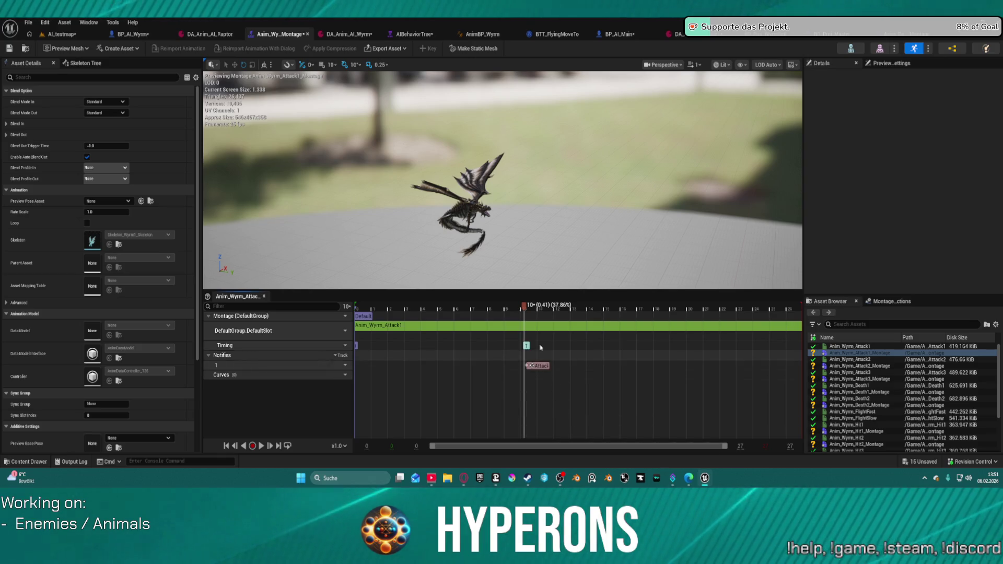
{"action": "mouse_move", "coordinate": [524, 307]}
{"action": "left_mouse_down"}
{"action": "mouse_move", "coordinate": [465, 313]}
{"action": "mouse_move", "coordinate": [702, 328]}
{"action": "mouse_move", "coordinate": [510, 335]}
{"action": "mouse_move", "coordinate": [540, 339]}
{"action": "mouse_move", "coordinate": [540, 367]}
{"action": "left_mouse_up"}
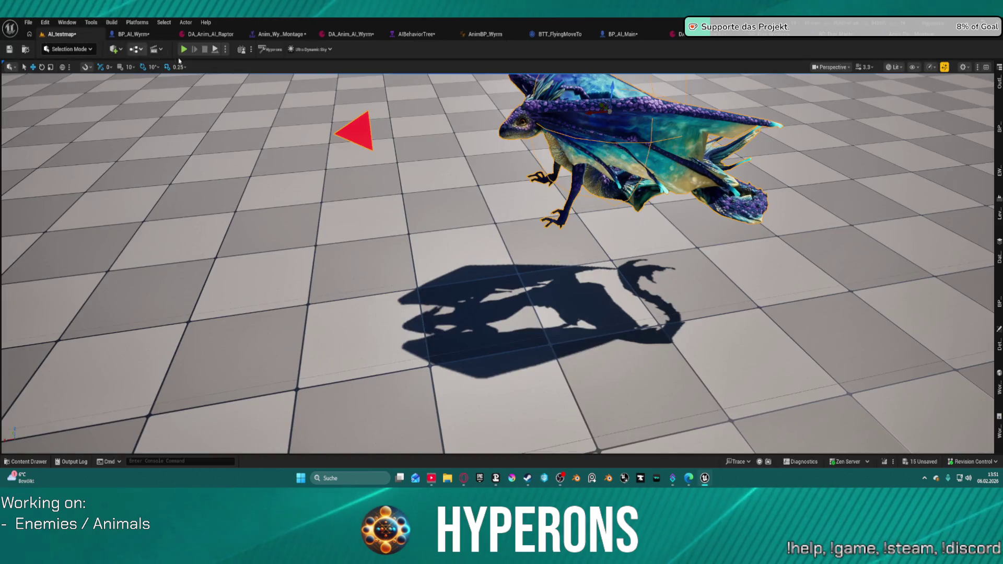
{"action": "left_click", "coordinate": [284, 38]}
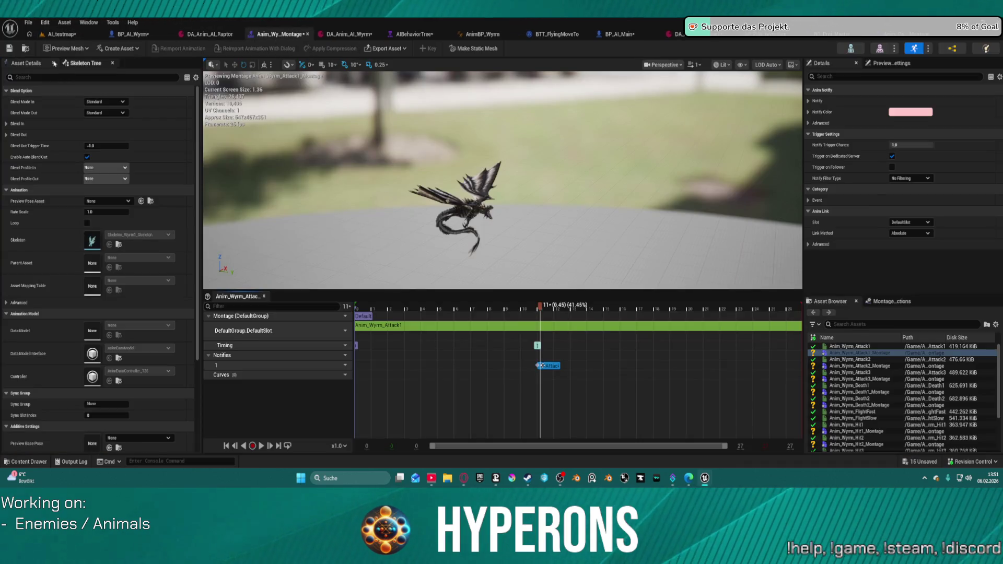
{"action": "left_click", "coordinate": [23, 48]}
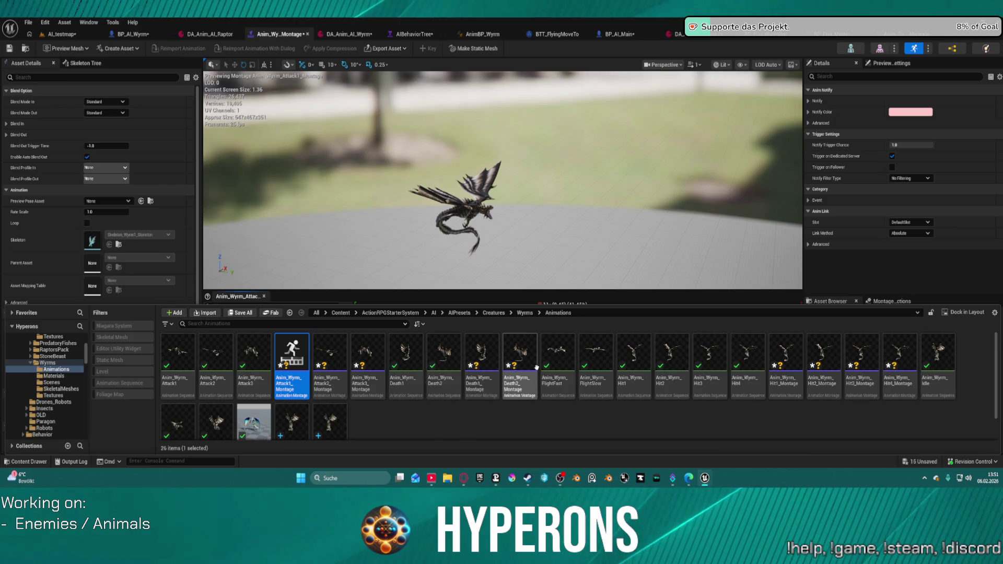
Step: Preview Anim_Wyrm_Attack2_Montage paused back at frame 12, then return to AI_testmap
{"action": "left_click", "coordinate": [324, 385]}
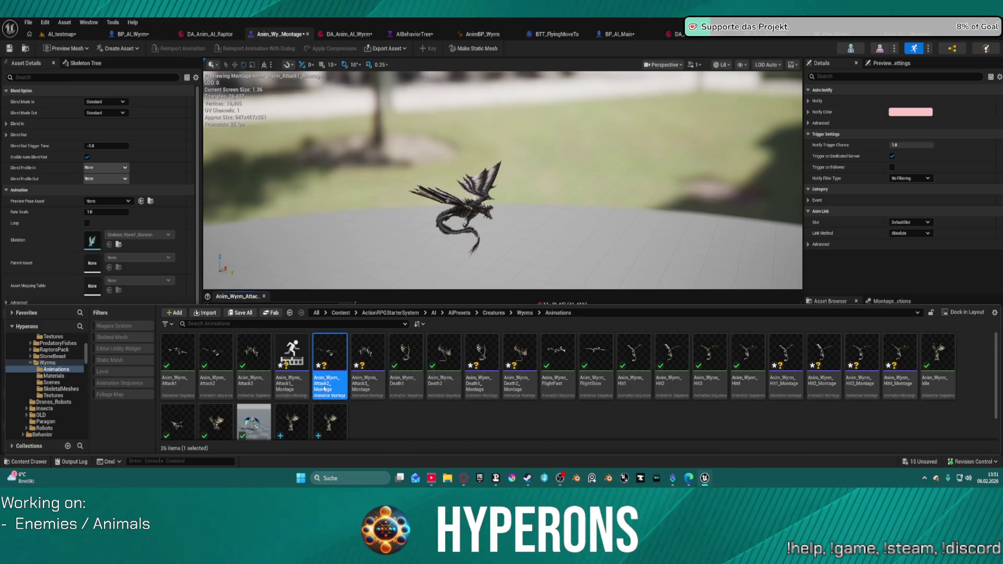
{"action": "double_click", "coordinate": [323, 389]}
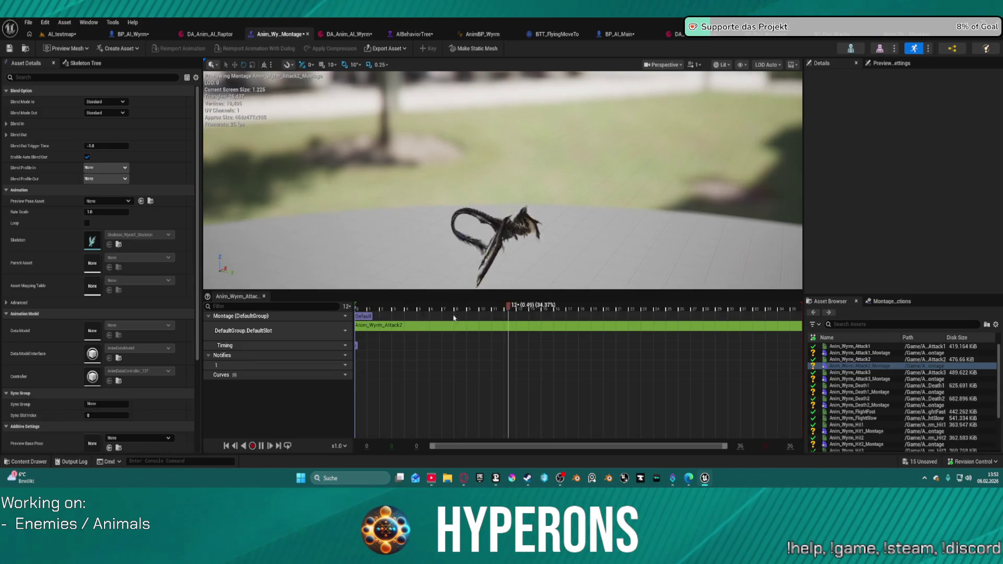
{"action": "key", "text": "space"}
{"action": "key", "text": "Left"}
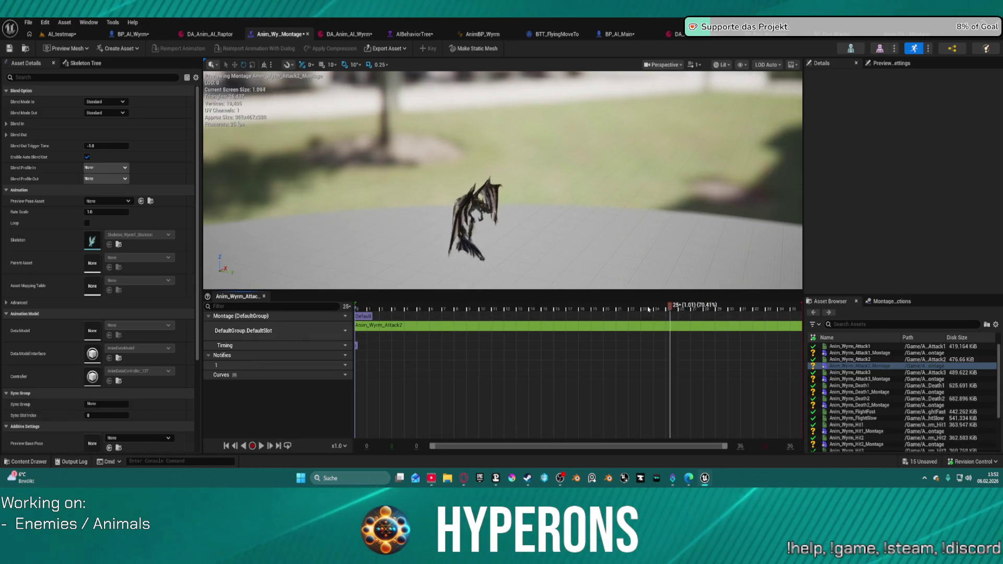
{"action": "mouse_move", "coordinate": [648, 309]}
{"action": "left_mouse_down"}
{"action": "mouse_move", "coordinate": [382, 324]}
{"action": "mouse_move", "coordinate": [410, 330]}
{"action": "mouse_move", "coordinate": [433, 355]}
{"action": "left_mouse_up"}
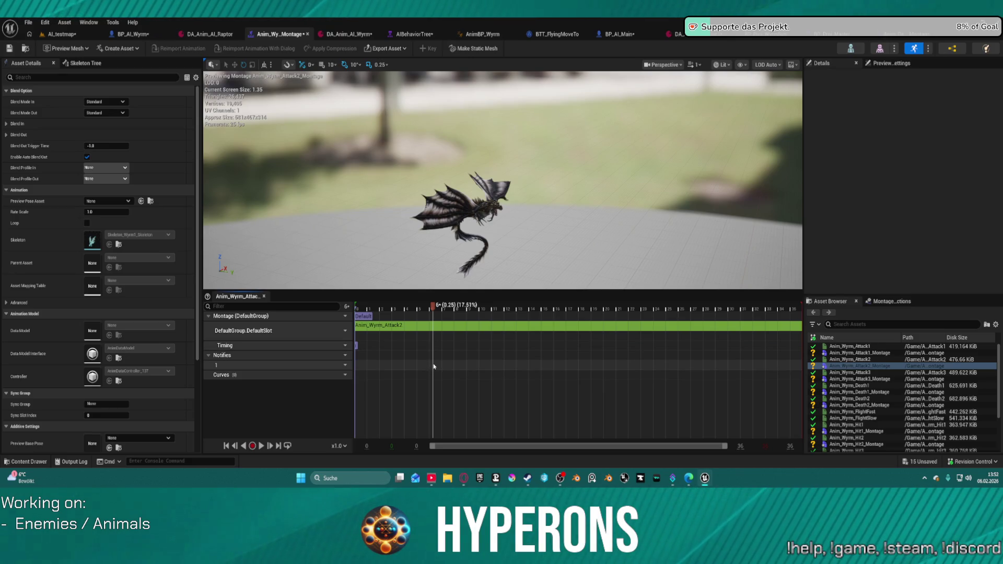
{"action": "left_click", "coordinate": [41, 35]}
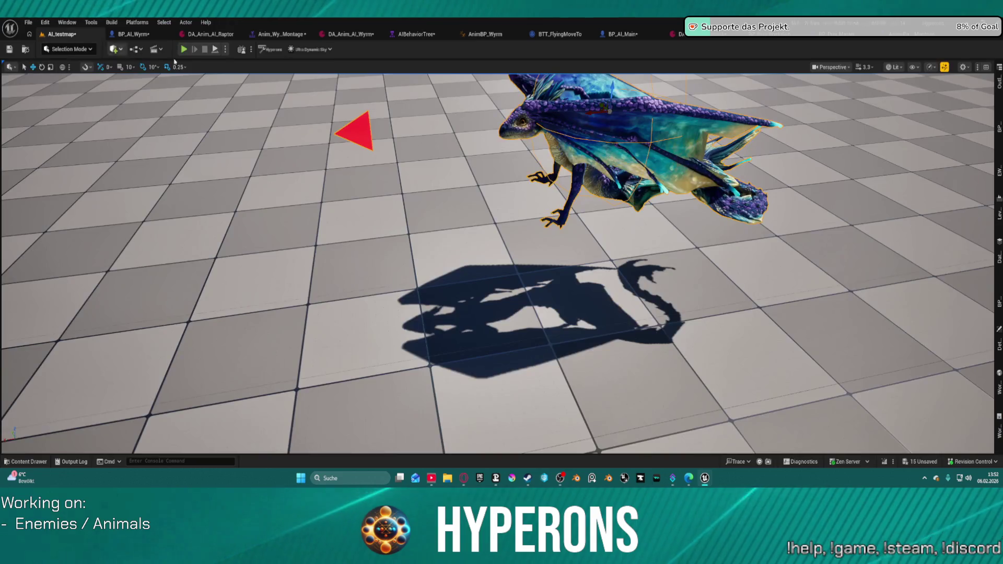
Step: Start a Play-in-Editor session of AI_testmap and run the character forward, jumping over the wall
{"action": "key", "text": "alt+p"}
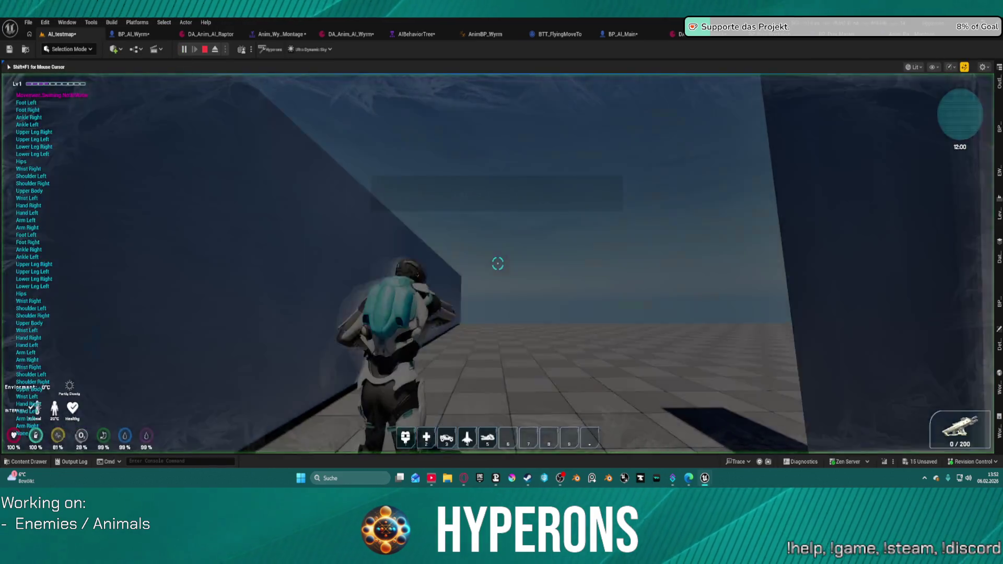
{"action": "key", "text": "w"}
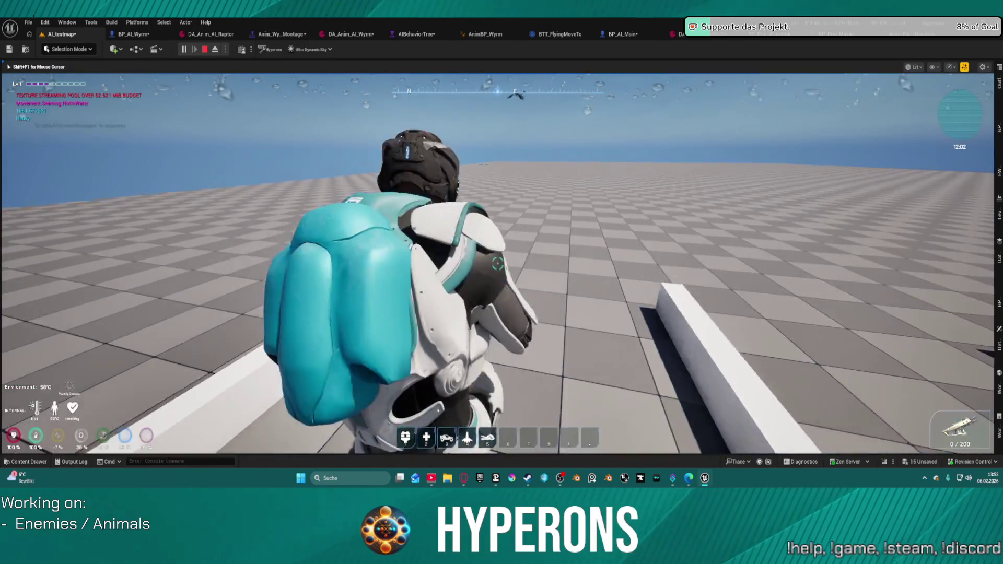
{"action": "key", "text": "space"}
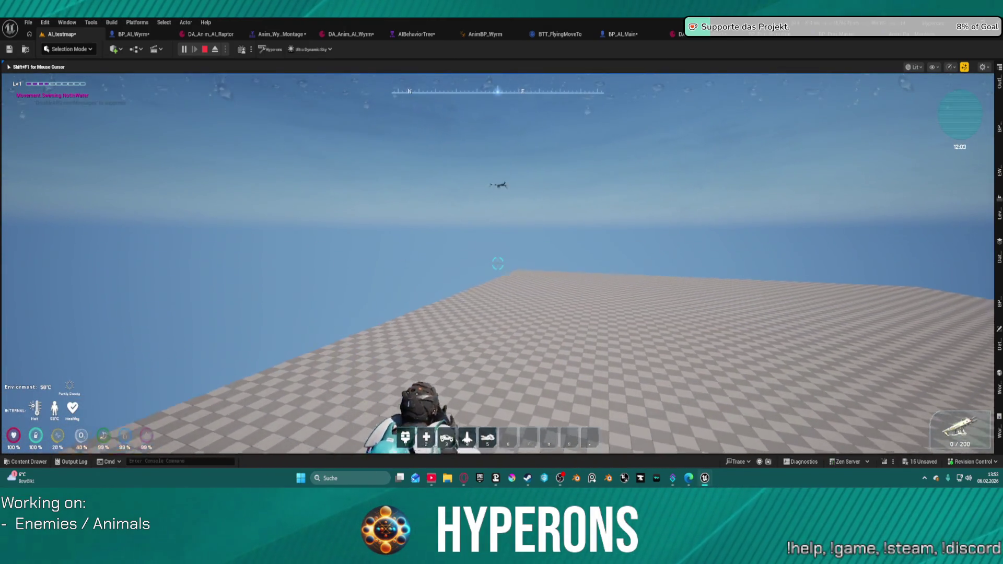
Step: Advance toward the flying wyrm while aiming the gun up at it in the sky
{"action": "left_click", "coordinate": [498, 263]}
{"action": "key", "text": "w"}
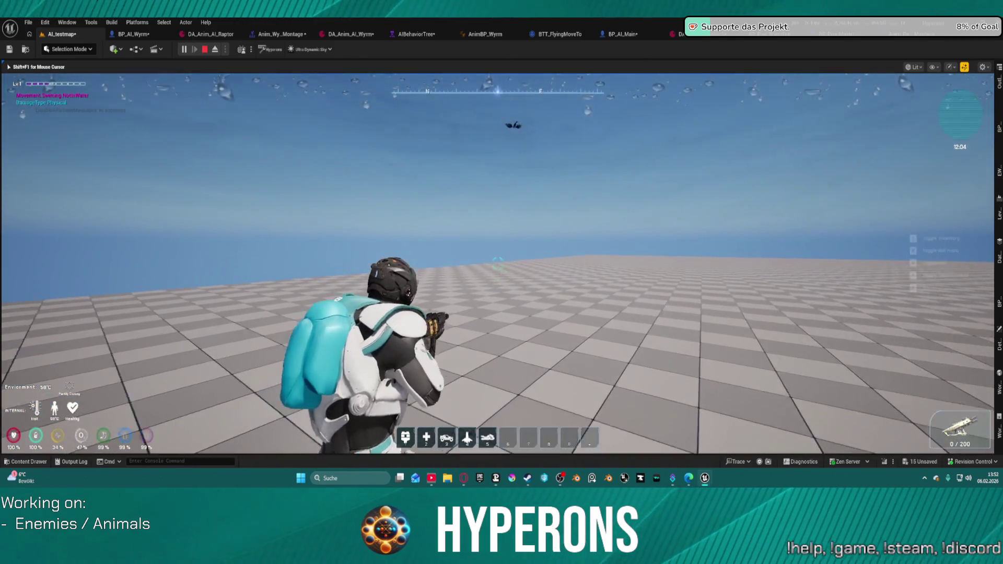
{"action": "left_click", "coordinate": [497, 263]}
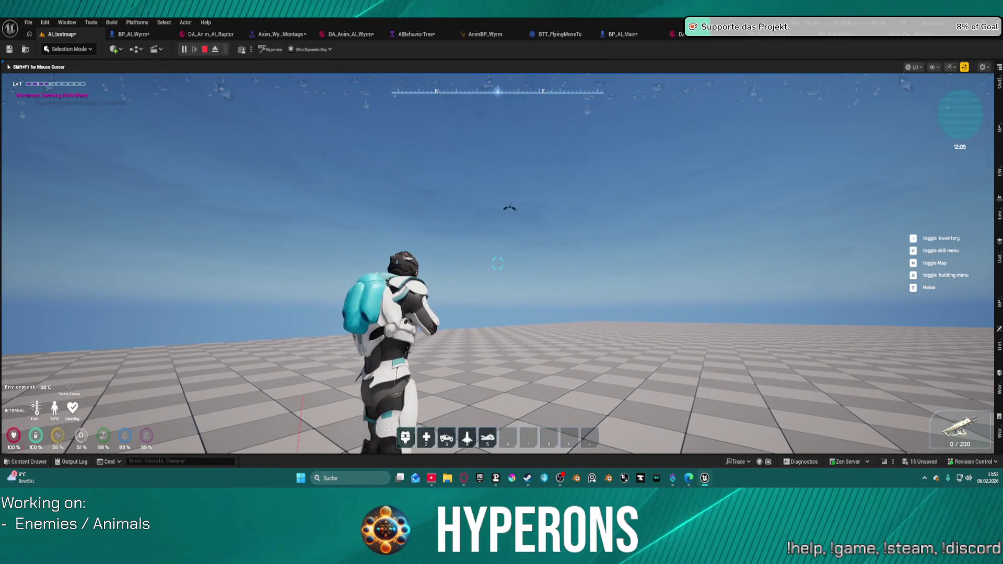
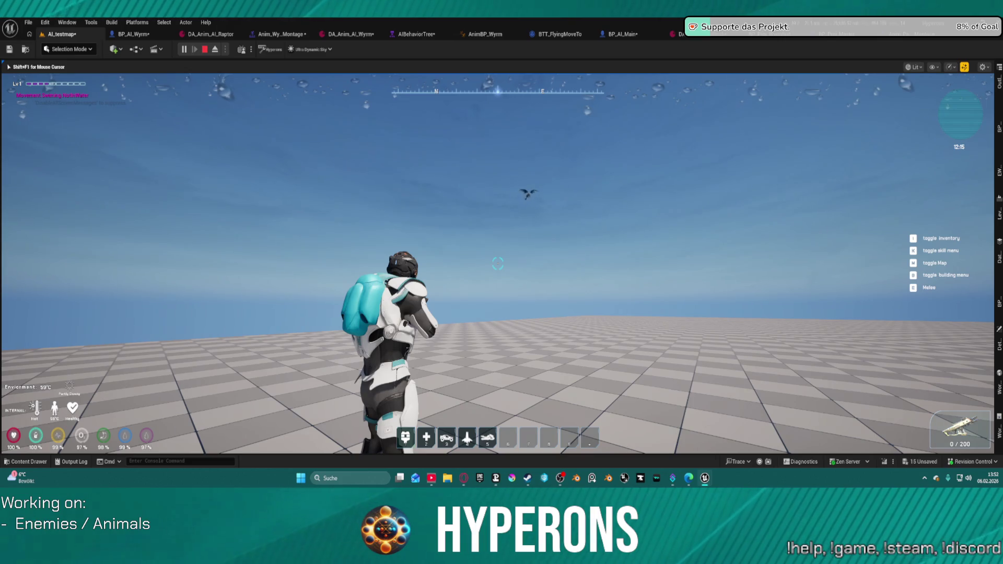
Step: Remove the breakpoint from the Perform Attack node in BP_AI_Main
{"action": "mouse_move", "coordinate": [497, 264]}
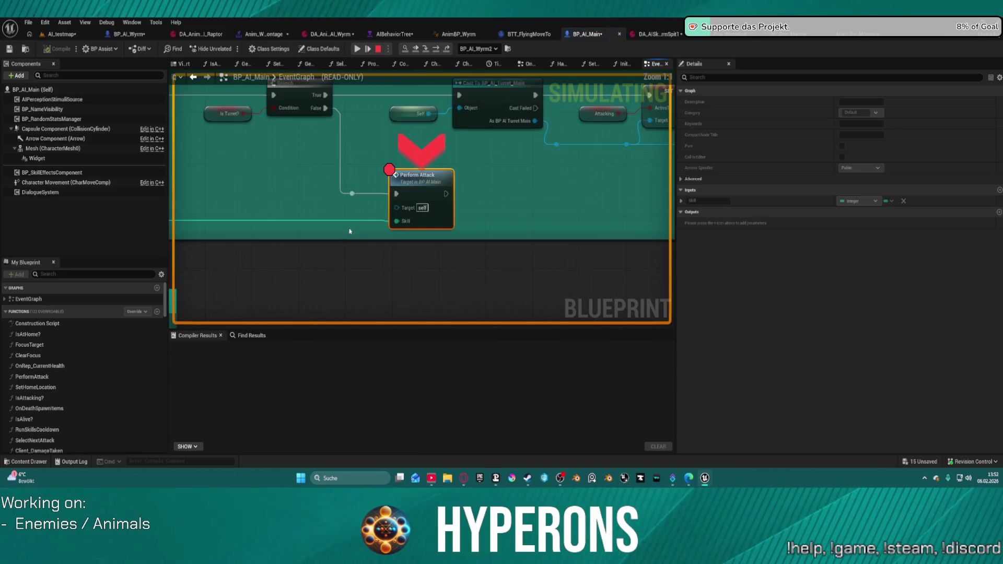
{"action": "right_click", "coordinate": [416, 181]}
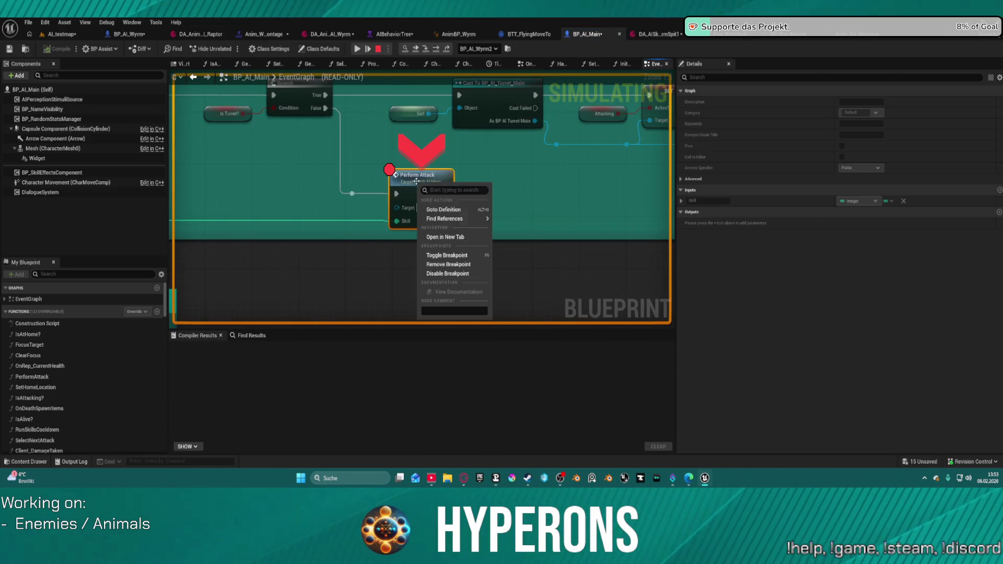
{"action": "left_click", "coordinate": [448, 264]}
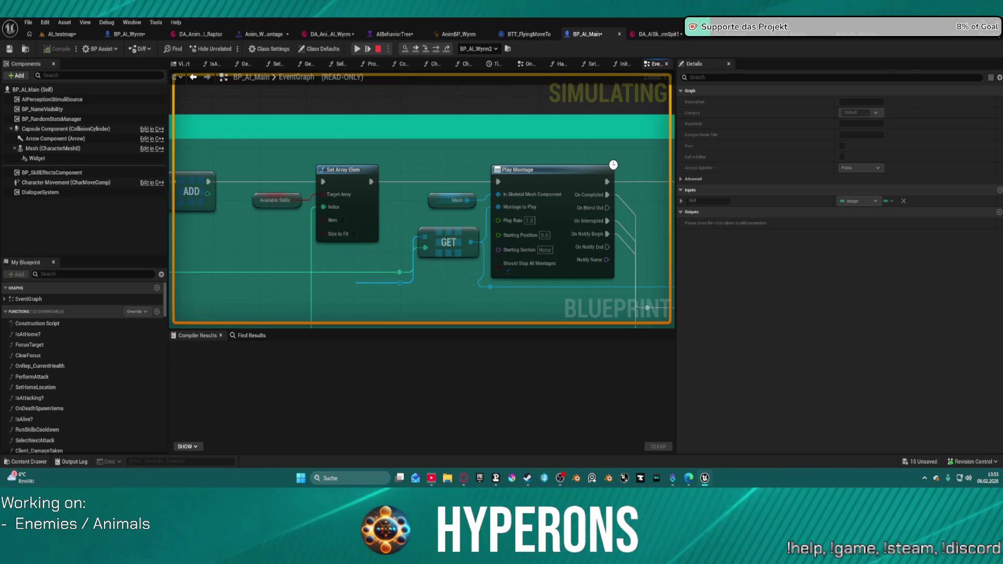
Step: Pan through the attack chain: Play Montage, Can Attack?, Call On Post Attack Request and Cast To BP_AI_Turret_Main
{"action": "mouse_move", "coordinate": [648, 308]}
{"action": "left_mouse_down"}
{"action": "mouse_move", "coordinate": [570, 251]}
{"action": "mouse_move", "coordinate": [522, 272]}
{"action": "mouse_move", "coordinate": [533, 300]}
{"action": "mouse_move", "coordinate": [566, 319]}
{"action": "left_mouse_up"}
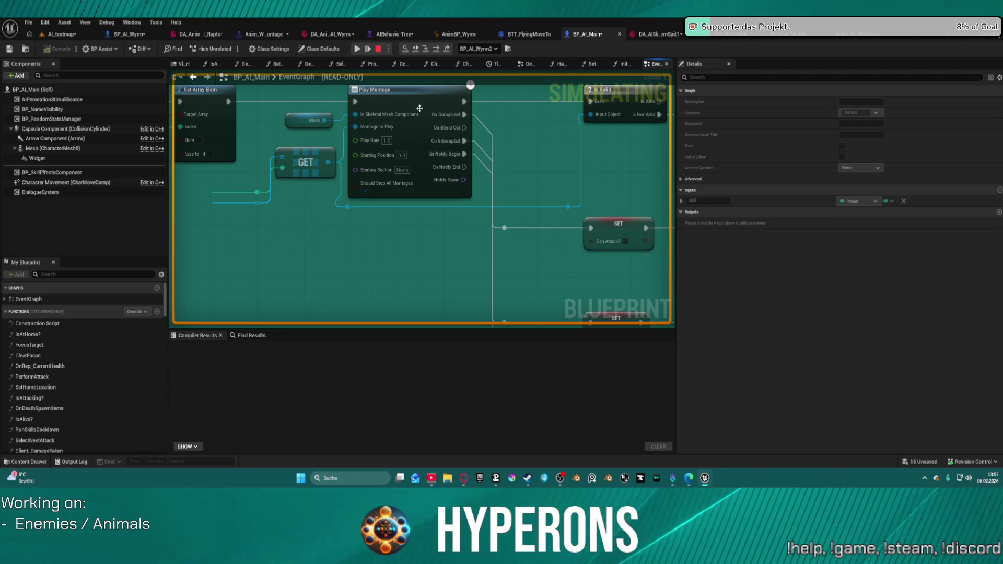
{"action": "mouse_move", "coordinate": [484, 262]}
{"action": "left_mouse_down"}
{"action": "mouse_move", "coordinate": [334, 220]}
{"action": "mouse_move", "coordinate": [459, 251]}
{"action": "mouse_move", "coordinate": [369, 272]}
{"action": "left_mouse_up"}
{"action": "mouse_move", "coordinate": [338, 237]}
{"action": "left_mouse_down"}
{"action": "mouse_move", "coordinate": [358, 283]}
{"action": "mouse_move", "coordinate": [381, 225]}
{"action": "mouse_move", "coordinate": [374, 98]}
{"action": "mouse_move", "coordinate": [497, 238]}
{"action": "mouse_move", "coordinate": [570, 244]}
{"action": "mouse_move", "coordinate": [303, 175]}
{"action": "mouse_move", "coordinate": [617, 216]}
{"action": "mouse_move", "coordinate": [314, 199]}
{"action": "mouse_move", "coordinate": [557, 207]}
{"action": "left_mouse_up"}
{"action": "left_click_drag", "start_coordinate": [366, 209], "coordinate": [608, 200]}
{"action": "mouse_move", "coordinate": [334, 209]}
{"action": "left_mouse_down"}
{"action": "mouse_move", "coordinate": [575, 219]}
{"action": "mouse_move", "coordinate": [643, 247]}
{"action": "left_mouse_up"}
{"action": "left_click_drag", "start_coordinate": [366, 209], "coordinate": [423, 215]}
{"action": "mouse_move", "coordinate": [575, 287]}
{"action": "left_mouse_down"}
{"action": "mouse_move", "coordinate": [533, 288]}
{"action": "mouse_move", "coordinate": [285, 80]}
{"action": "left_mouse_up"}
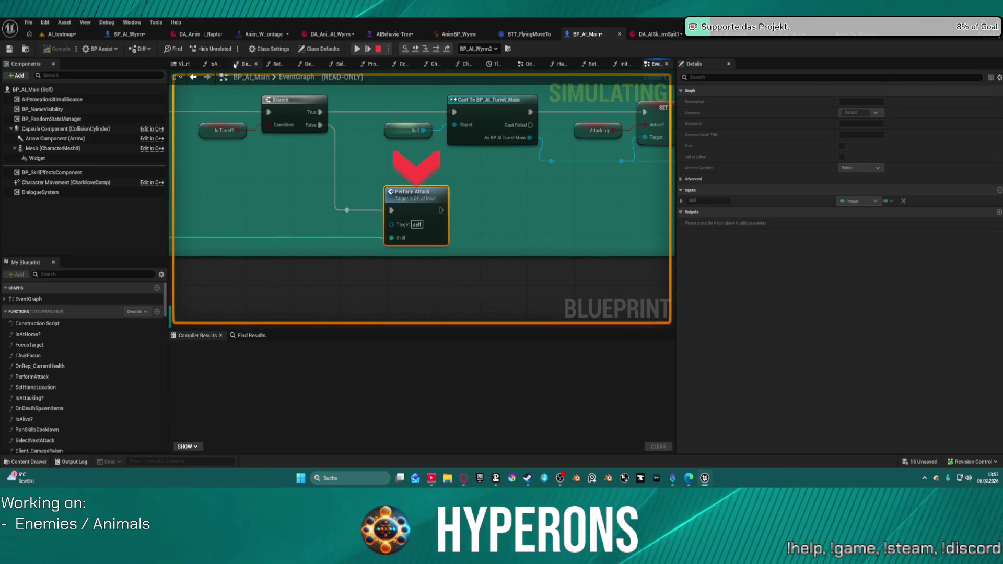
Step: Check the running game and BP_AI_Wyrm, then back in BP_AI_Main, reopen and dismiss Perform Attack's options
{"action": "left_click", "coordinate": [48, 32]}
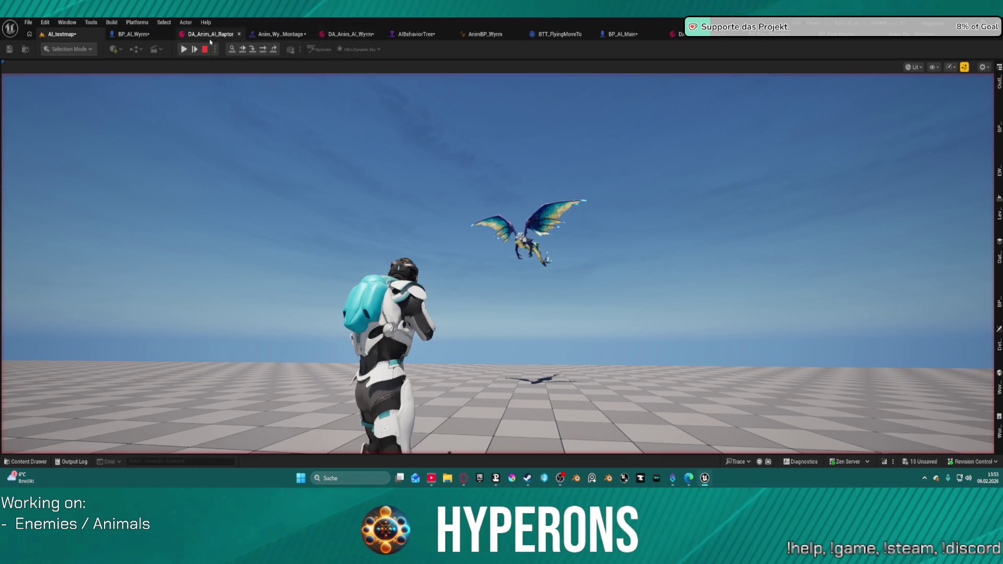
{"action": "left_click", "coordinate": [138, 37]}
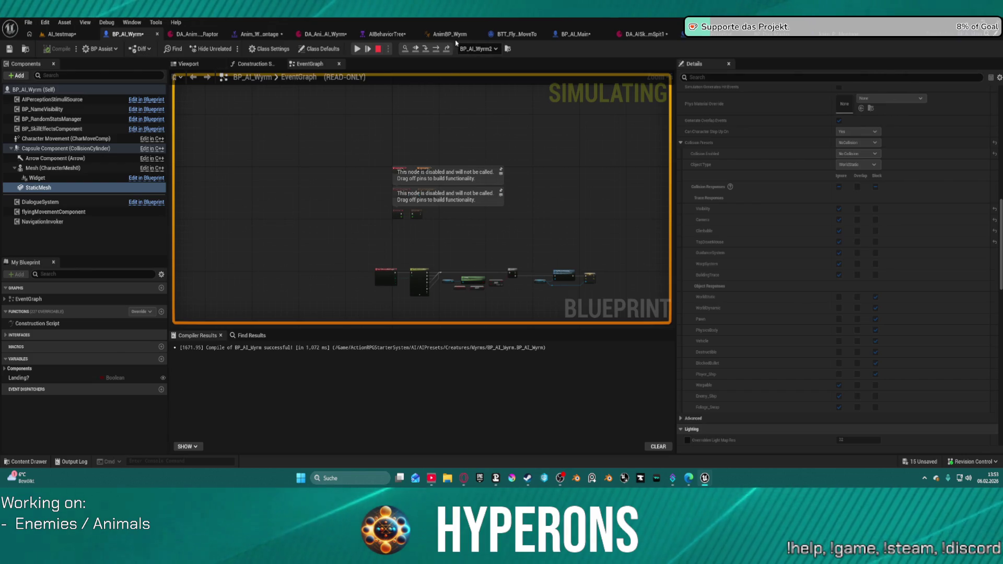
{"action": "left_click", "coordinate": [579, 35]}
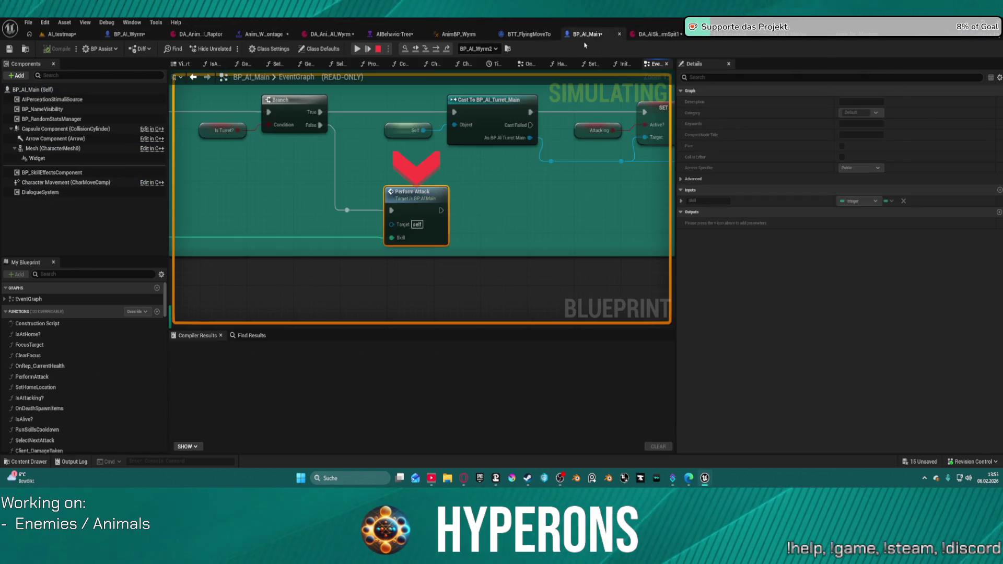
{"action": "right_click", "coordinate": [416, 197]}
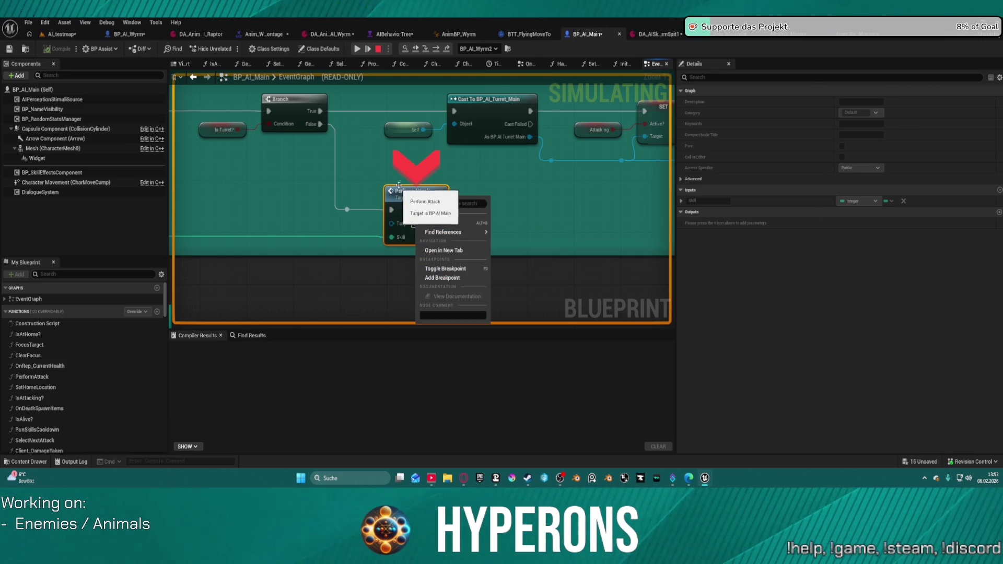
{"action": "left_click", "coordinate": [368, 161]}
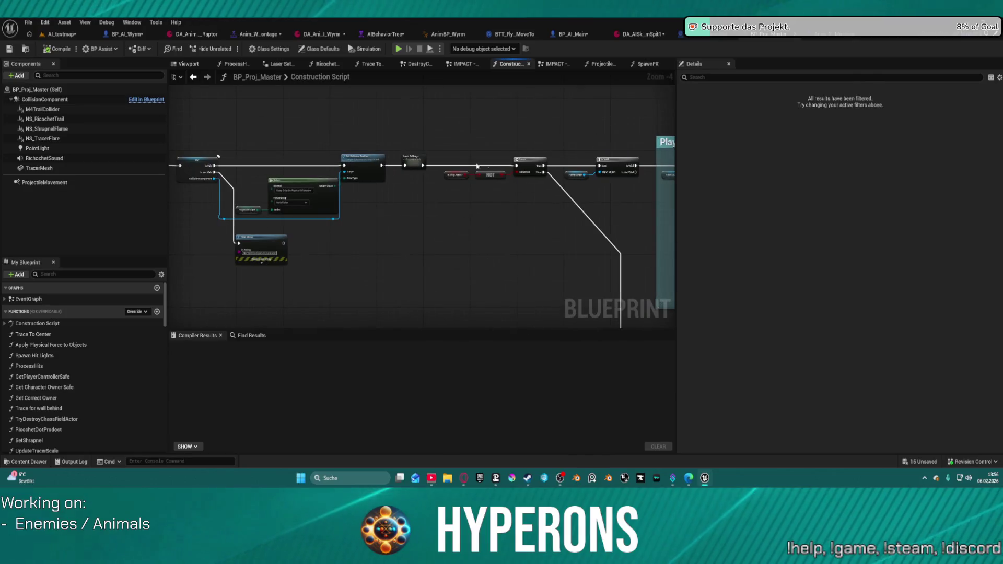
Step: Browse the projectile's Set Updated Component, IsValid, Projectile State and Print String nodes
{"action": "left_click_drag", "start_coordinate": [536, 179], "coordinate": [817, 170]}
{"action": "scroll", "coordinate": [345, 161], "scroll_direction": "up", "scroll_amount": 3}
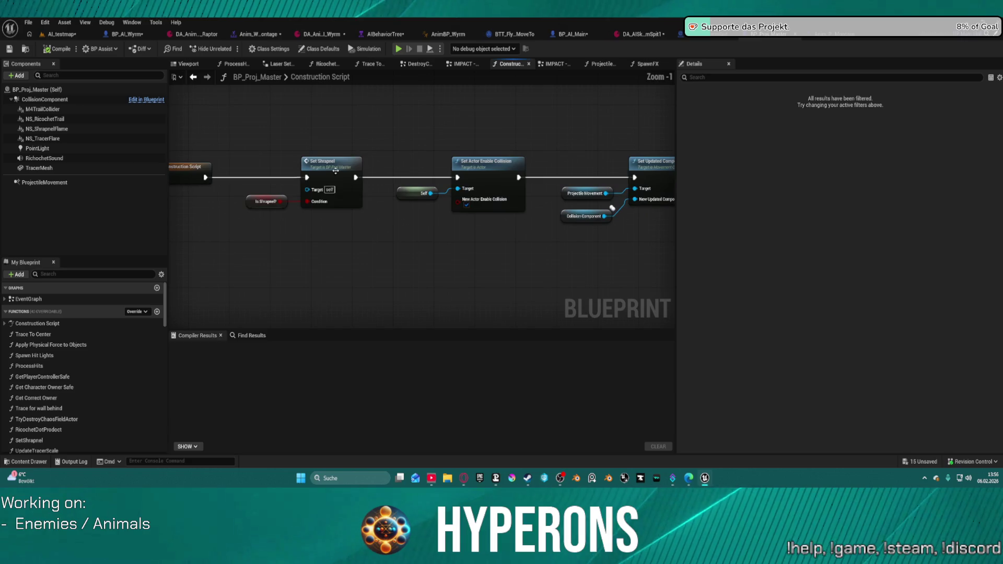
{"action": "right_click", "coordinate": [349, 186]}
{"action": "left_click", "coordinate": [414, 167]}
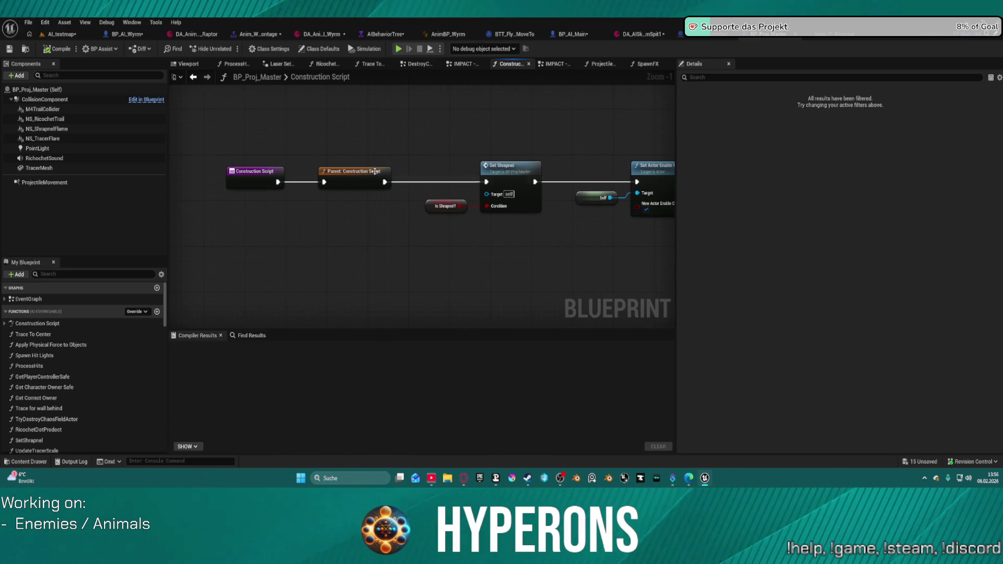
{"action": "scroll", "coordinate": [503, 179], "scroll_direction": "down", "scroll_amount": 2}
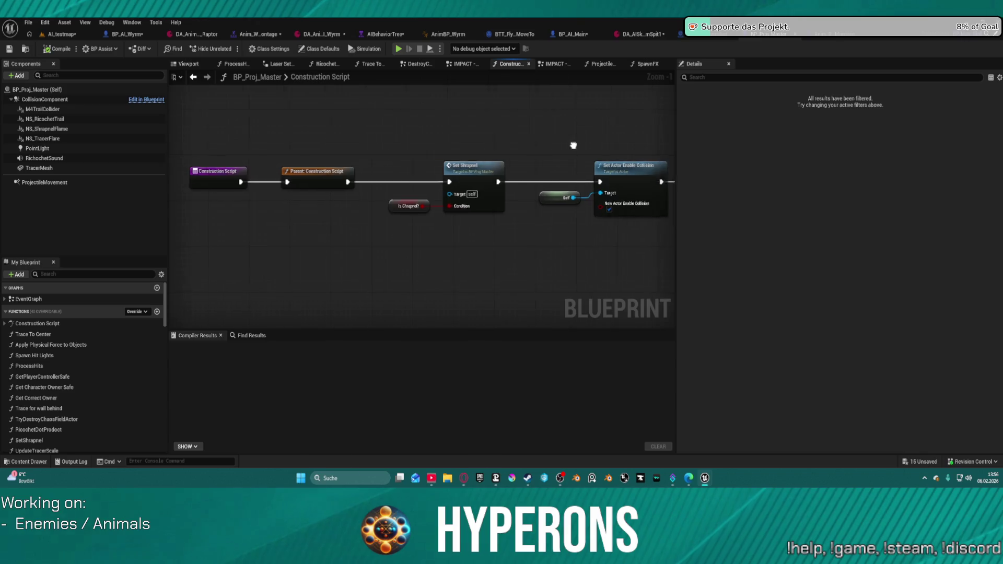
{"action": "mouse_move", "coordinate": [573, 148]}
{"action": "left_mouse_down"}
{"action": "mouse_move", "coordinate": [470, 168]}
{"action": "mouse_move", "coordinate": [548, 180]}
{"action": "left_mouse_up"}
{"action": "left_click_drag", "start_coordinate": [554, 143], "coordinate": [585, 97]}
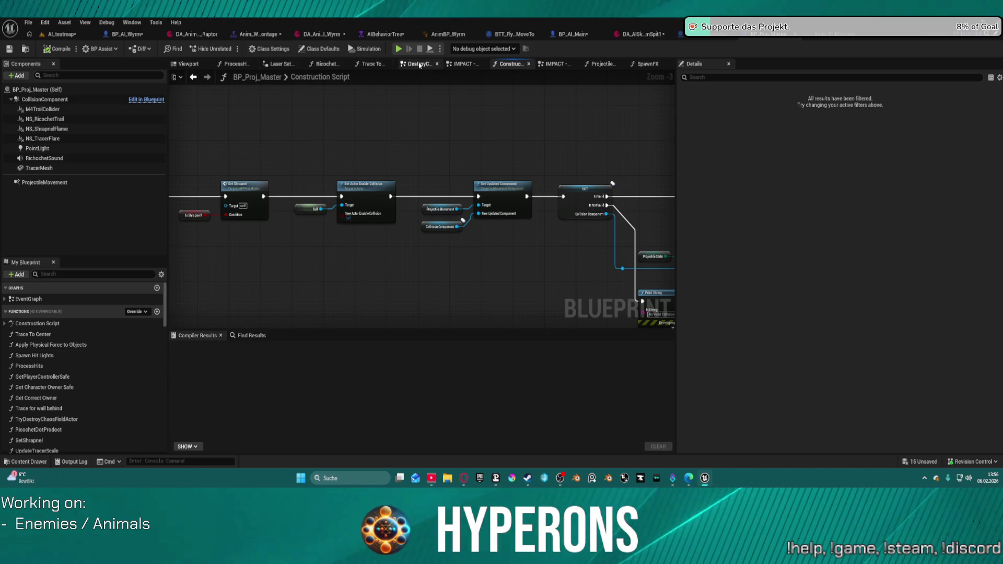
Step: Peek at DestroyComponentsAndActor, then survey the Shrapnel, Tracer Scale, Bullet Bounce and Impact groups
{"action": "left_click", "coordinate": [420, 63]}
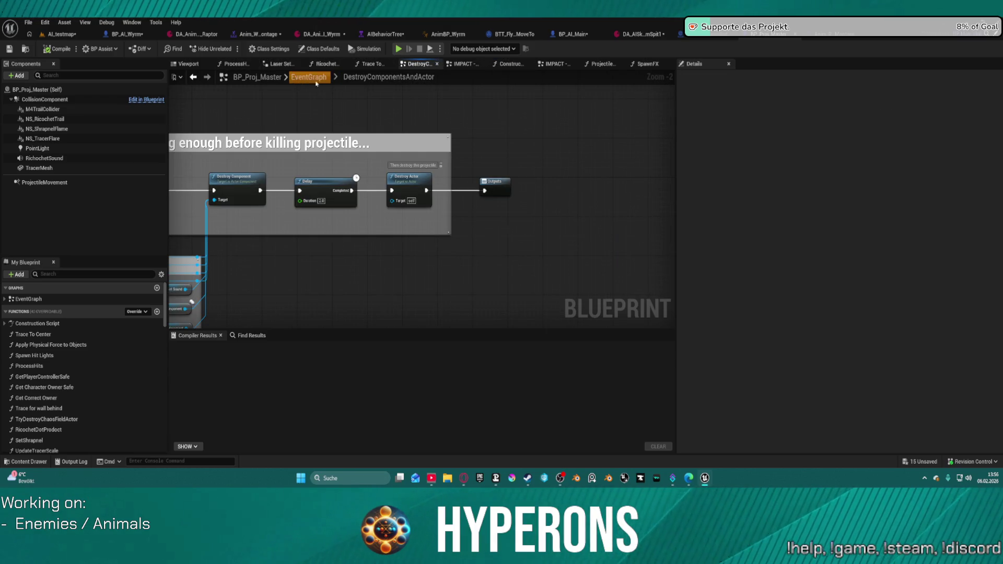
{"action": "left_click", "coordinate": [316, 81]}
{"action": "mouse_move", "coordinate": [344, 143]}
{"action": "left_mouse_down"}
{"action": "mouse_move", "coordinate": [346, 341]}
{"action": "mouse_move", "coordinate": [376, 301]}
{"action": "left_mouse_up"}
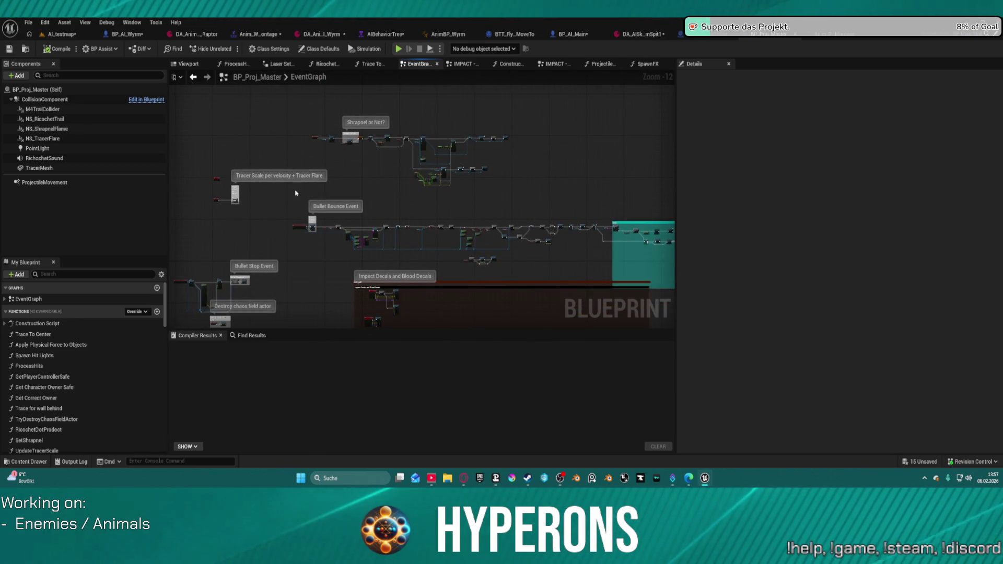
{"action": "left_click_drag", "start_coordinate": [296, 193], "coordinate": [447, 88]}
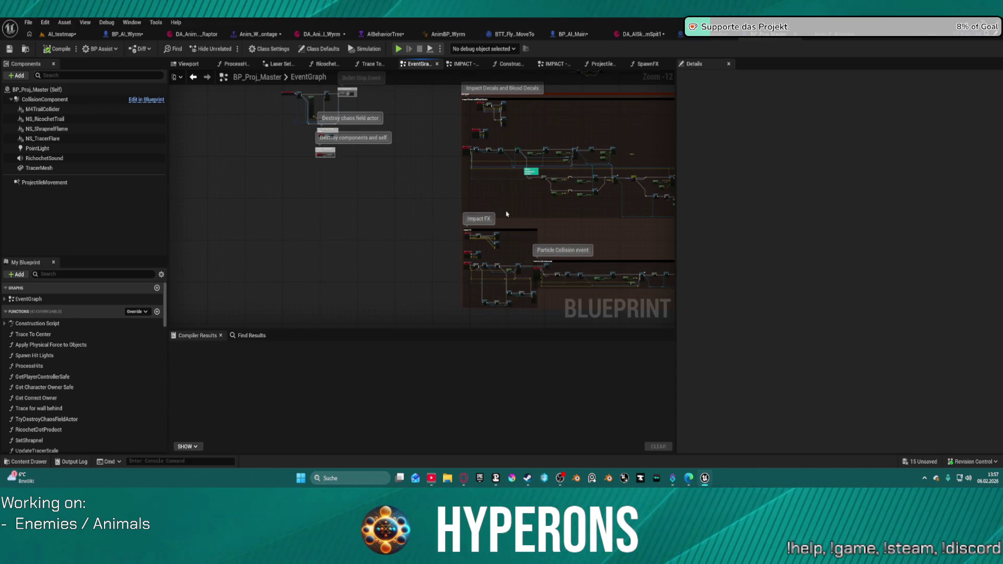
{"action": "mouse_move", "coordinate": [507, 214]}
{"action": "left_mouse_down"}
{"action": "mouse_move", "coordinate": [290, 227]}
{"action": "mouse_move", "coordinate": [351, 245]}
{"action": "mouse_move", "coordinate": [370, 236]}
{"action": "left_mouse_up"}
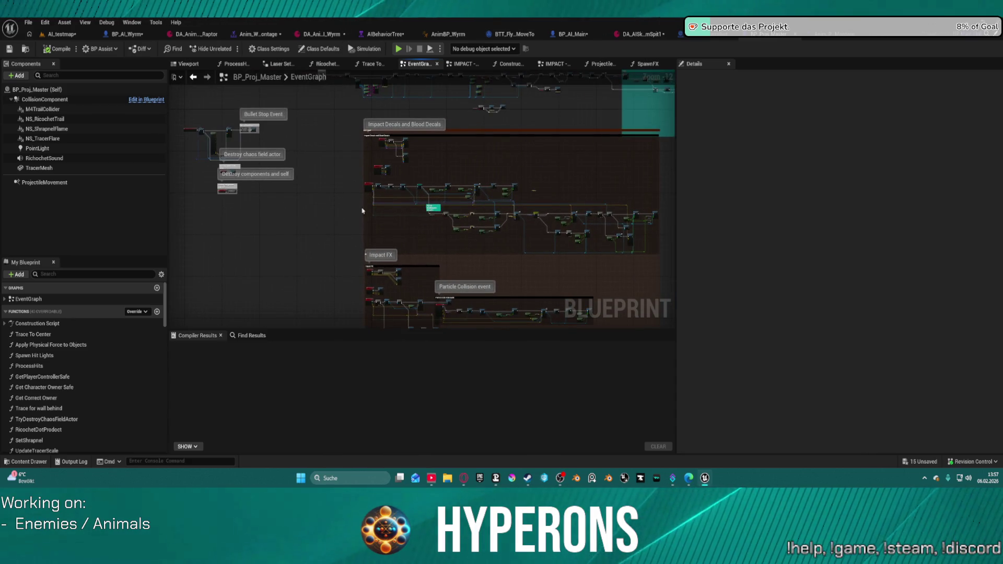
{"action": "mouse_move", "coordinate": [281, 161]}
{"action": "left_mouse_down"}
{"action": "mouse_move", "coordinate": [292, 141]}
{"action": "mouse_move", "coordinate": [366, 292]}
{"action": "mouse_move", "coordinate": [401, 217]}
{"action": "left_mouse_up"}
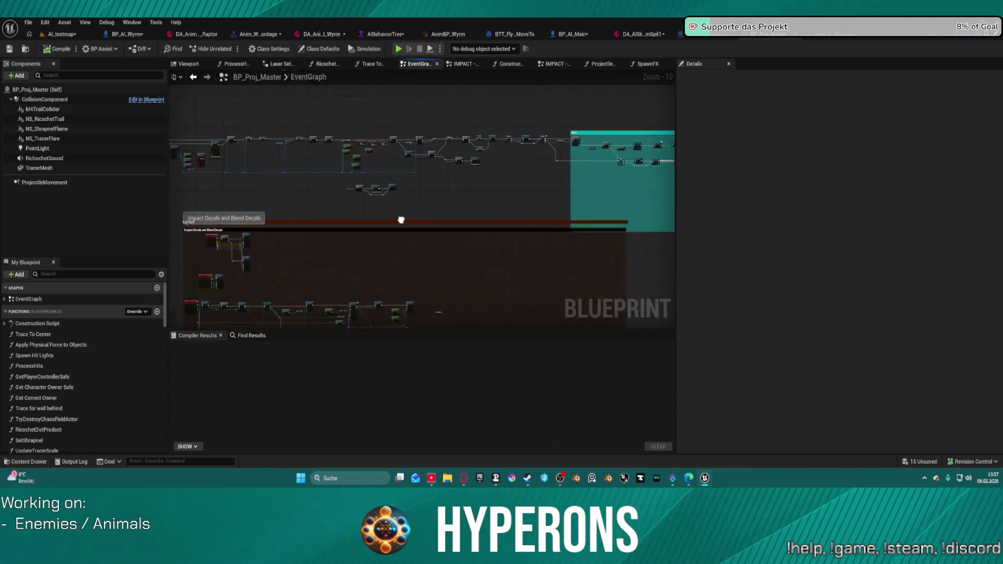
Step: Look over the Bullet Bounce Event and Tracer Scale per velocity + Tracer Flare comments
{"action": "scroll", "coordinate": [568, 178], "scroll_direction": "up", "scroll_amount": 2}
{"action": "scroll", "coordinate": [297, 141], "scroll_direction": "up", "scroll_amount": 9}
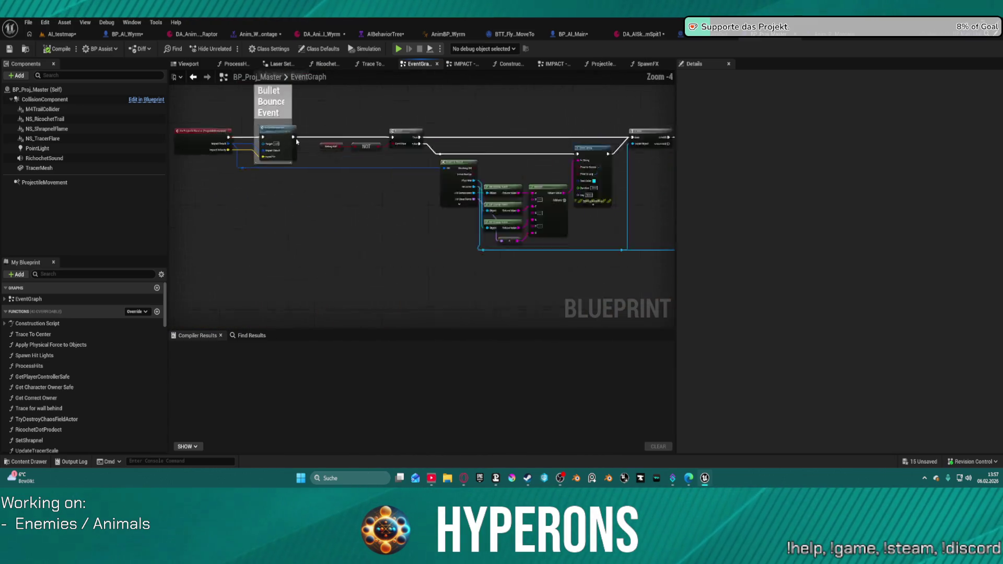
{"action": "mouse_move", "coordinate": [302, 135]}
{"action": "left_mouse_down"}
{"action": "mouse_move", "coordinate": [445, 132]}
{"action": "mouse_move", "coordinate": [479, 144]}
{"action": "mouse_move", "coordinate": [482, 215]}
{"action": "mouse_move", "coordinate": [362, 327]}
{"action": "mouse_move", "coordinate": [398, 298]}
{"action": "left_mouse_up"}
{"action": "scroll", "coordinate": [482, 215], "scroll_direction": "down", "scroll_amount": 2}
{"action": "scroll", "coordinate": [481, 215], "scroll_direction": "down", "scroll_amount": 4}
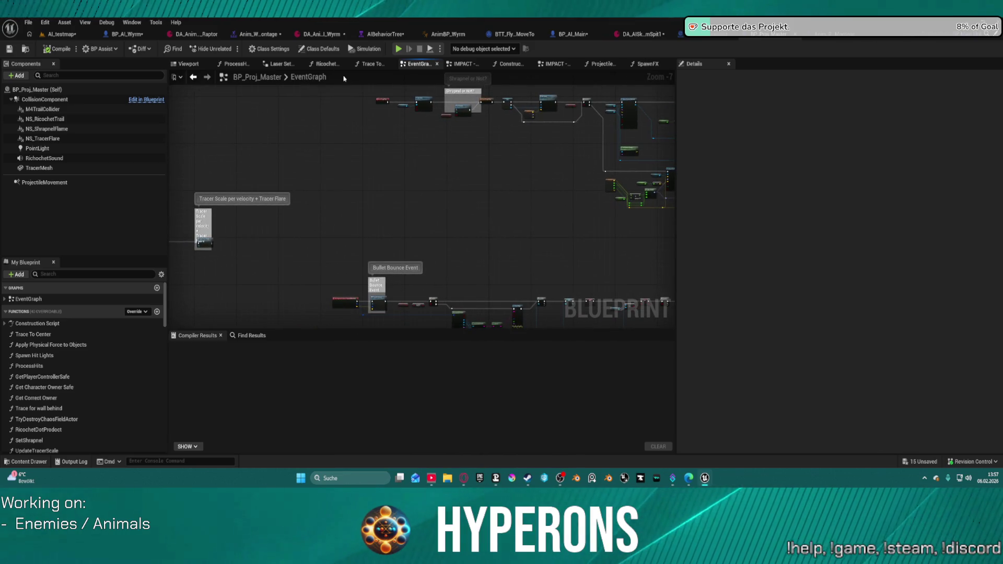
{"action": "mouse_move", "coordinate": [252, 212]}
{"action": "left_mouse_down"}
{"action": "mouse_move", "coordinate": [452, 226]}
{"action": "mouse_move", "coordinate": [405, 239]}
{"action": "left_mouse_up"}
{"action": "scroll", "coordinate": [452, 226], "scroll_direction": "up", "scroll_amount": 5}
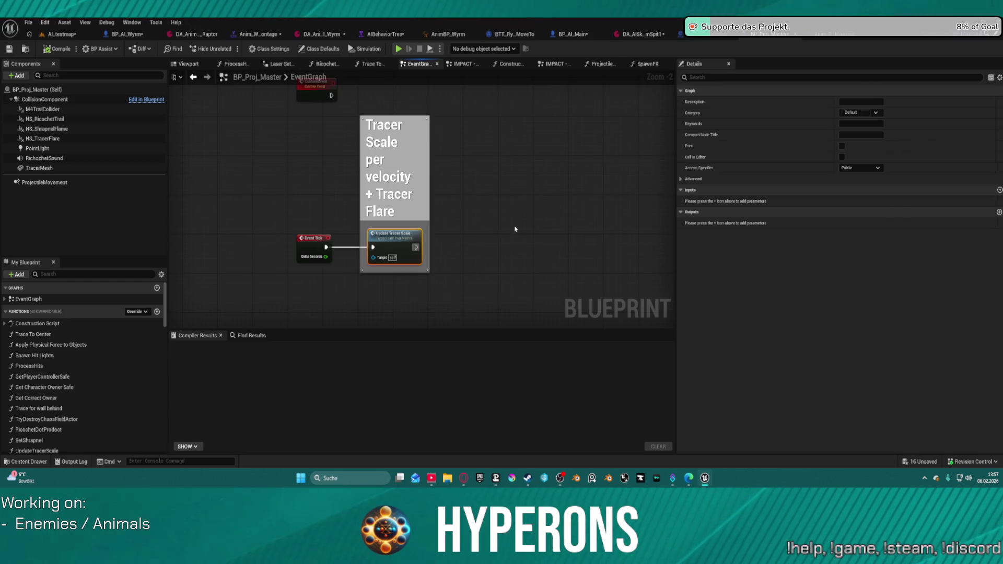
Step: Resize the Tracer Scale comment to fit around its two nodes
{"action": "left_click", "coordinate": [515, 229]}
{"action": "left_click_drag", "start_coordinate": [224, 133], "coordinate": [471, 282]}
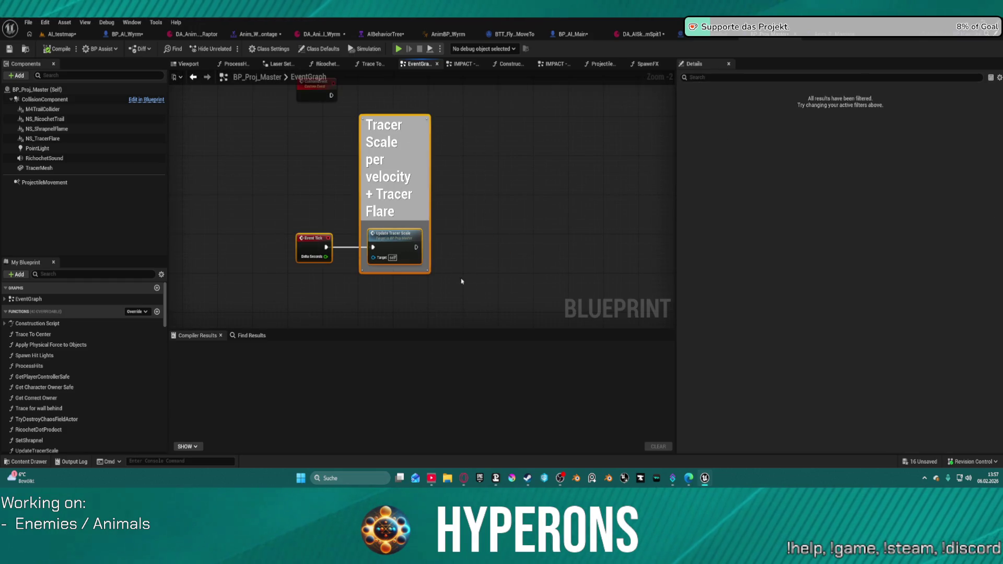
{"action": "right_click", "coordinate": [407, 188]}
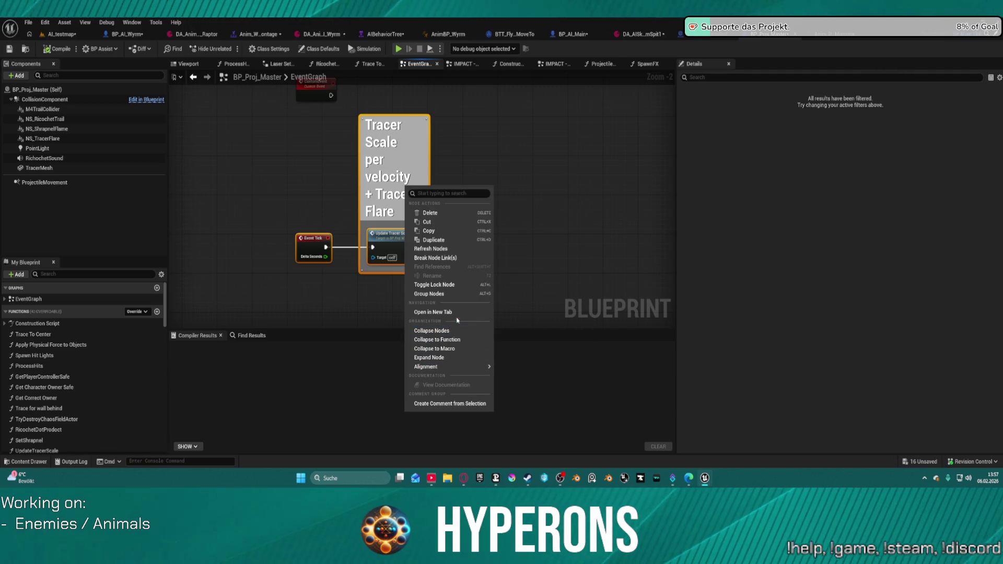
{"action": "mouse_move", "coordinate": [459, 367]}
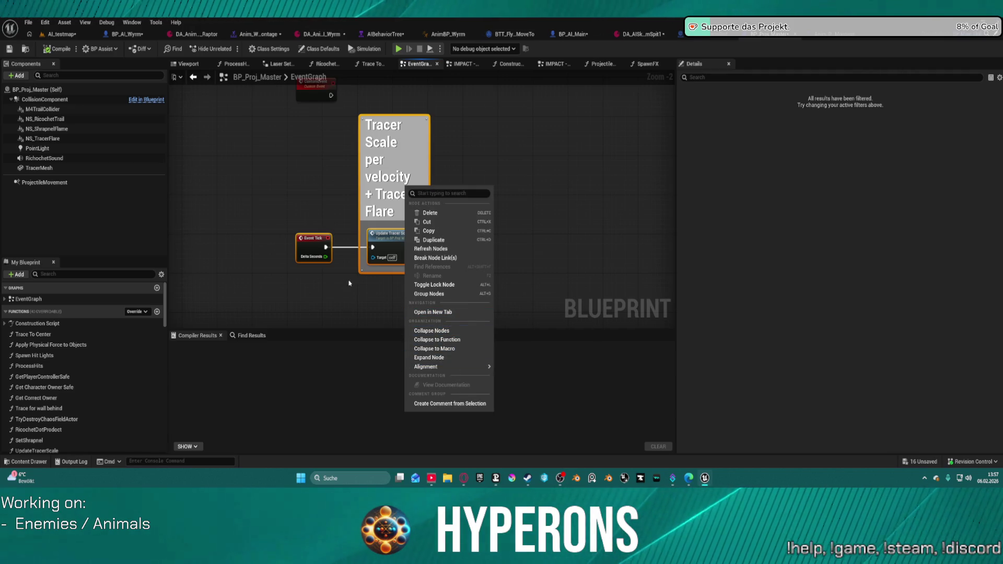
{"action": "left_click", "coordinate": [377, 270]}
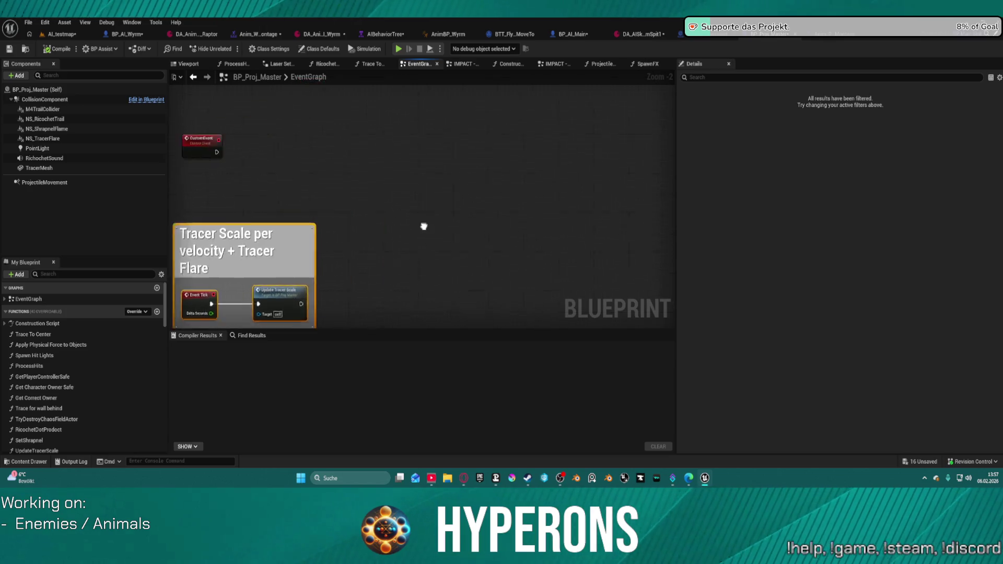
Step: Centre on the Shrapnel node chain and zoom in on the Is Shrapnel? node
{"action": "scroll", "coordinate": [473, 210], "scroll_direction": "down", "scroll_amount": 5}
{"action": "left_click_drag", "start_coordinate": [497, 186], "coordinate": [369, 241]}
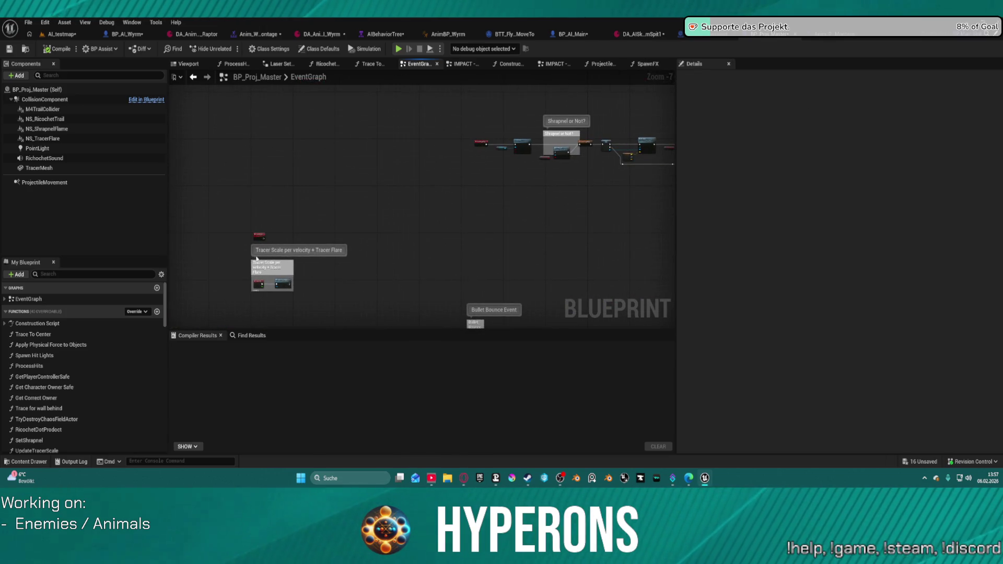
{"action": "key", "text": "Home"}
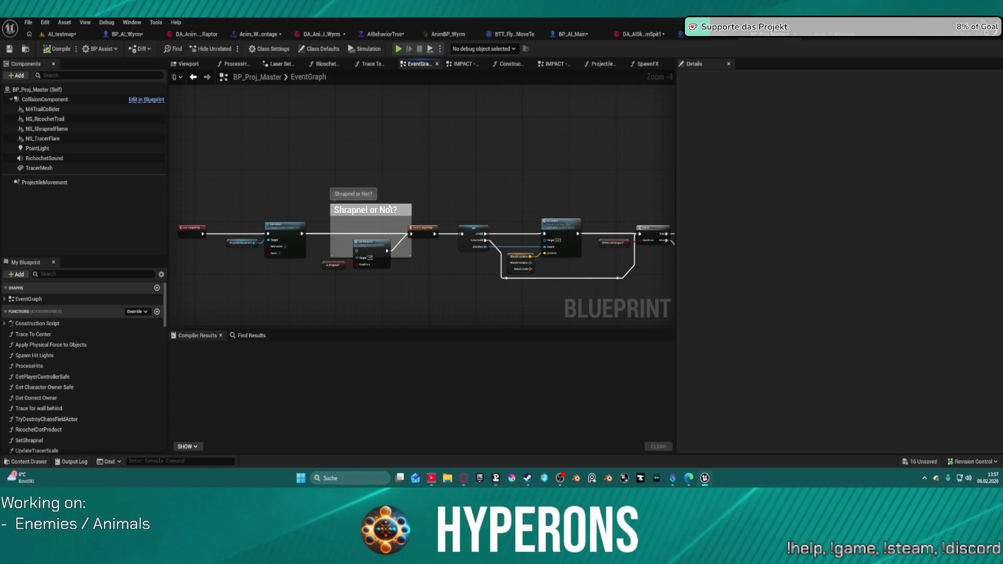
{"action": "scroll", "coordinate": [390, 208], "scroll_direction": "up", "scroll_amount": 2}
{"action": "mouse_move", "coordinate": [322, 183]}
{"action": "left_mouse_down"}
{"action": "mouse_move", "coordinate": [434, 314]}
{"action": "mouse_move", "coordinate": [445, 231]}
{"action": "left_mouse_up"}
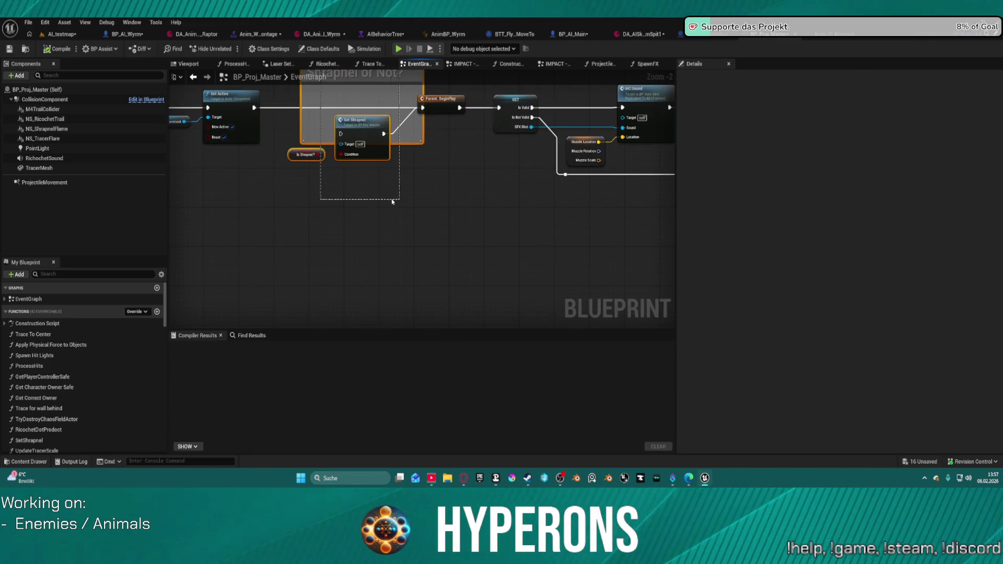
{"action": "left_click_drag", "start_coordinate": [400, 204], "coordinate": [400, 205]}
{"action": "scroll", "coordinate": [310, 155], "scroll_direction": "up", "scroll_amount": 2}
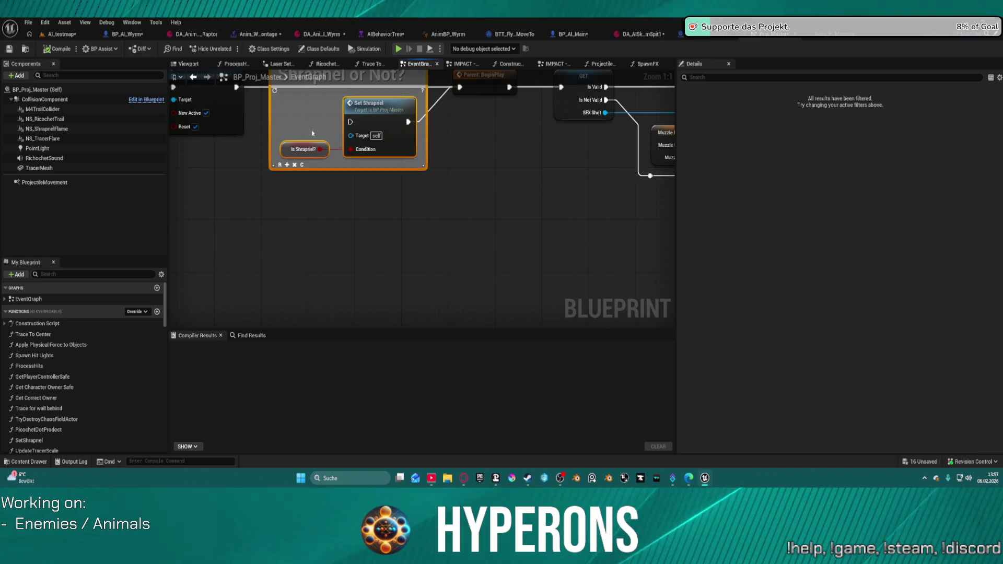
{"action": "left_click", "coordinate": [366, 189]}
{"action": "scroll", "coordinate": [503, 204], "scroll_direction": "down", "scroll_amount": 4}
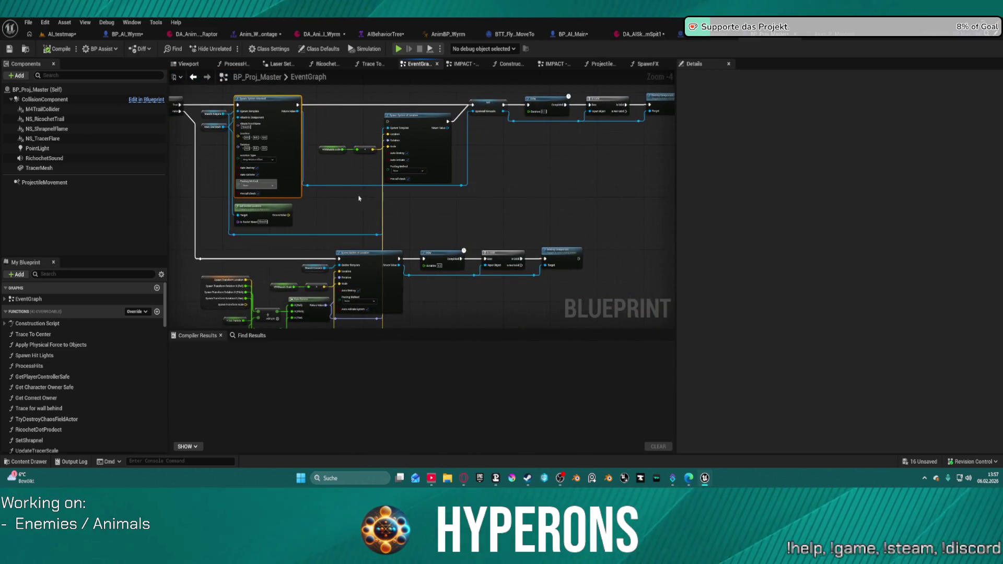
Step: Inspect the Spawn System Attached node and SpawnTransform variable, then switch to BP_Proj_WyrmSpit
{"action": "left_click", "coordinate": [447, 150]}
{"action": "scroll", "coordinate": [446, 150], "scroll_direction": "up", "scroll_amount": 4}
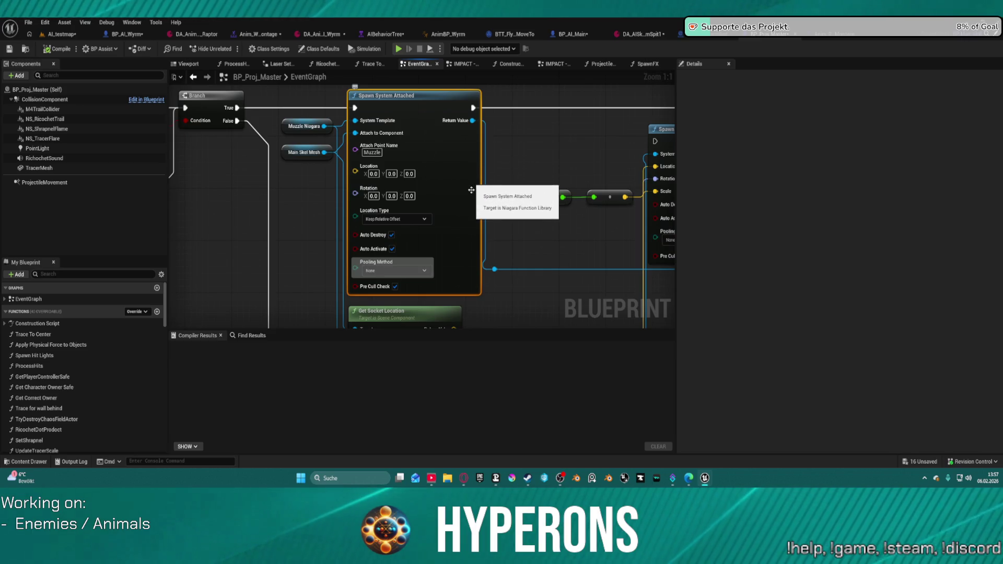
{"action": "scroll", "coordinate": [418, 173], "scroll_direction": "down", "scroll_amount": 3}
{"action": "left_click", "coordinate": [412, 250]}
{"action": "scroll", "coordinate": [427, 97], "scroll_direction": "down", "scroll_amount": 2}
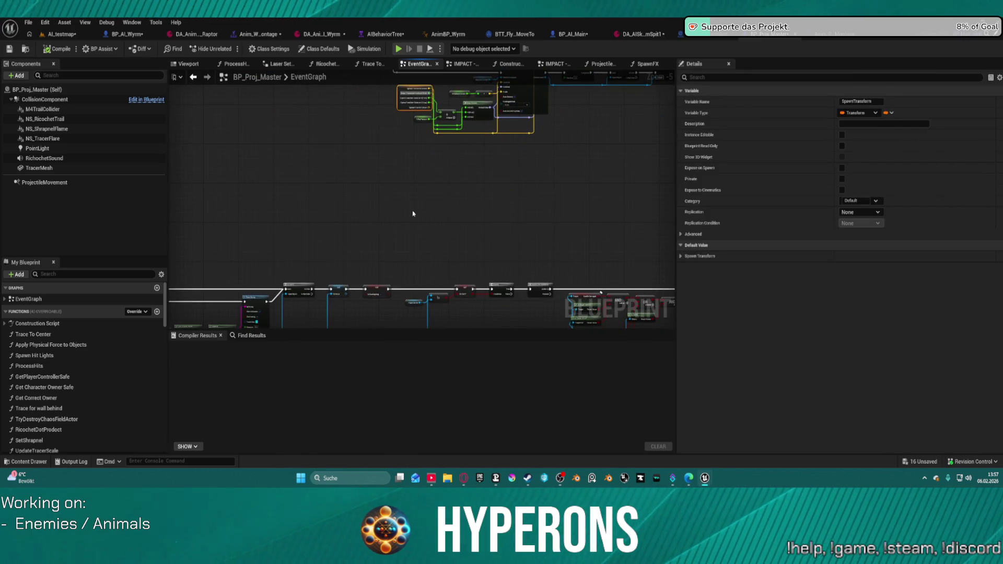
{"action": "left_click_drag", "start_coordinate": [409, 212], "coordinate": [482, 77]}
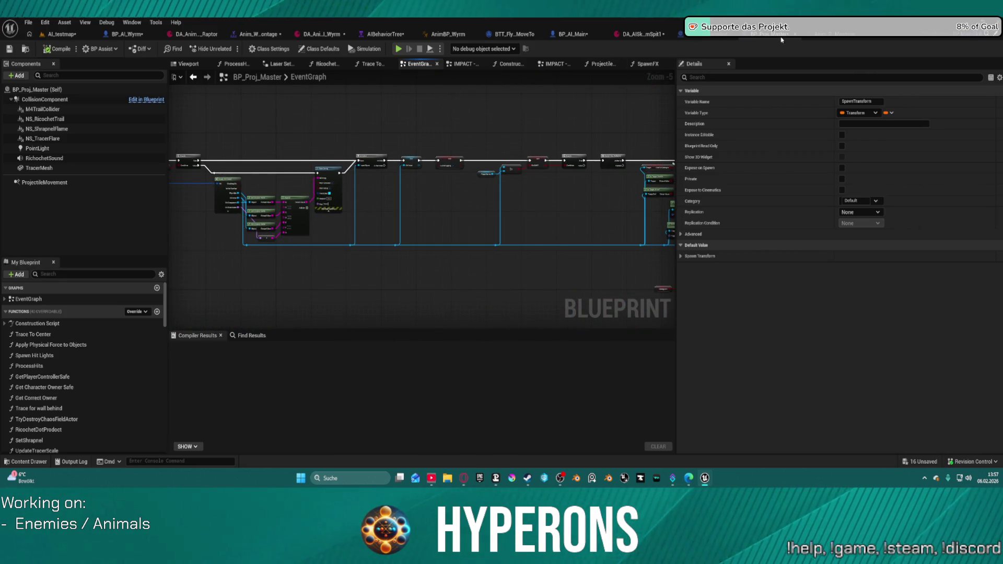
{"action": "left_click", "coordinate": [715, 36]}
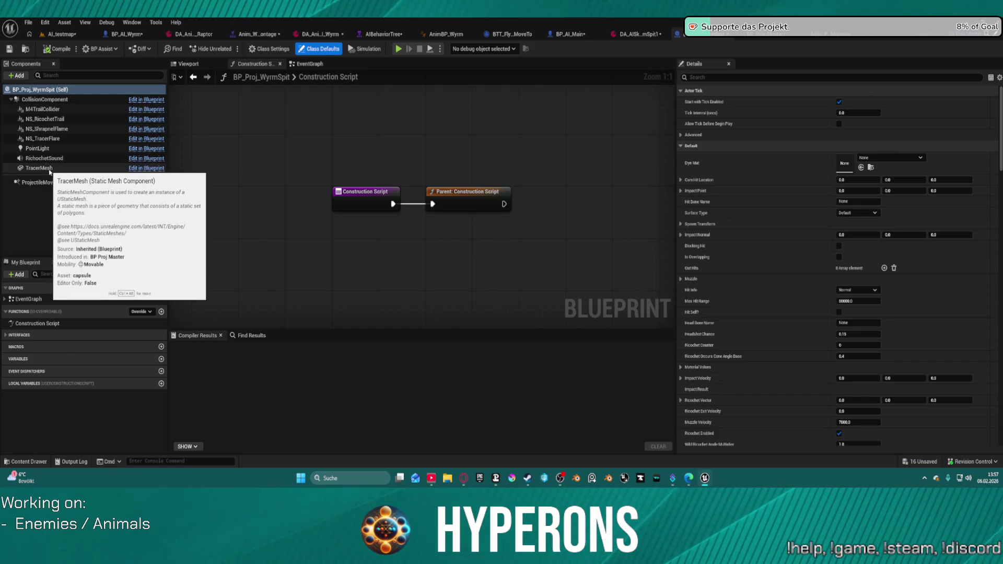
Step: Set the TracerMesh component's Static Mesh to Sphere
{"action": "left_click", "coordinate": [45, 168]}
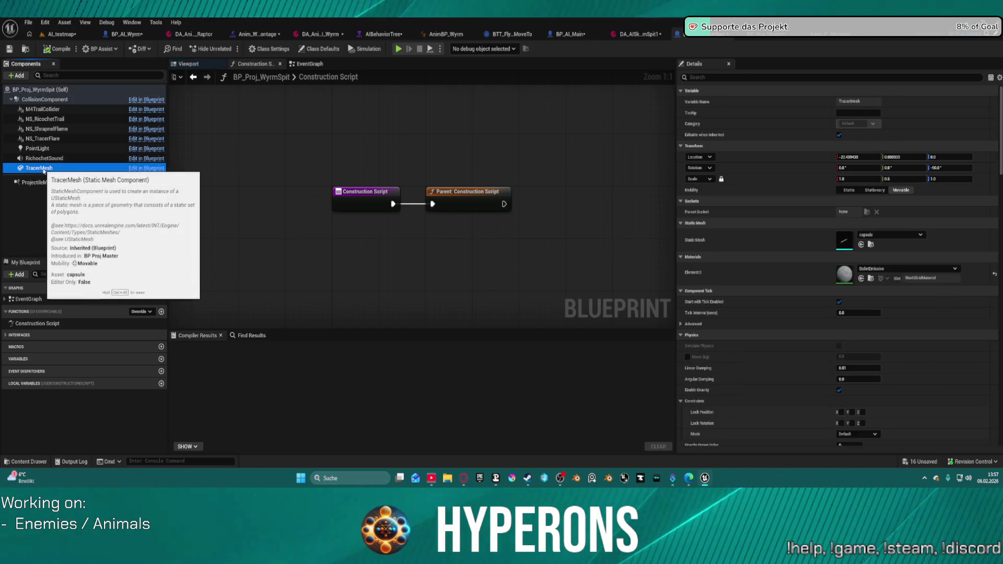
{"action": "left_click", "coordinate": [884, 237]}
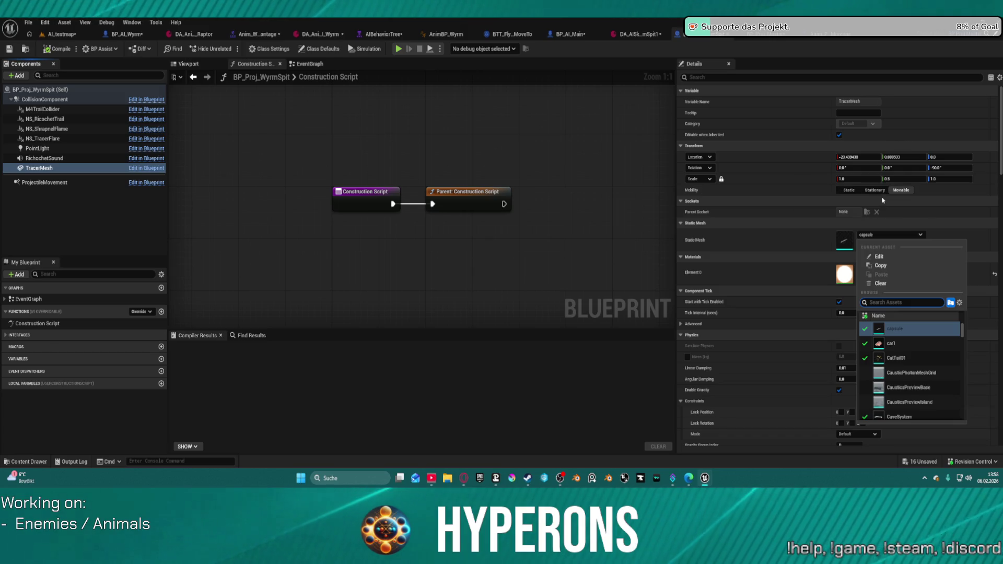
{"action": "left_click", "coordinate": [869, 236]}
{"action": "left_click", "coordinate": [868, 237]}
{"action": "type", "text": "s"}
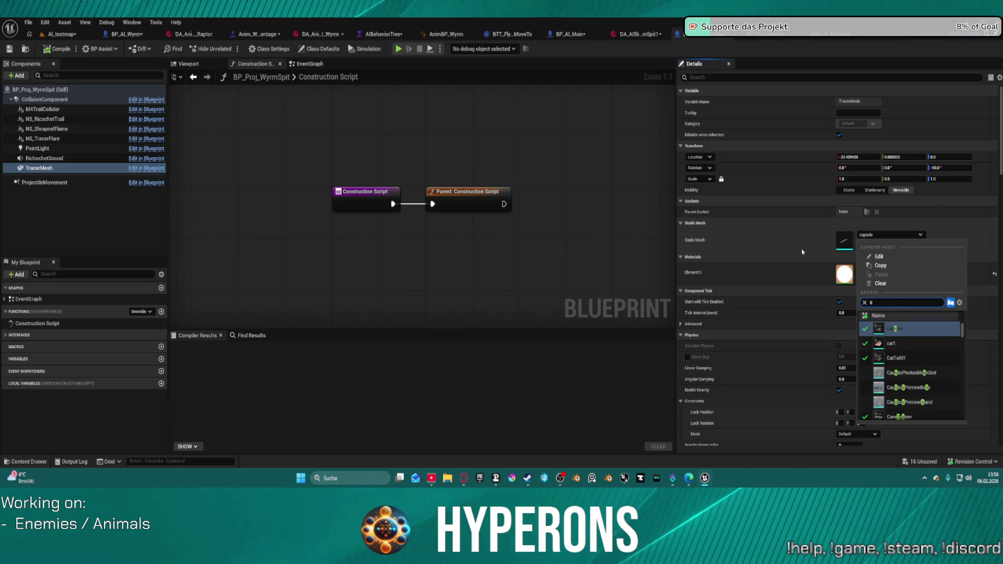
{"action": "type", "text": "phere"}
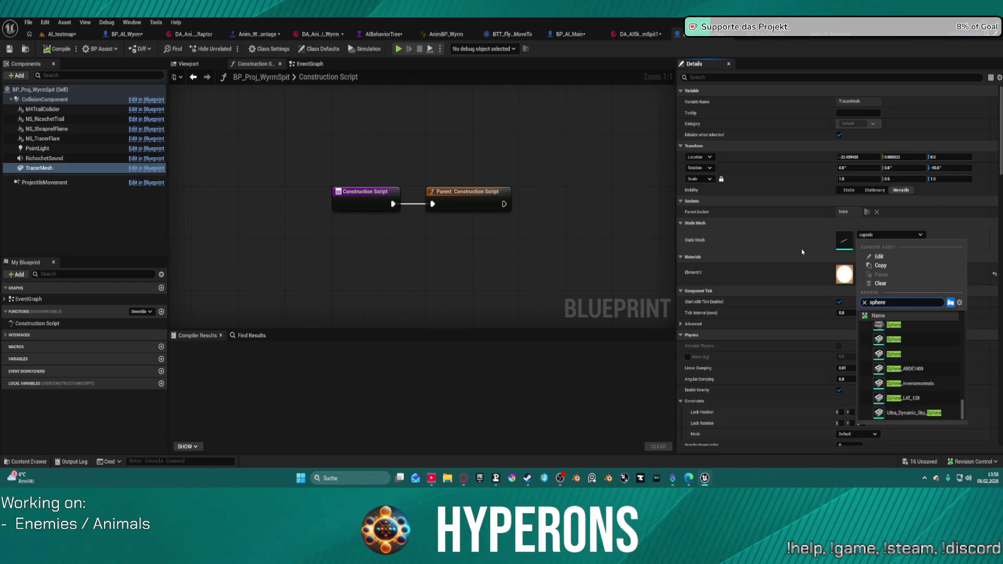
{"action": "left_click", "coordinate": [893, 326]}
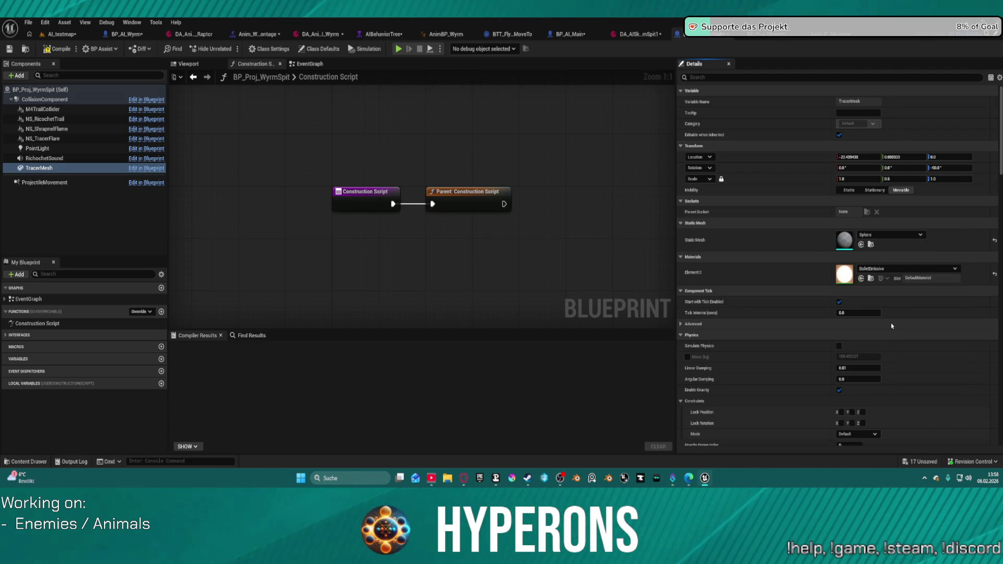
Step: Shrink the tracer's scale values and compile BP_Proj_WyrmSpit, then bring up its Class Defaults
{"action": "left_click", "coordinate": [853, 180]}
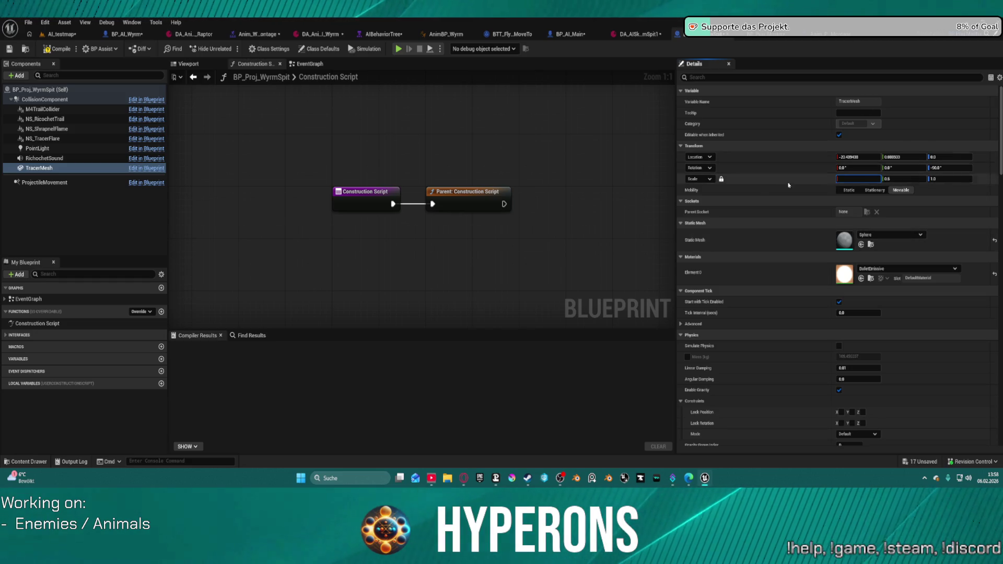
{"action": "key", "text": "Return"}
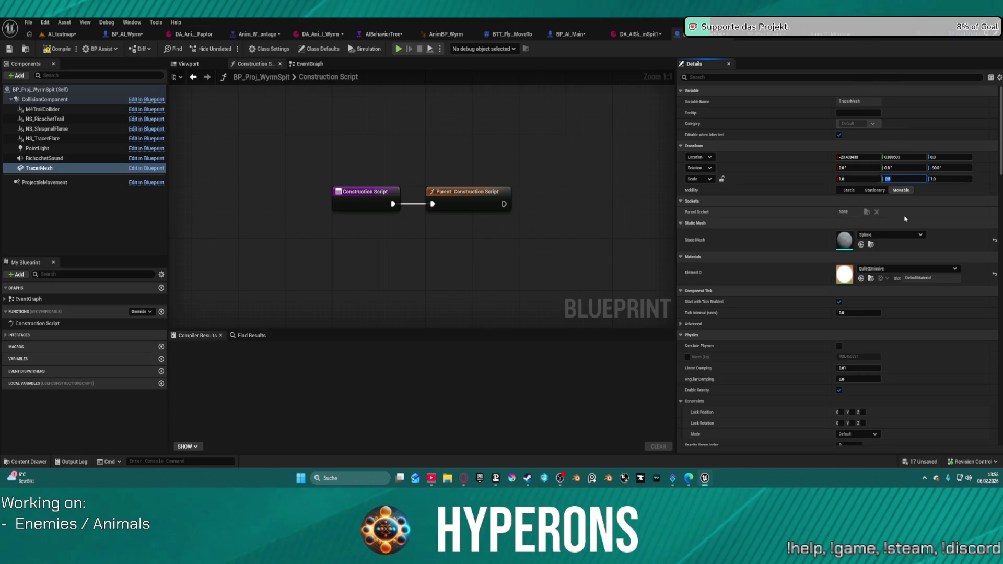
{"action": "left_click", "coordinate": [846, 179]}
{"action": "type", "text": "0.2"}
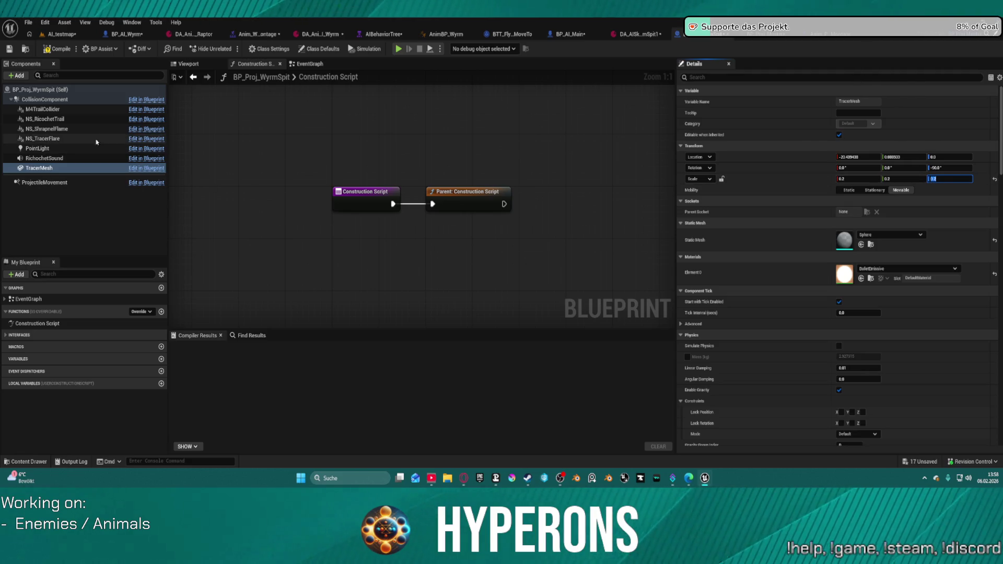
{"action": "left_click", "coordinate": [52, 111]}
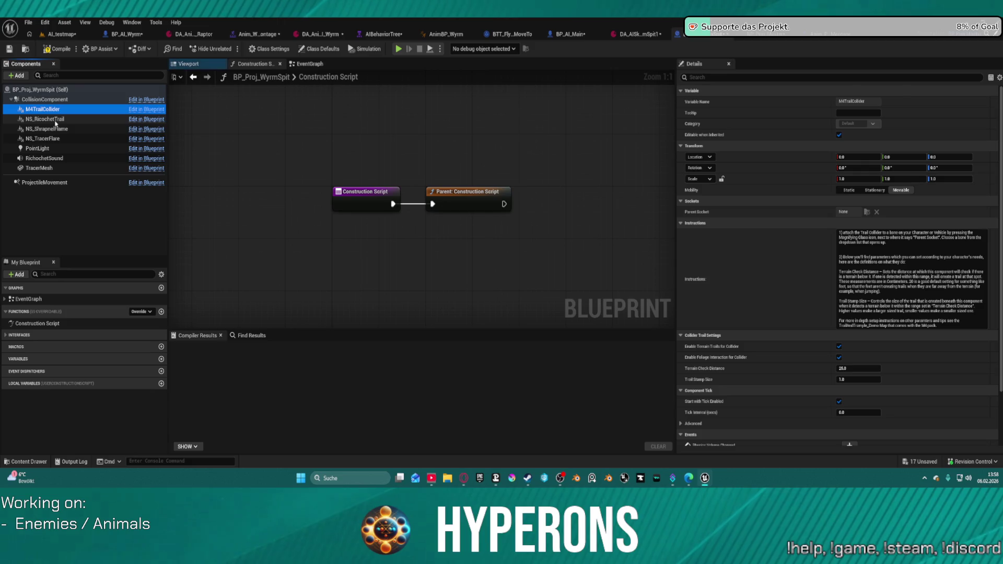
{"action": "left_click", "coordinate": [57, 48]}
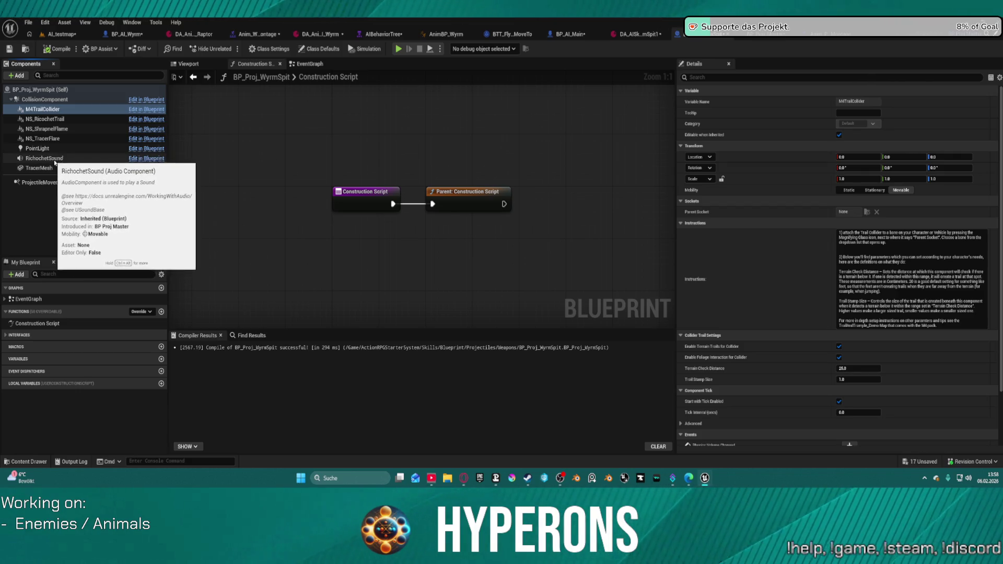
{"action": "left_click", "coordinate": [319, 48]}
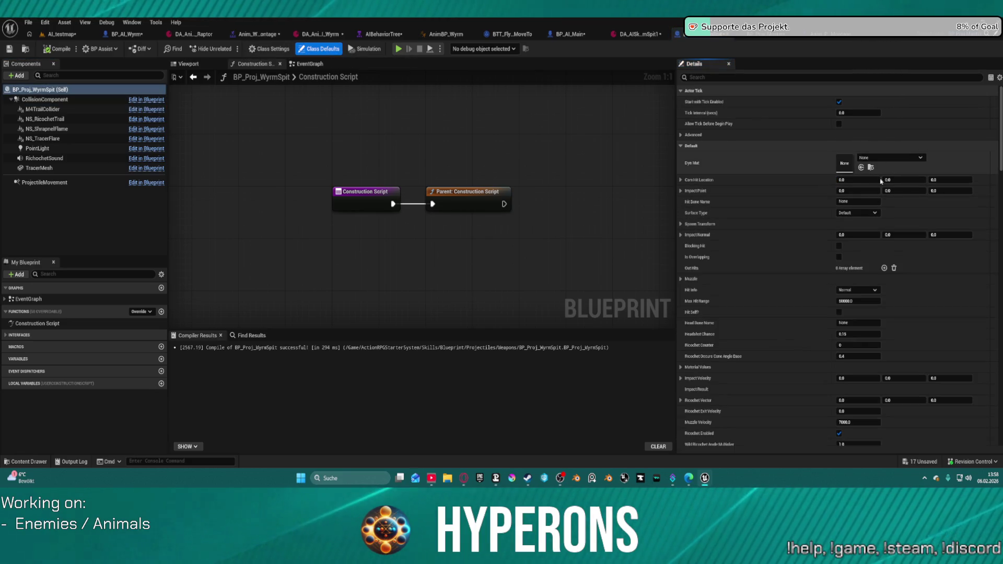
Step: Set Max Hit Range 2500, Muzzle Velocity 3000, Projectile Size Medium and Impact Type Ricochet
{"action": "scroll", "coordinate": [853, 215], "scroll_direction": "down", "scroll_amount": 4}
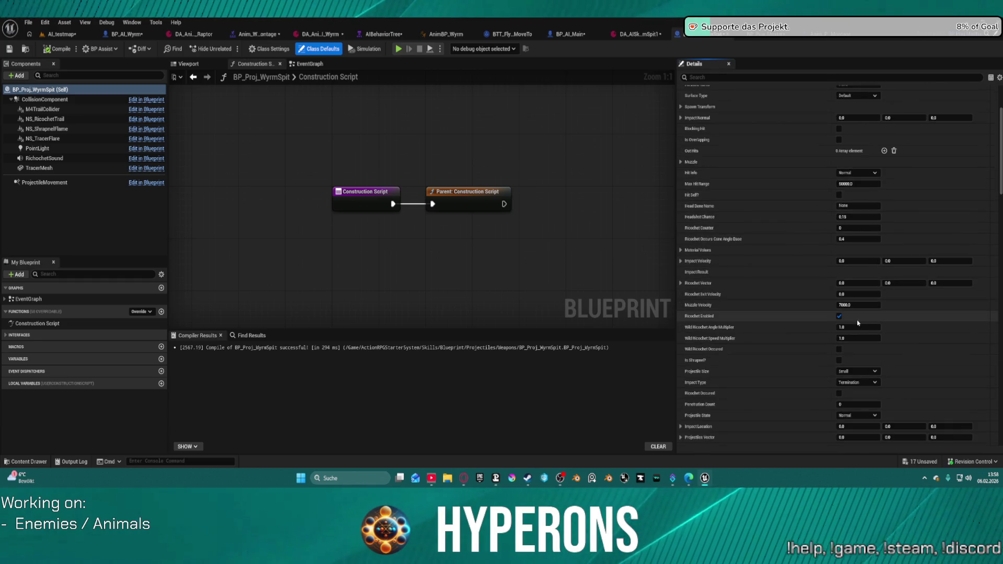
{"action": "left_click", "coordinate": [856, 184]}
{"action": "type", "text": "2"}
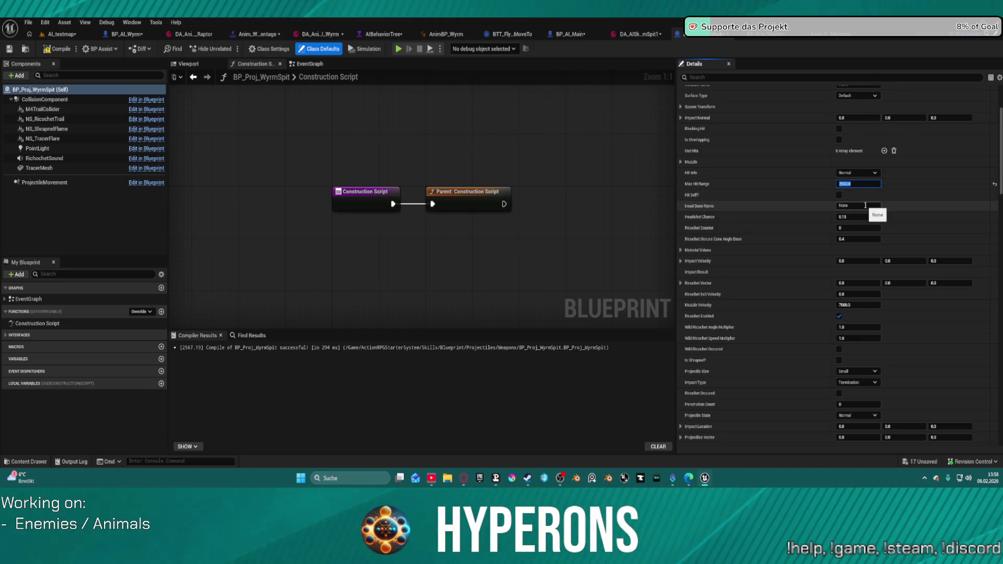
{"action": "left_click", "coordinate": [863, 307]}
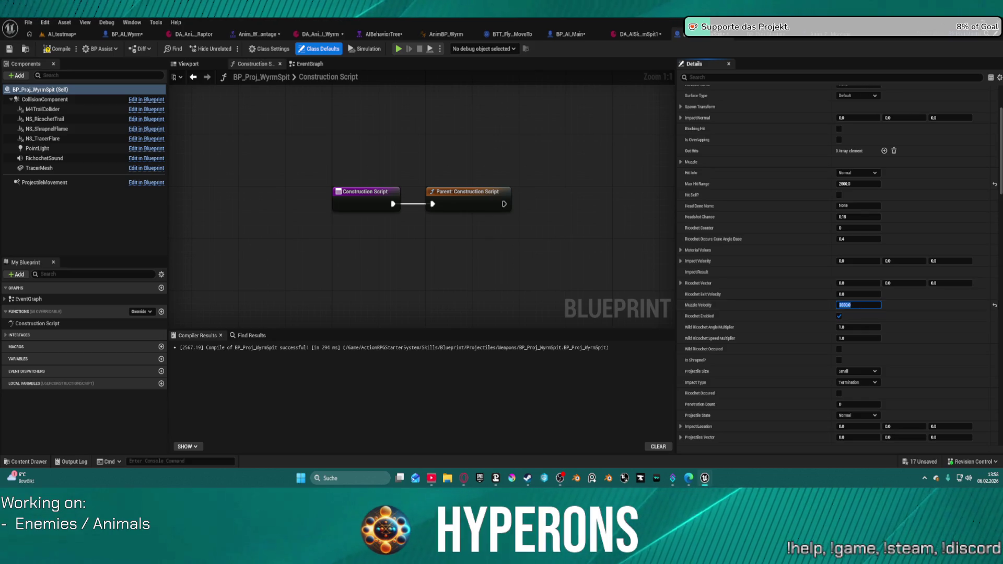
{"action": "left_click", "coordinate": [870, 371]}
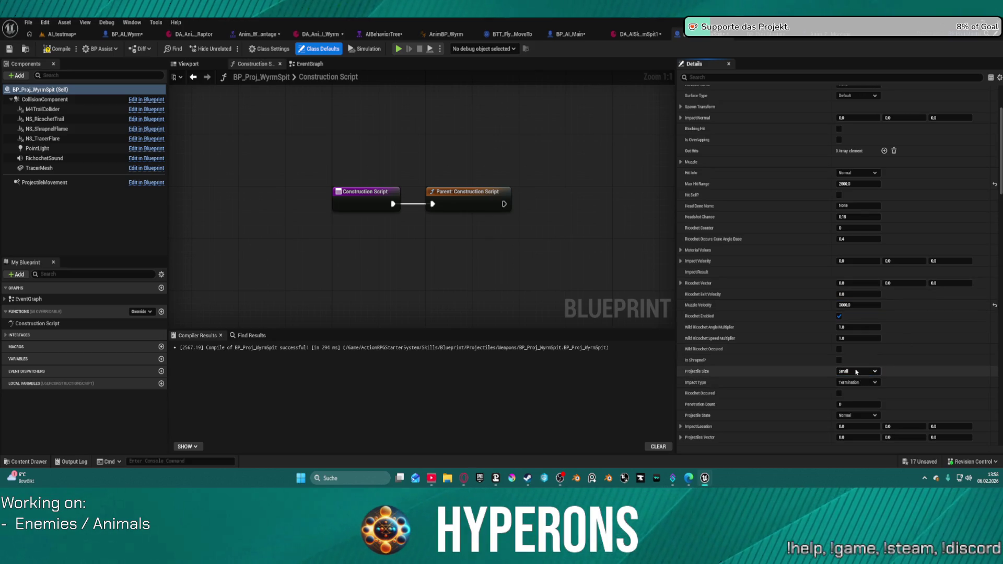
{"action": "left_click", "coordinate": [845, 386]}
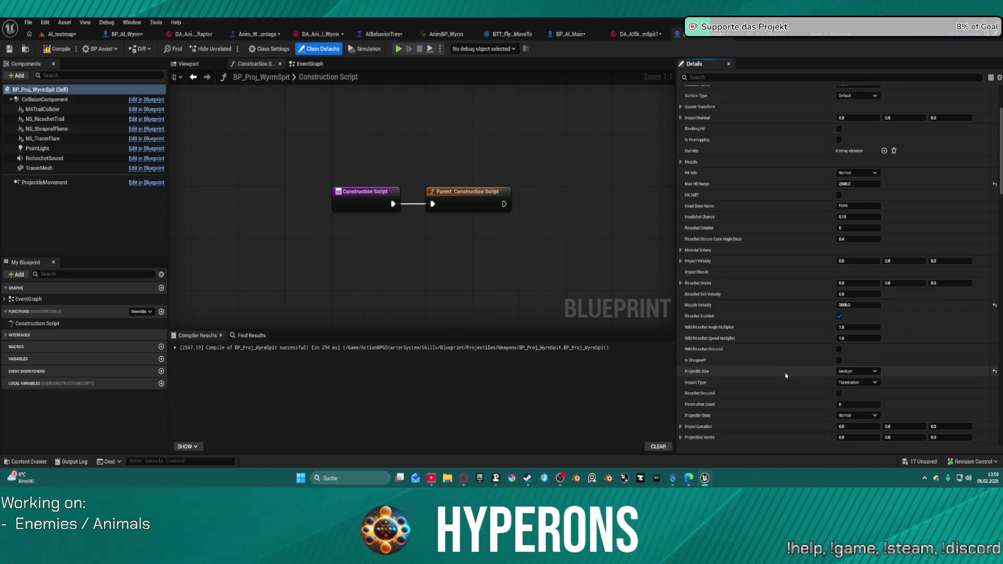
{"action": "left_click", "coordinate": [855, 383]}
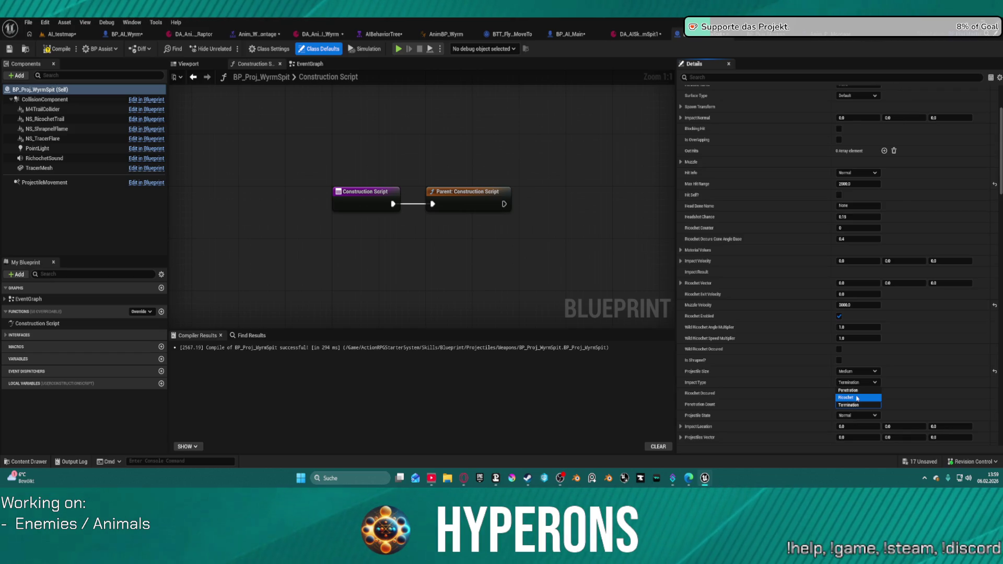
{"action": "left_click", "coordinate": [857, 398]}
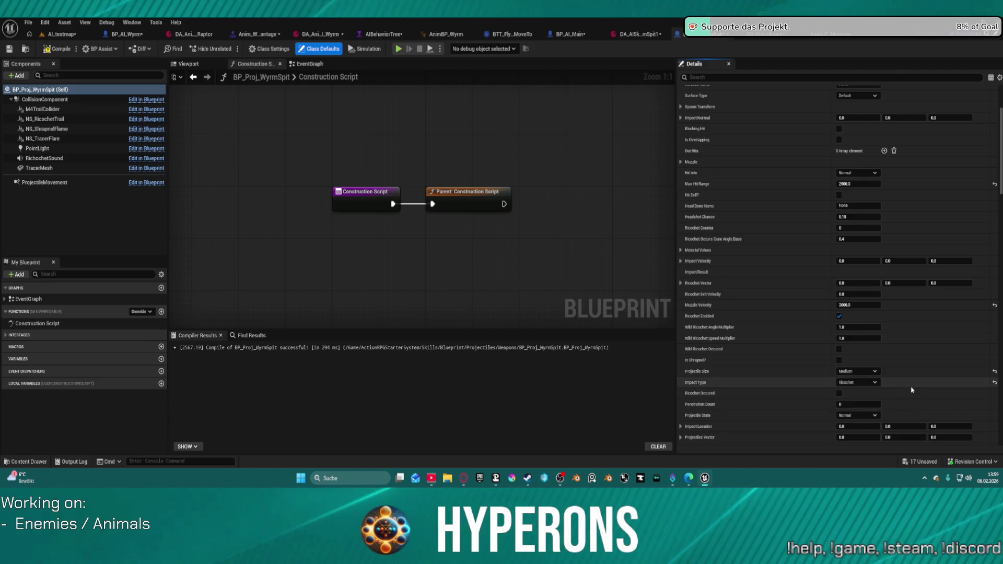
{"action": "scroll", "coordinate": [827, 393], "scroll_direction": "down", "scroll_amount": 2}
{"action": "scroll", "coordinate": [830, 377], "scroll_direction": "down", "scroll_amount": 2}
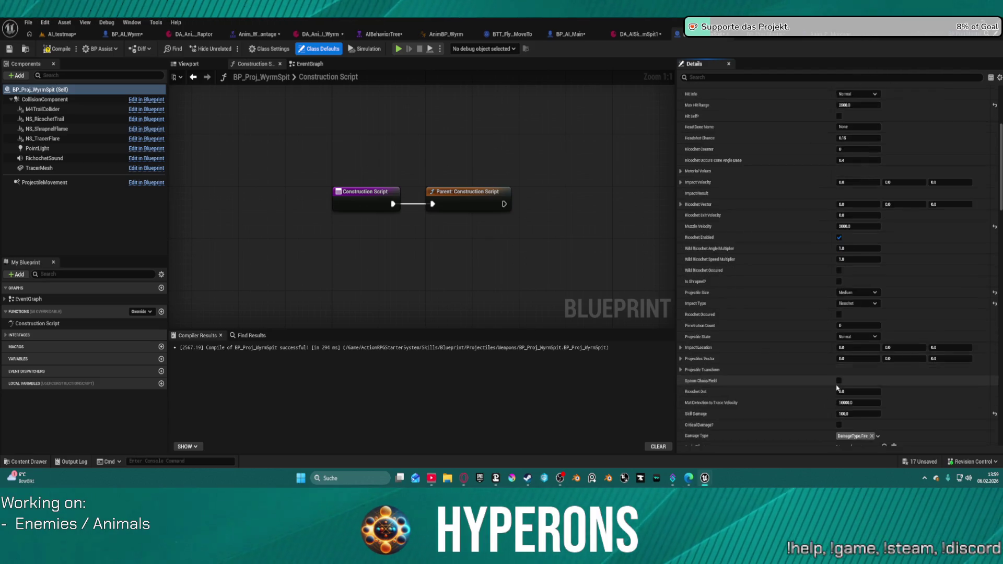
{"action": "scroll", "coordinate": [829, 340], "scroll_direction": "down", "scroll_amount": 2}
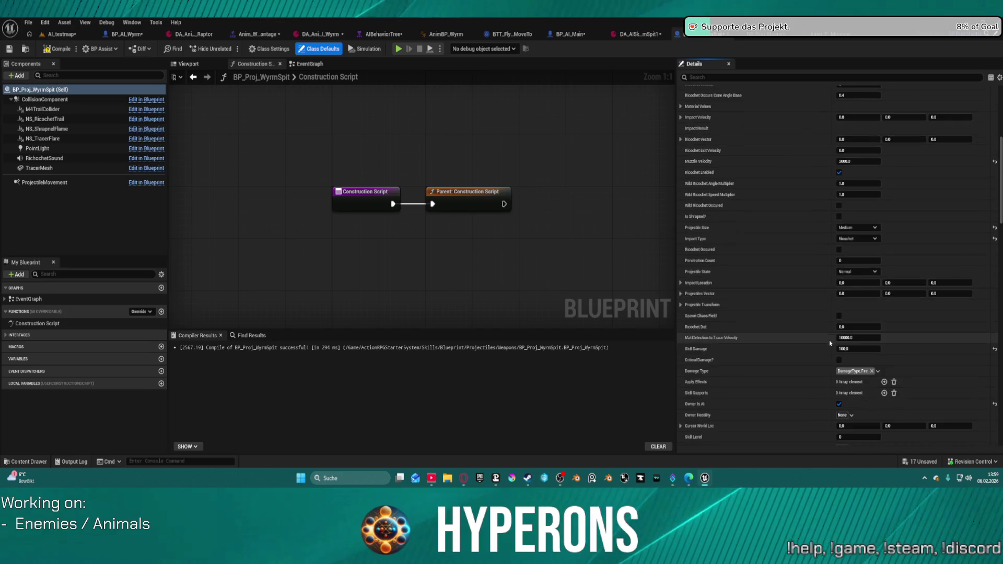
{"action": "left_click", "coordinate": [865, 371]}
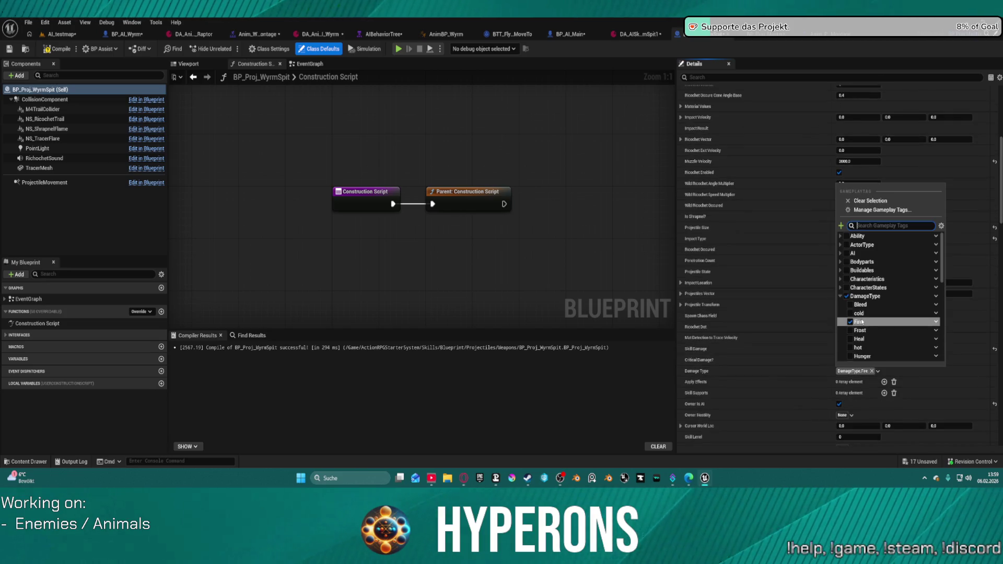
Step: Change the projectile's Damage Type to Poison
{"action": "scroll", "coordinate": [861, 309], "scroll_direction": "down", "scroll_amount": 1}
{"action": "scroll", "coordinate": [861, 309], "scroll_direction": "down", "scroll_amount": 2}
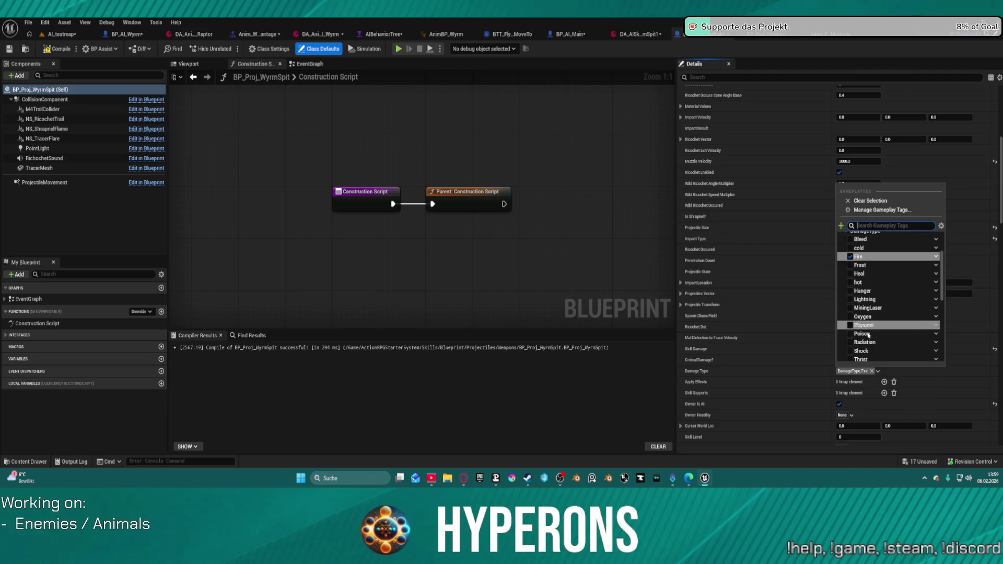
{"action": "left_click", "coordinate": [806, 293]}
Step: Confirm Spread Amount and set Physics Force Multiplier for Shield to 0.3, reaching the Laser Projectile section
{"action": "scroll", "coordinate": [835, 369], "scroll_direction": "down", "scroll_amount": 3}
{"action": "scroll", "coordinate": [835, 371], "scroll_direction": "down", "scroll_amount": 4}
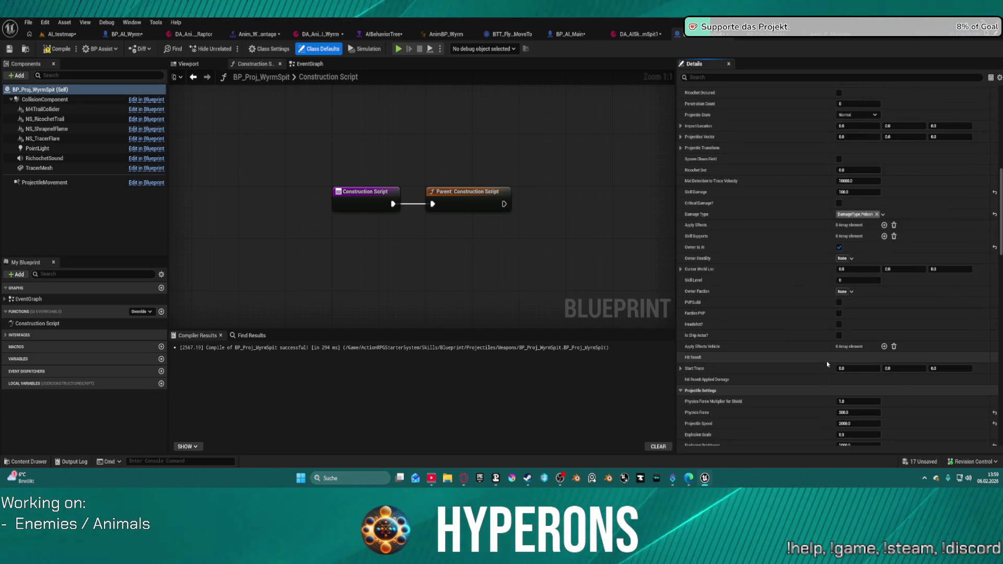
{"action": "scroll", "coordinate": [827, 362], "scroll_direction": "down", "scroll_amount": 2}
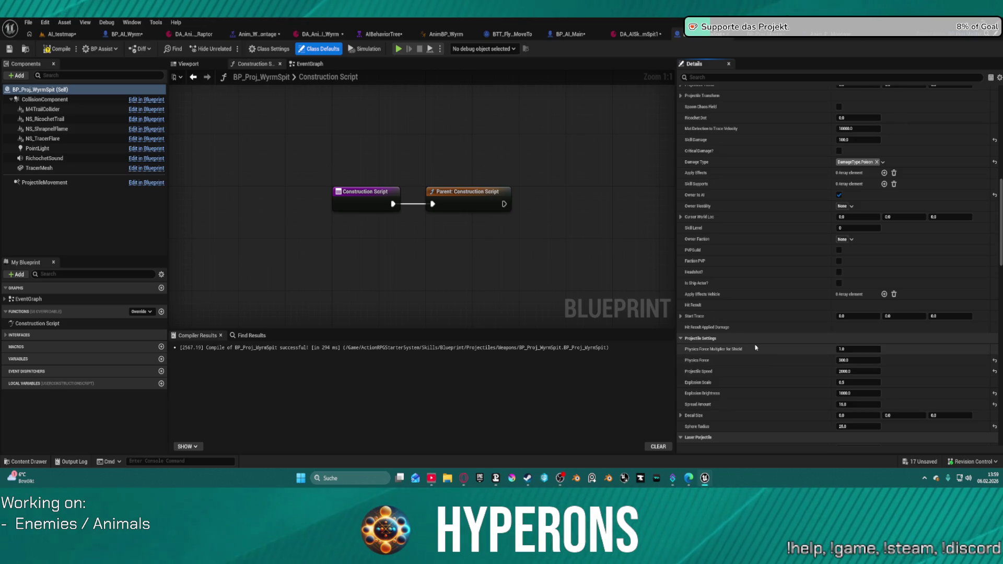
{"action": "left_click", "coordinate": [857, 404]}
{"action": "key", "text": "Return"}
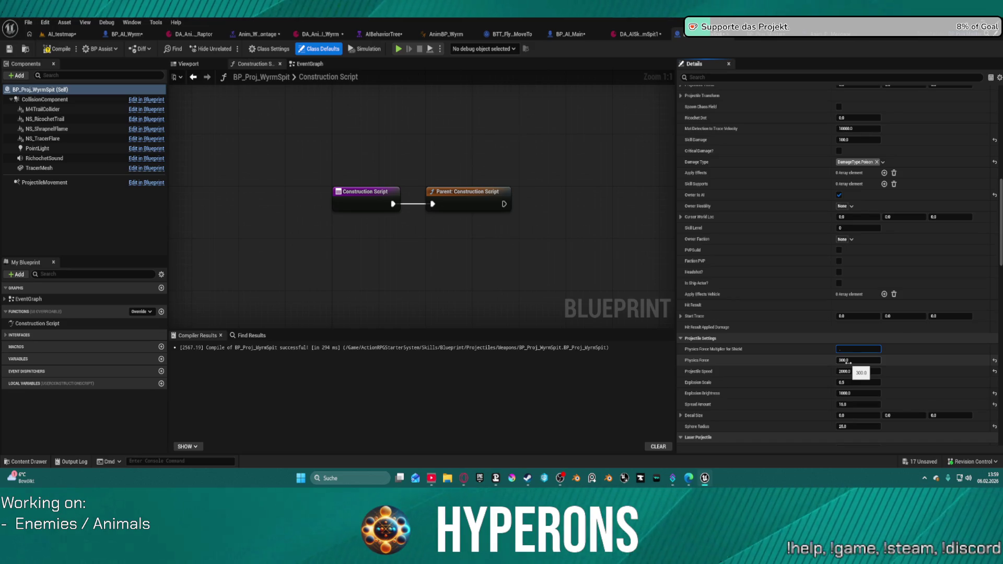
{"action": "type", "text": "3"}
{"action": "key", "text": "Return"}
{"action": "type", "text": "0.3"}
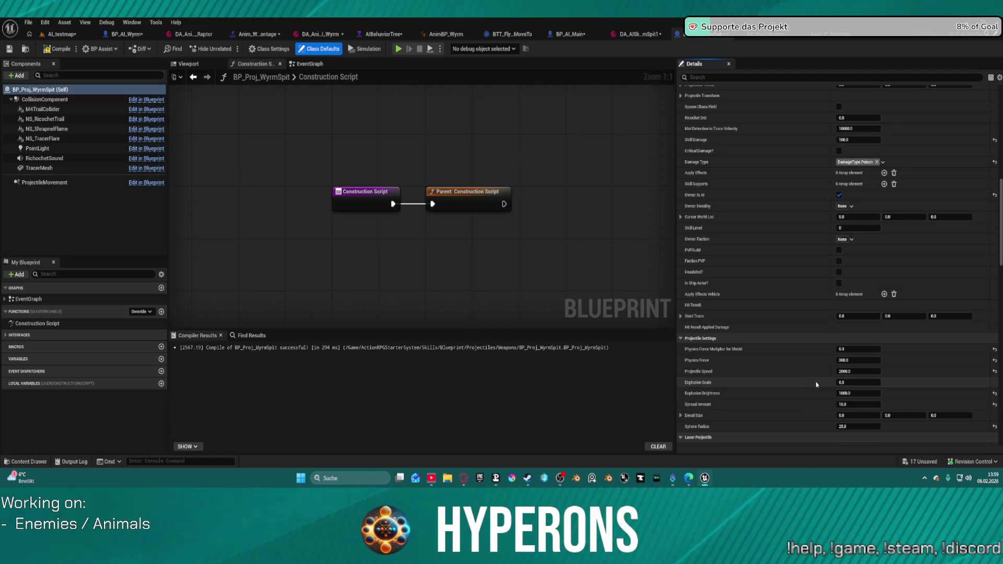
{"action": "scroll", "coordinate": [816, 384], "scroll_direction": "down", "scroll_amount": 2}
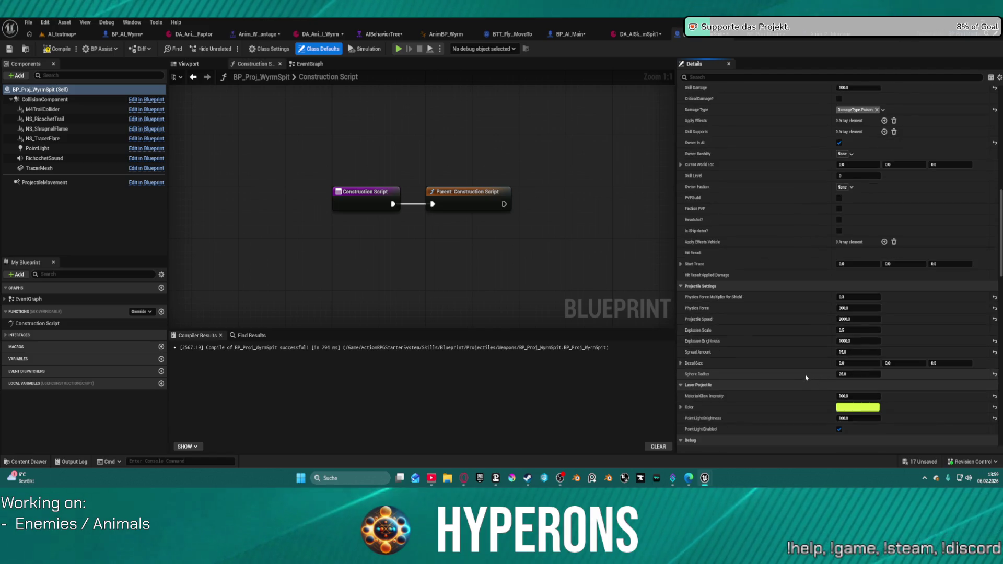
{"action": "scroll", "coordinate": [804, 381], "scroll_direction": "down", "scroll_amount": 1}
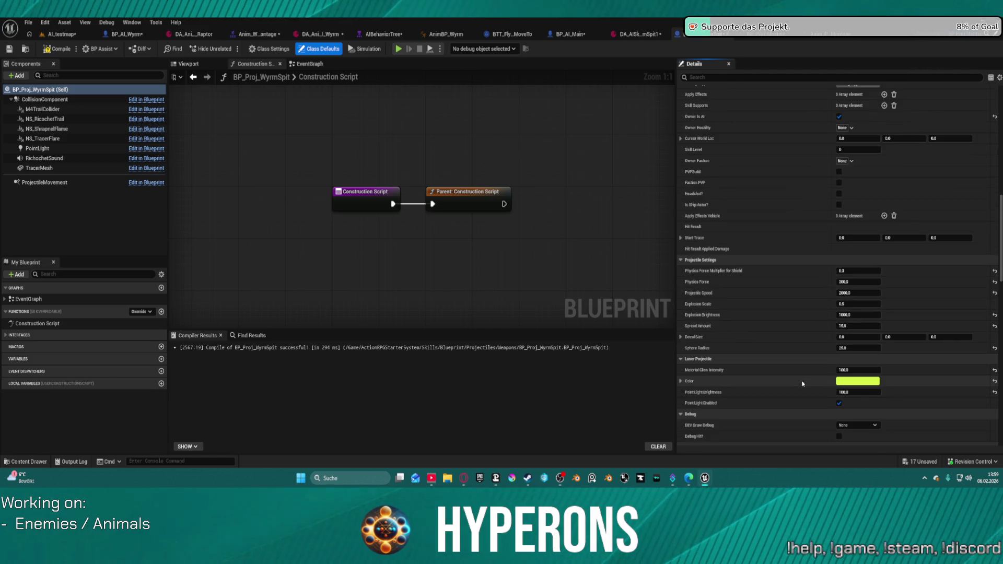
Step: Make the laser projectile colour dark green, compile with F7, and return to AI_testmap
{"action": "left_click", "coordinate": [856, 385]}
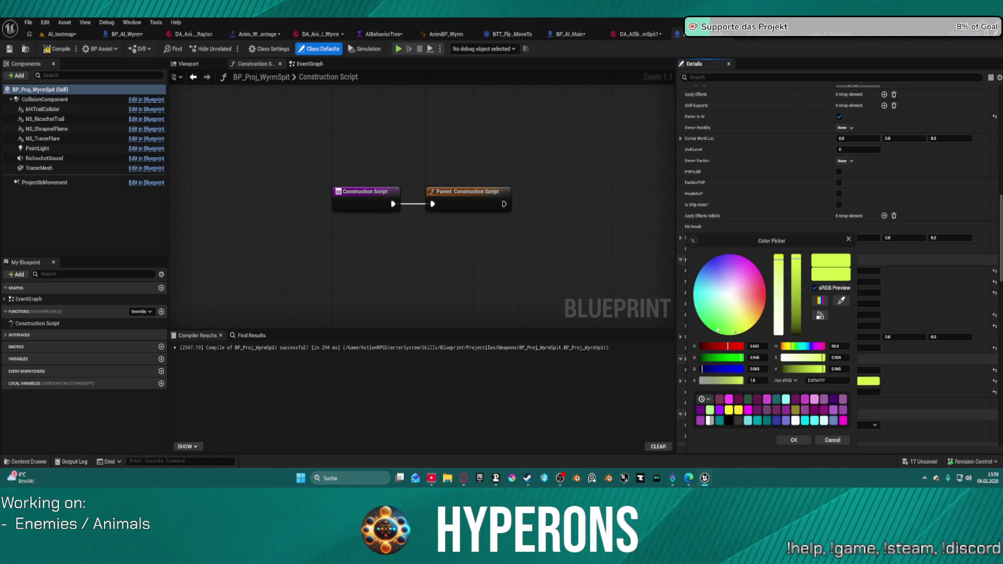
{"action": "left_click_drag", "start_coordinate": [719, 330], "coordinate": [717, 324]}
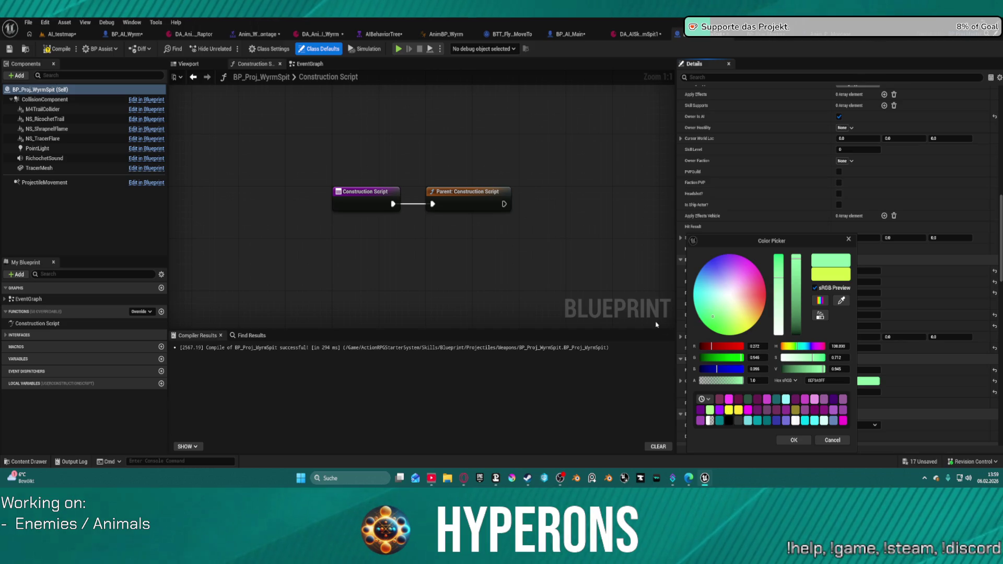
{"action": "left_click_drag", "start_coordinate": [703, 308], "coordinate": [708, 327]}
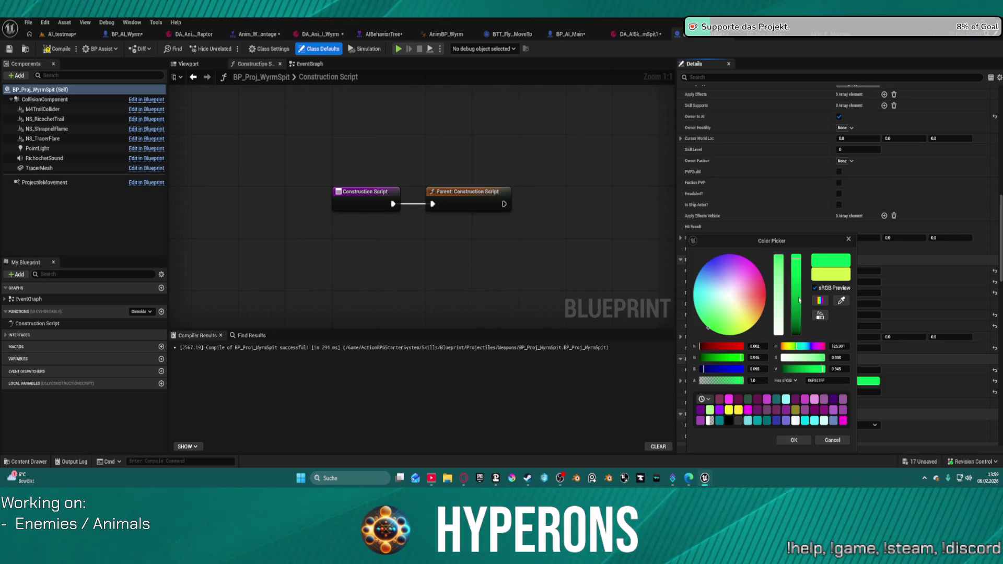
{"action": "left_click", "coordinate": [795, 313]}
{"action": "left_click", "coordinate": [794, 440]}
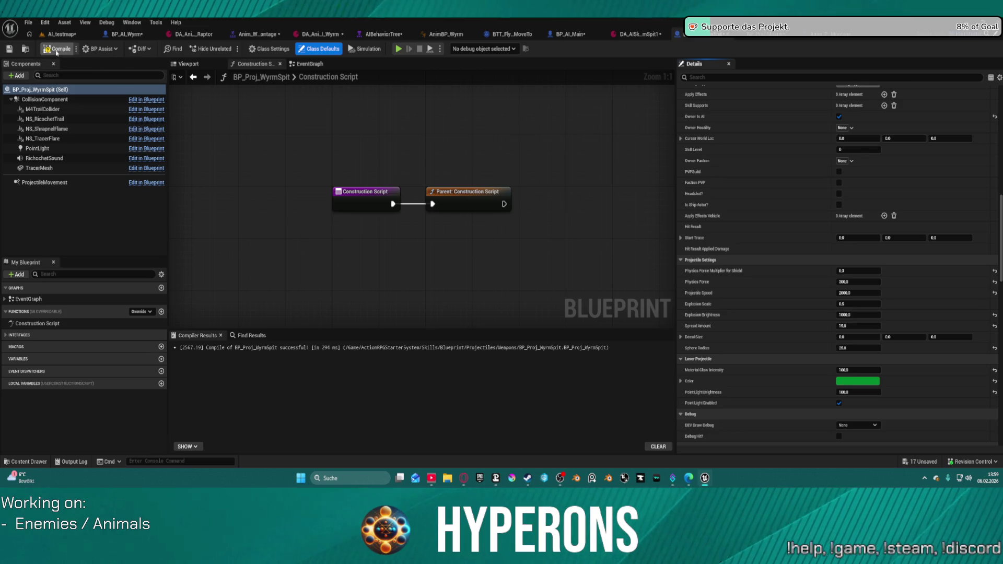
{"action": "key", "text": "F7"}
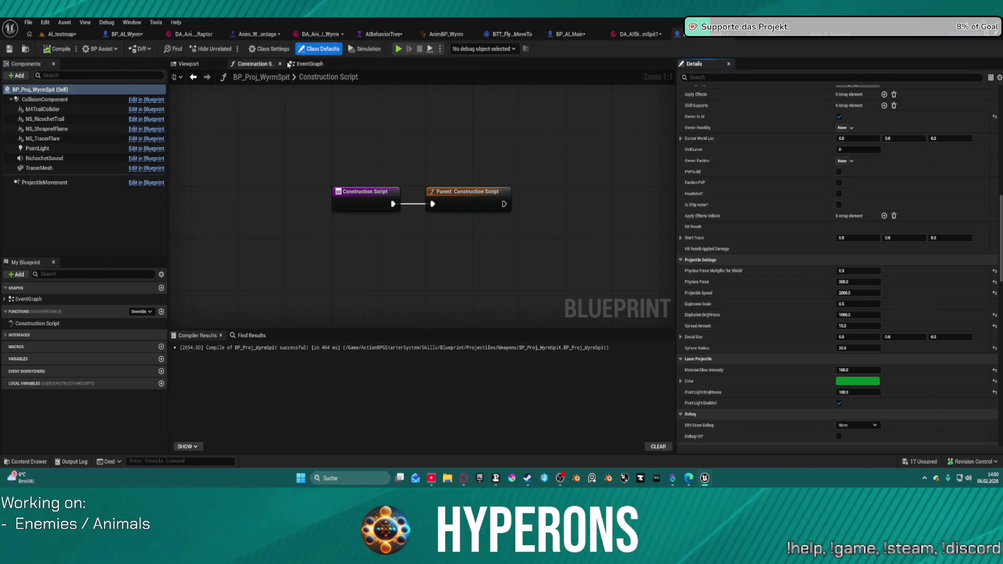
{"action": "left_click", "coordinate": [43, 36]}
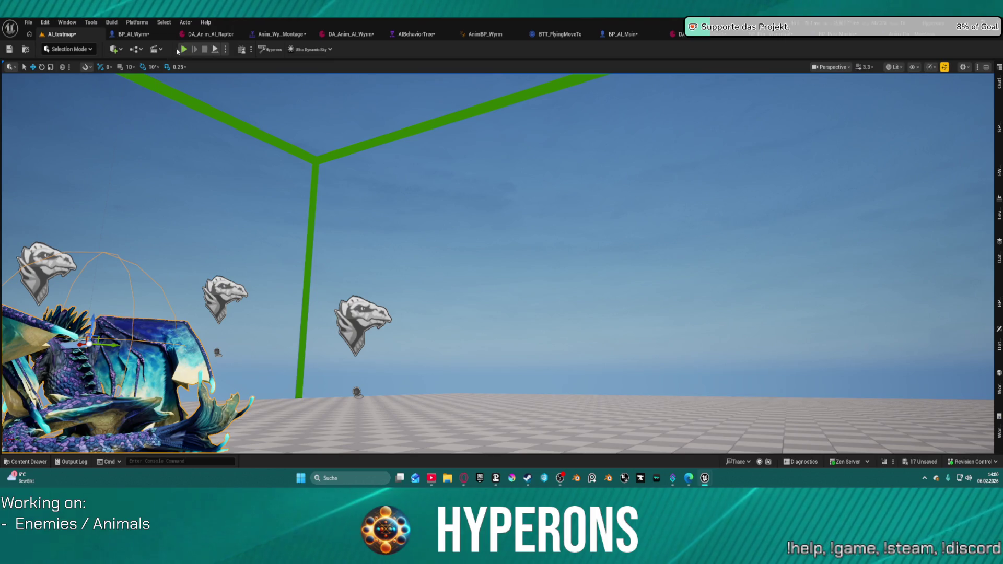
Step: Play AI_testmap in the editor, jump onto the white block, then switch to the Anim_Panther_Attack_1_A montage
{"action": "key", "text": "alt+p"}
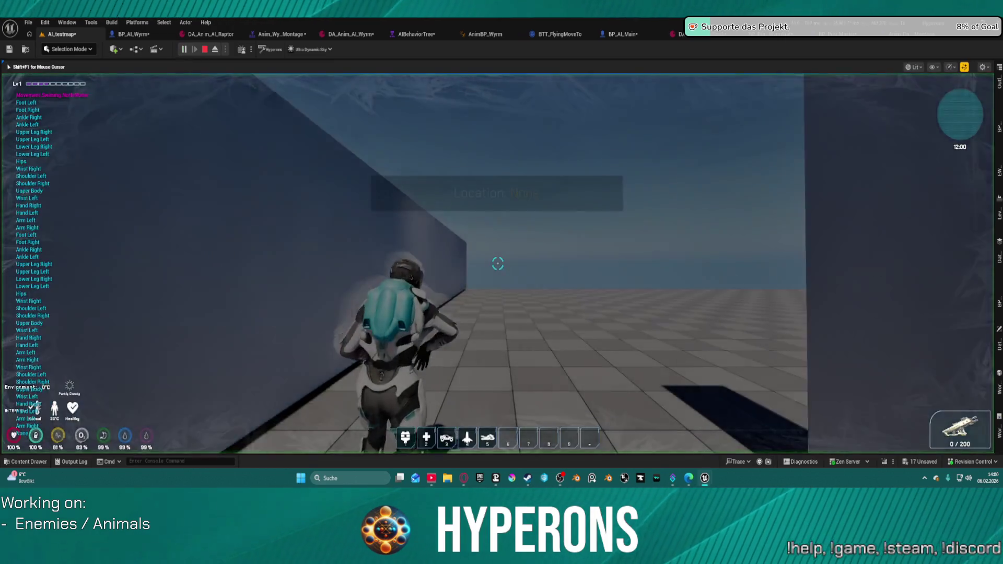
{"action": "key", "text": "space"}
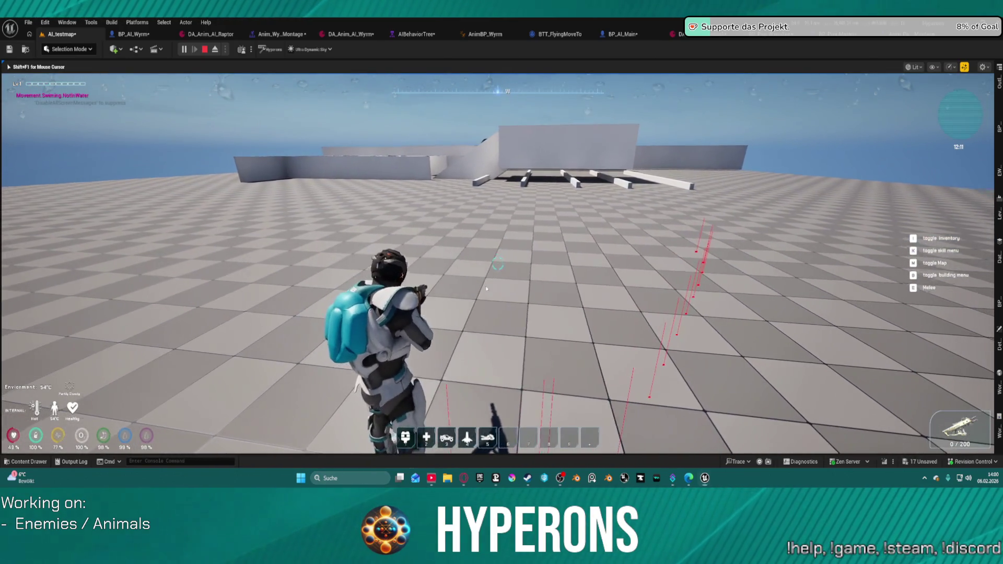
{"action": "key", "text": "super"}
{"action": "key", "text": "super"}
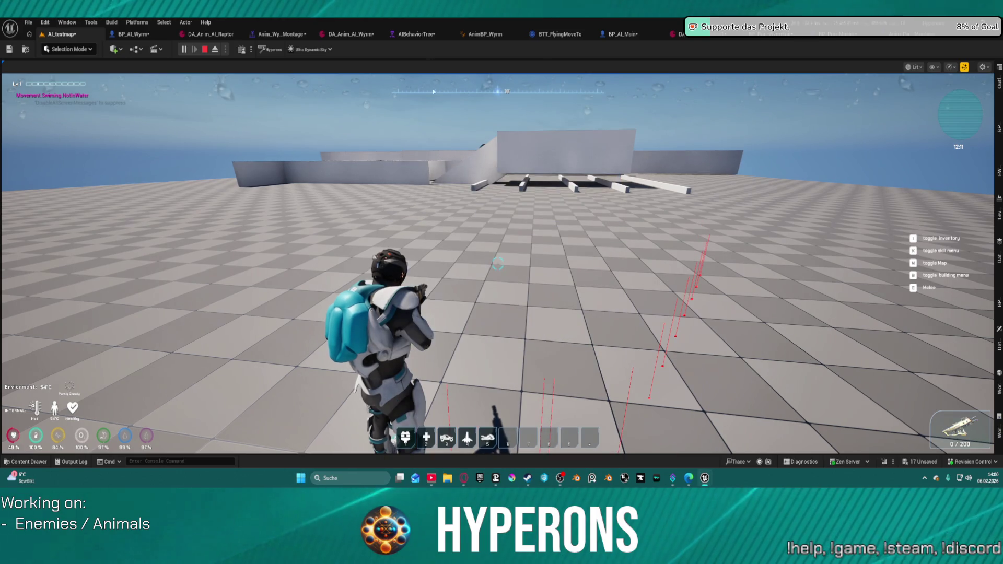
{"action": "key", "text": "alt+Tab"}
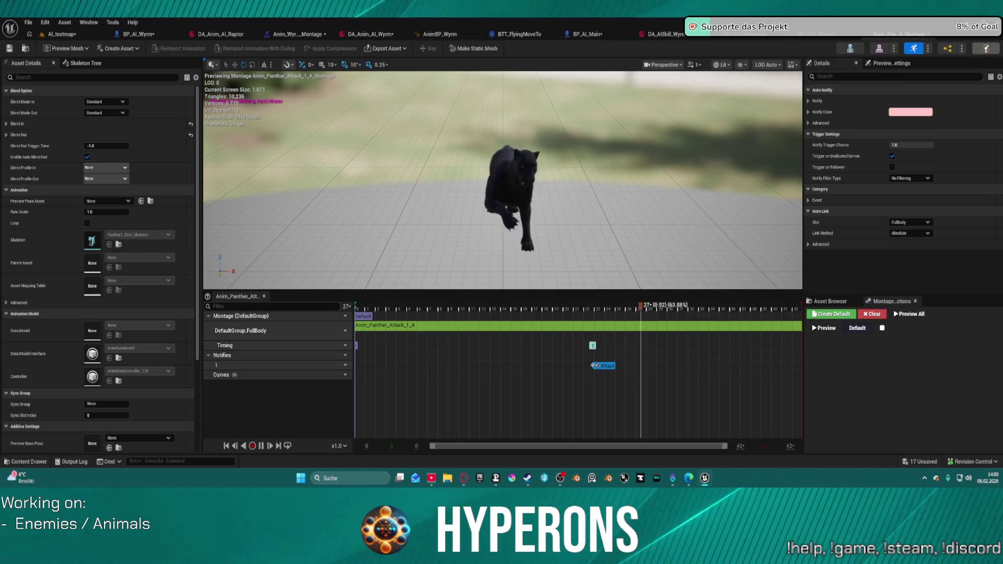
Step: Alt+Tab through the editor windows back toward the running playtest
{"action": "key", "text": "alt+Tab"}
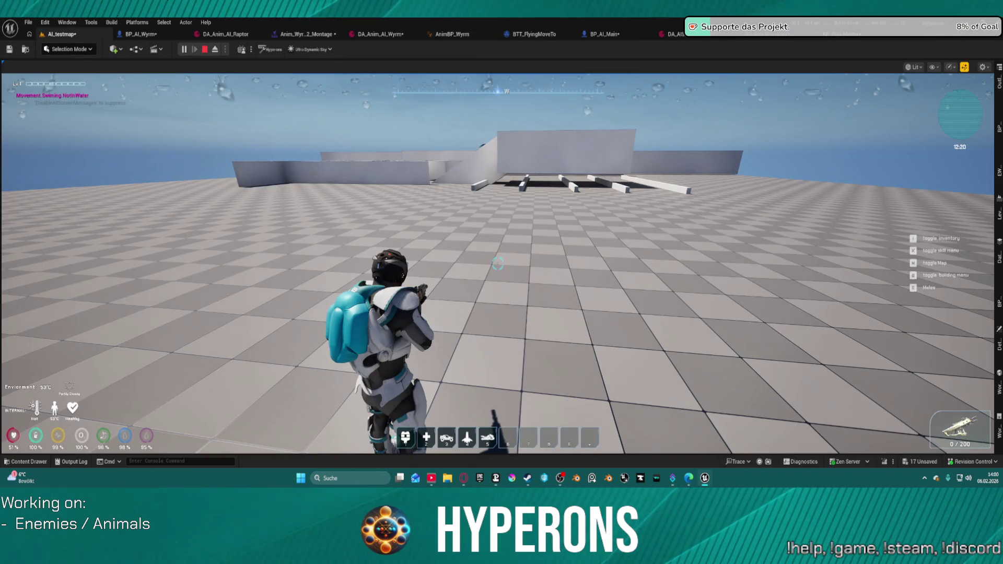
Step: Run toward the white structures, jump, fire the rifle at the block and back away
{"action": "left_click", "coordinate": [189, 96]}
{"action": "key", "text": "w"}
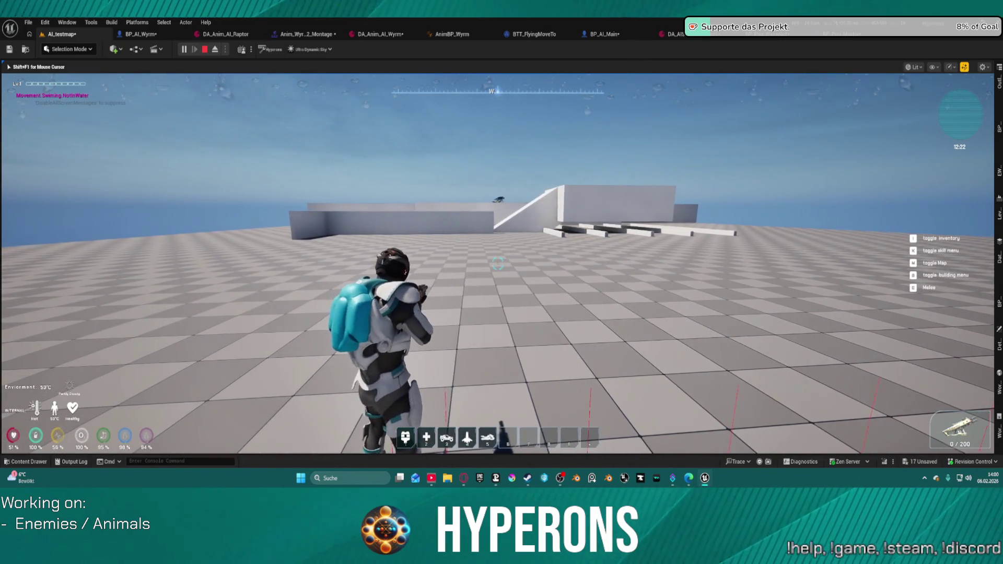
{"action": "key", "text": "w"}
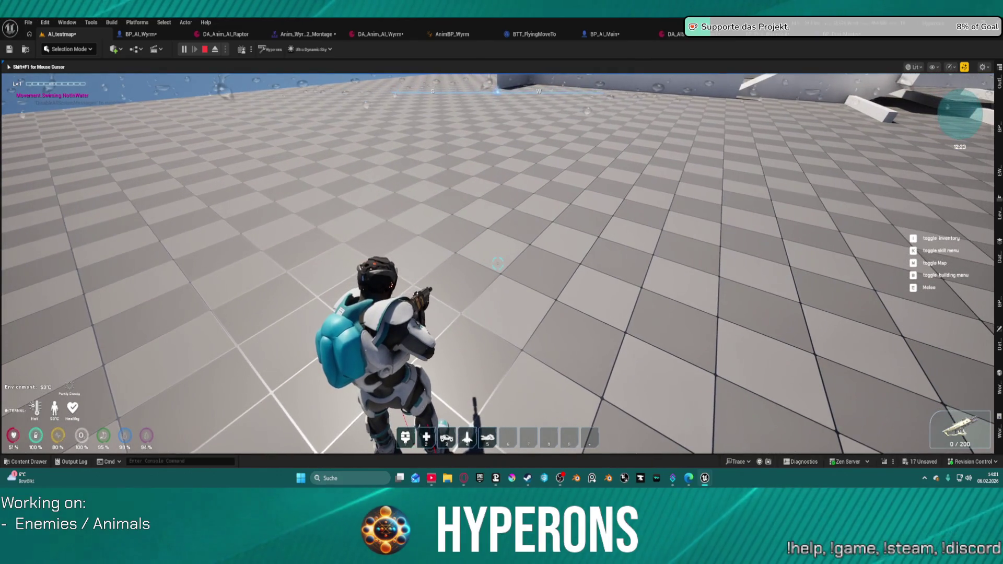
{"action": "key", "text": "w"}
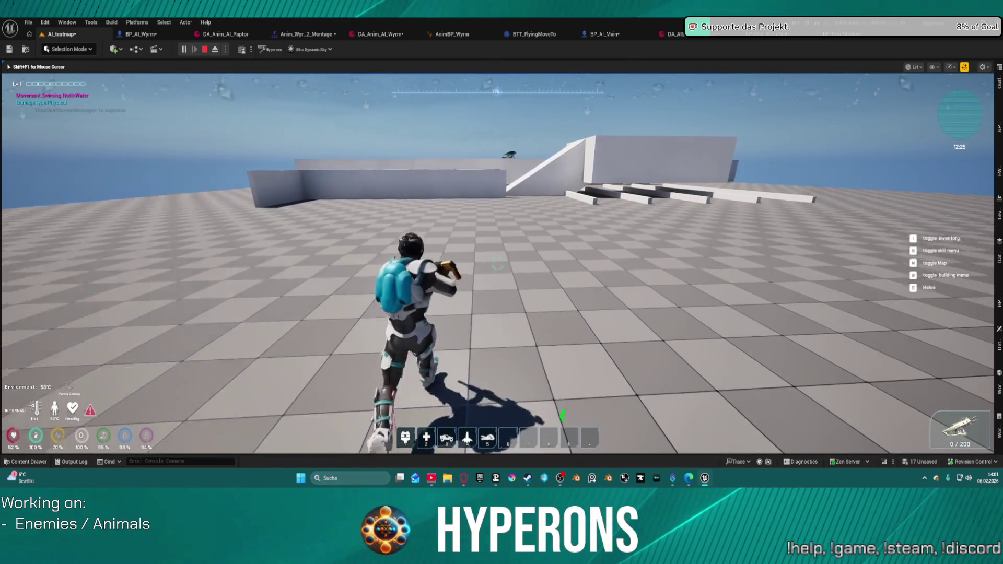
{"action": "key", "text": "space"}
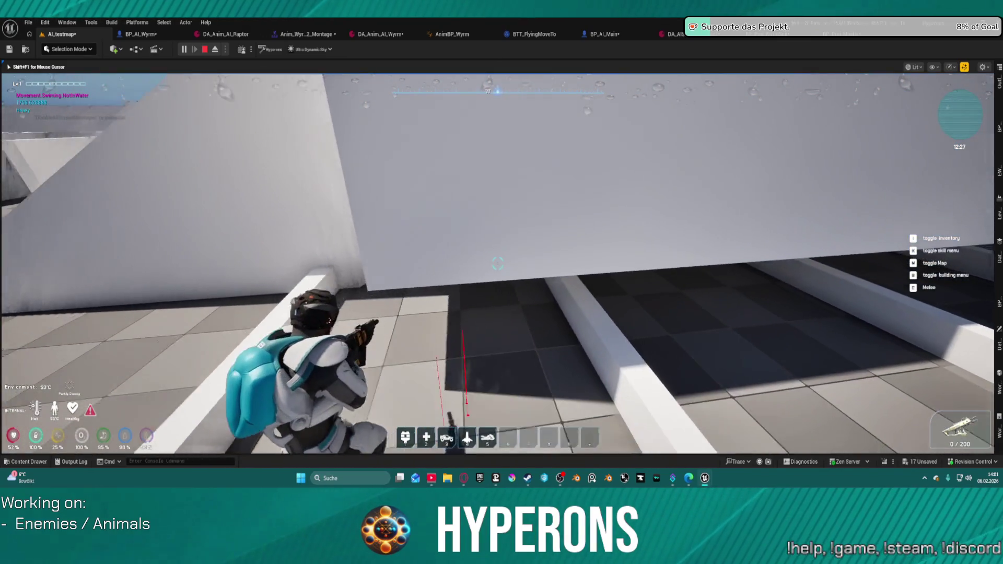
{"action": "left_click", "coordinate": [497, 263]}
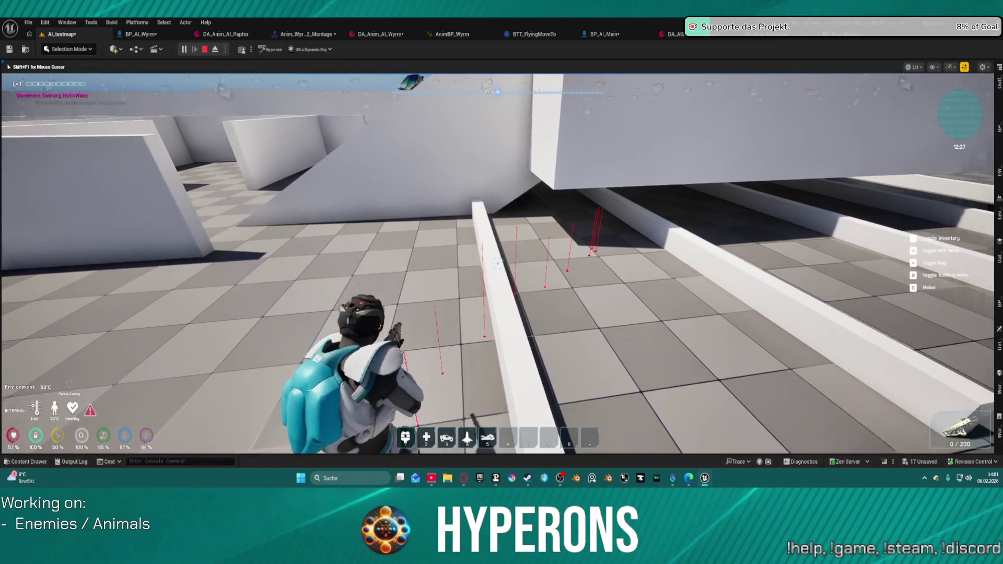
{"action": "key", "text": "s"}
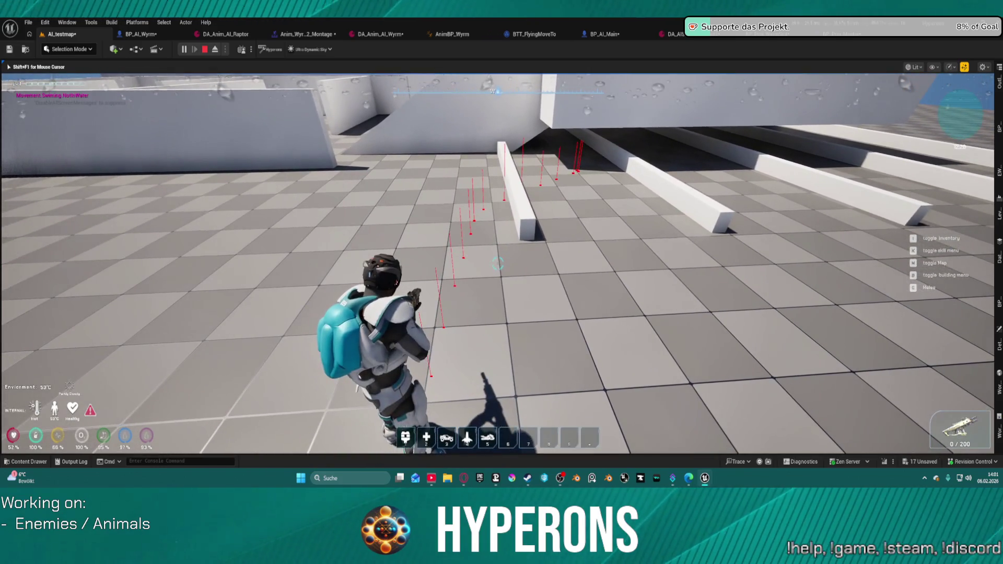
Step: Run up the white ramp, tracking the wyrm as it takes off and flies overhead
{"action": "key", "text": "w"}
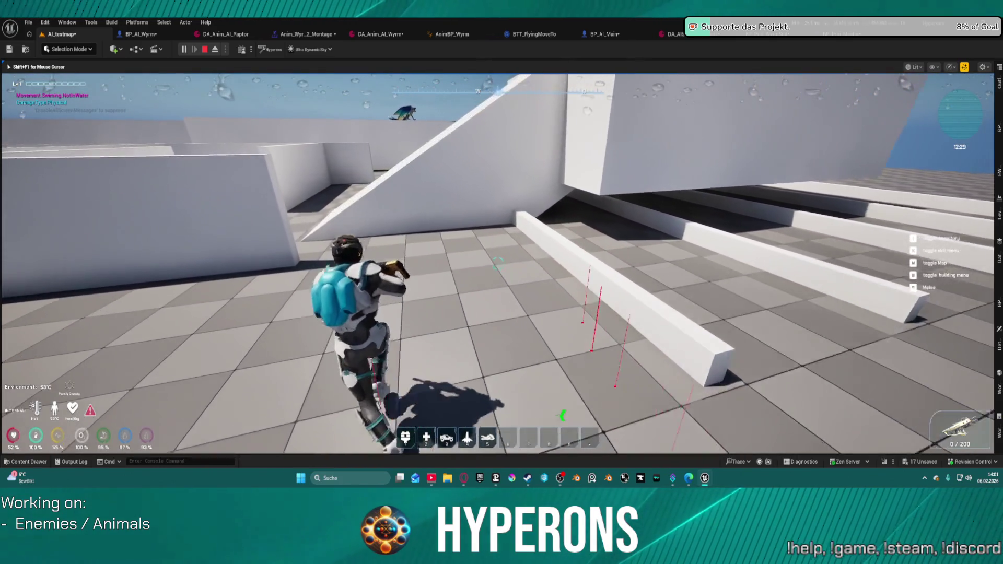
{"action": "key", "text": "w"}
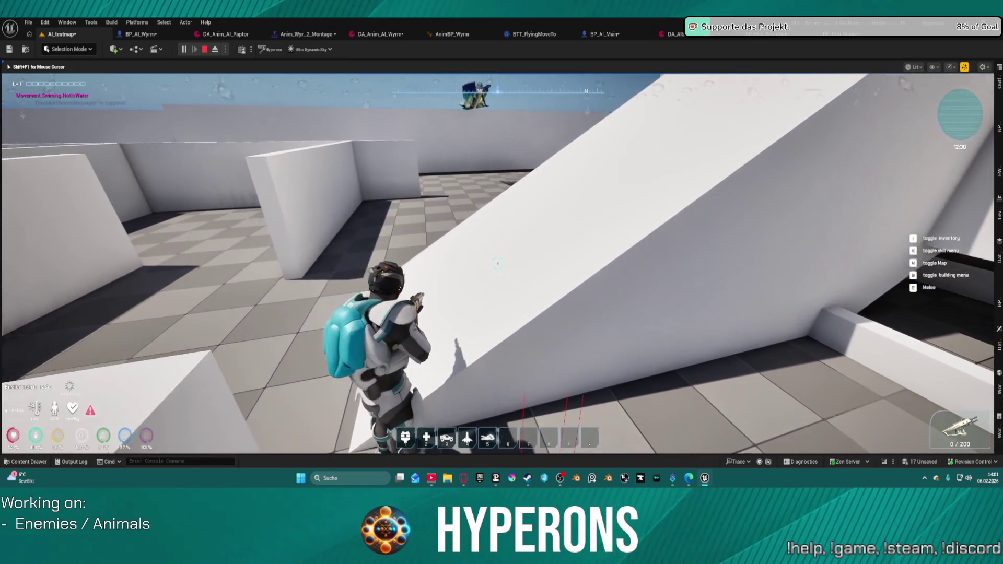
{"action": "key", "text": "w"}
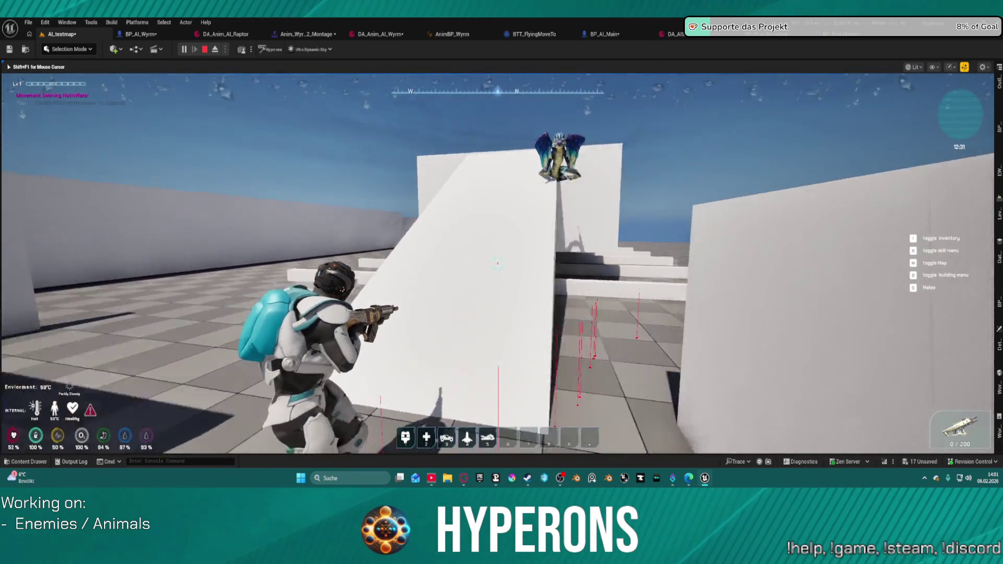
{"action": "key", "text": "w"}
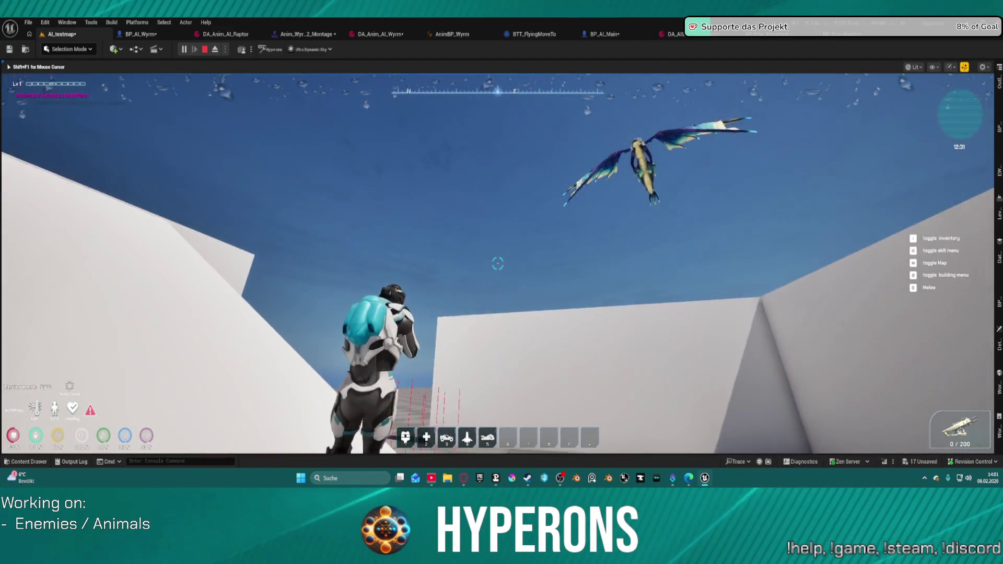
{"action": "key", "text": "w"}
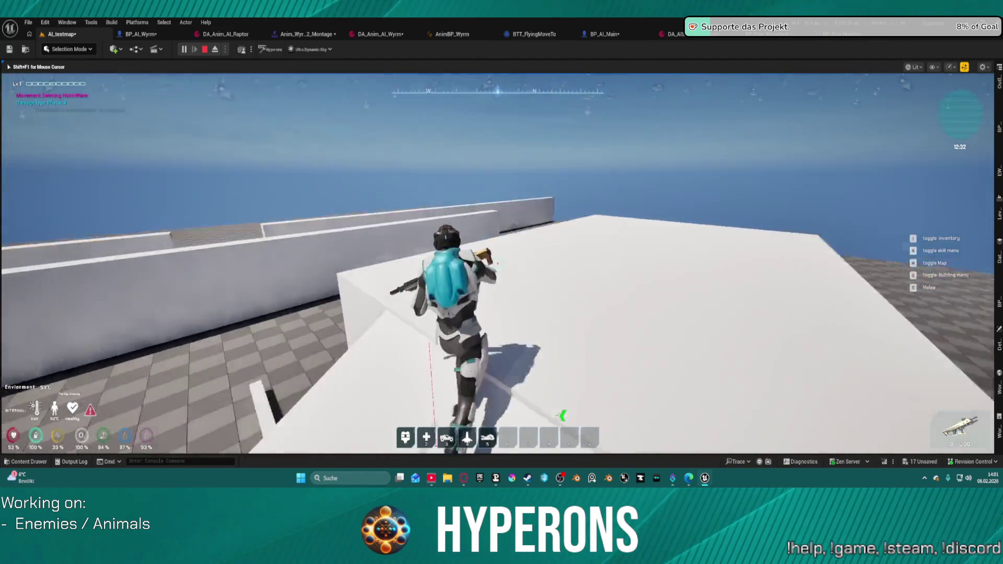
{"action": "key", "text": "w"}
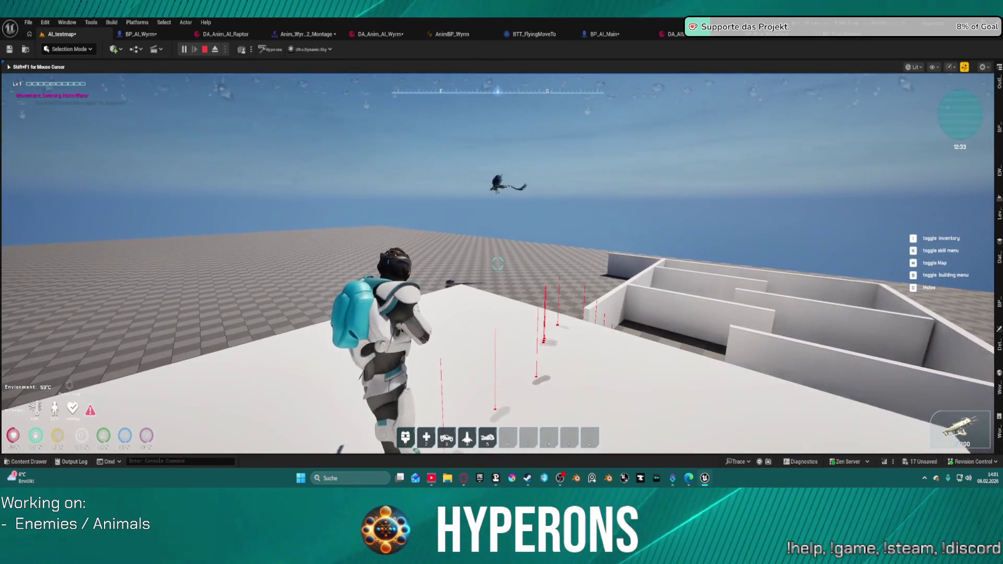
{"action": "key", "text": "w"}
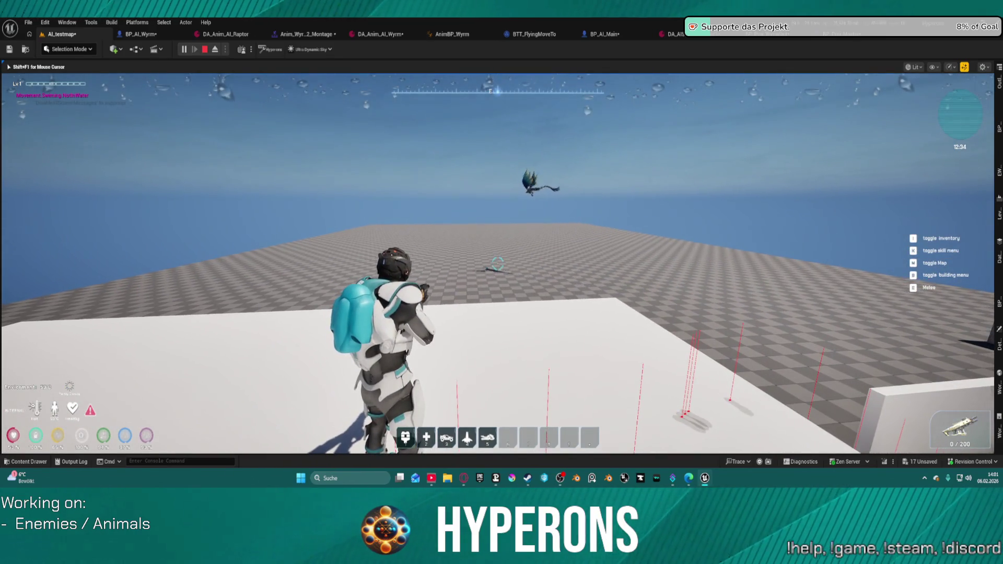
{"action": "key", "text": "w"}
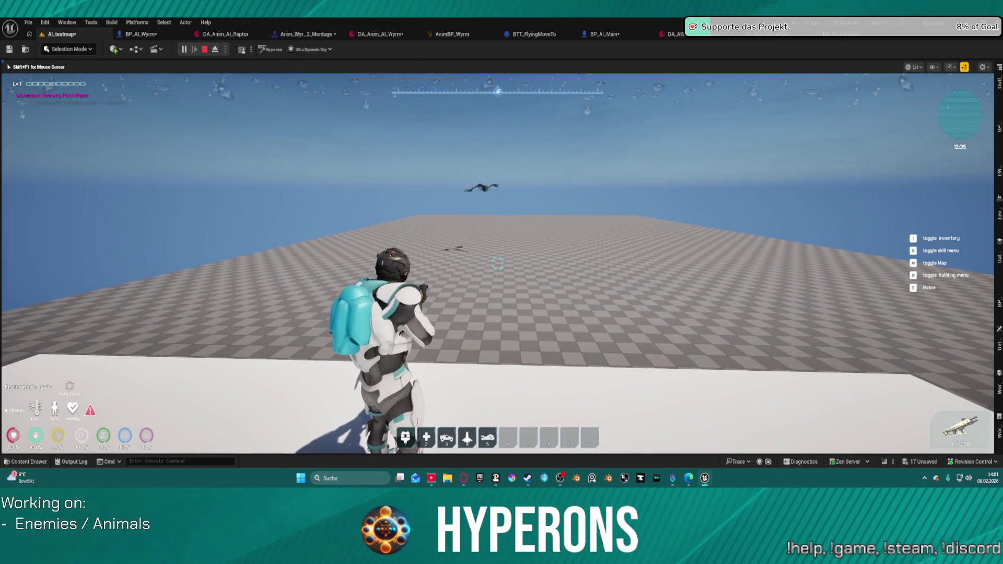
{"action": "key", "text": "w"}
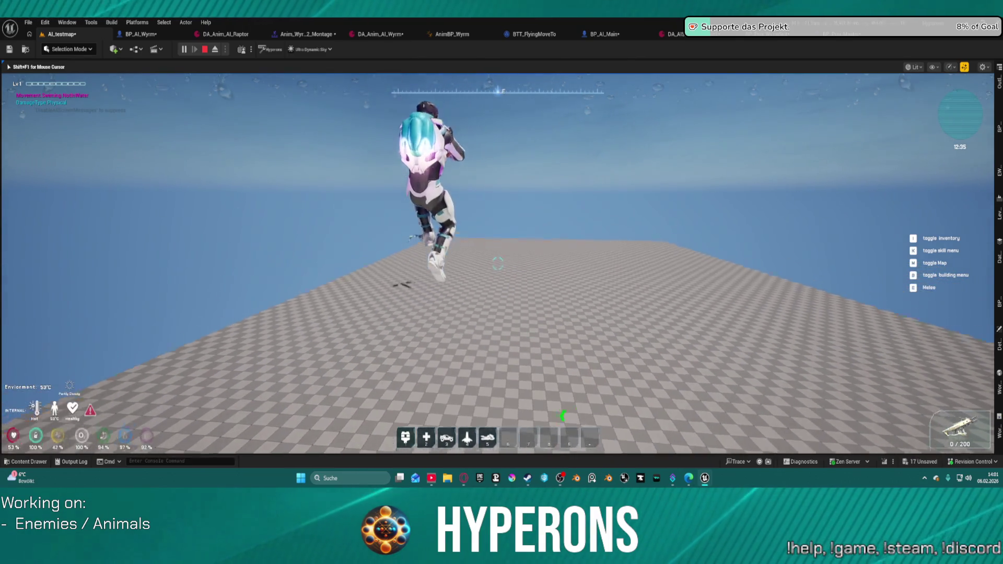
{"action": "scroll", "coordinate": [498, 261], "scroll_direction": "up", "scroll_amount": 3}
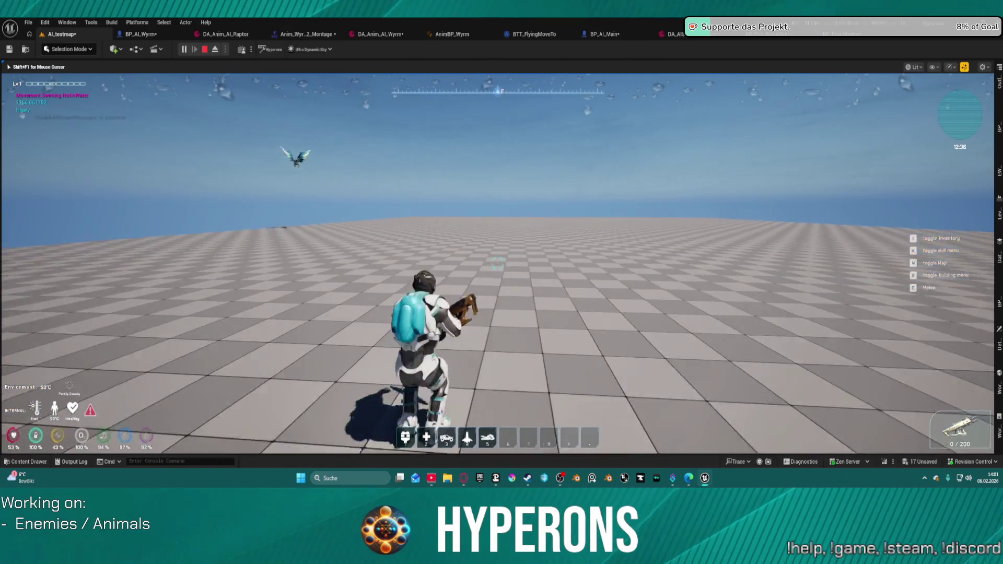
{"action": "key", "text": "w"}
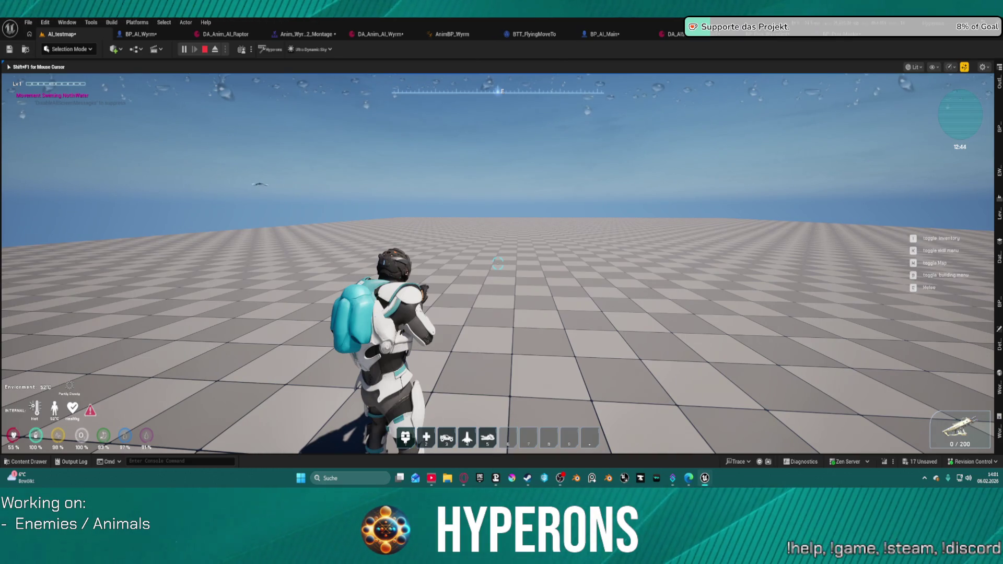
Step: Jump several times on the checkered floor, then stop the play session with Esc
{"action": "key", "text": "w"}
{"action": "key", "text": "space"}
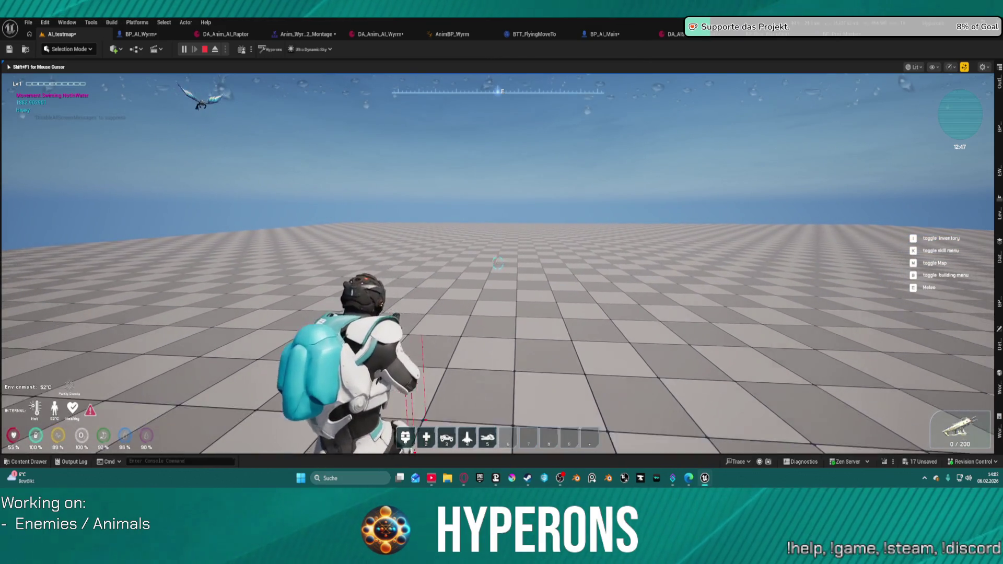
{"action": "key", "text": "space"}
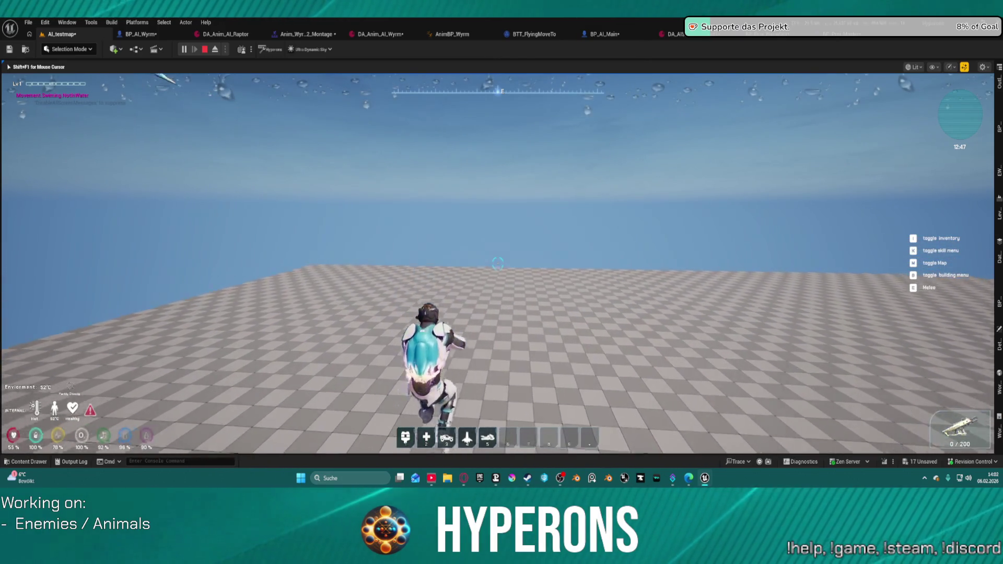
{"action": "key", "text": "space"}
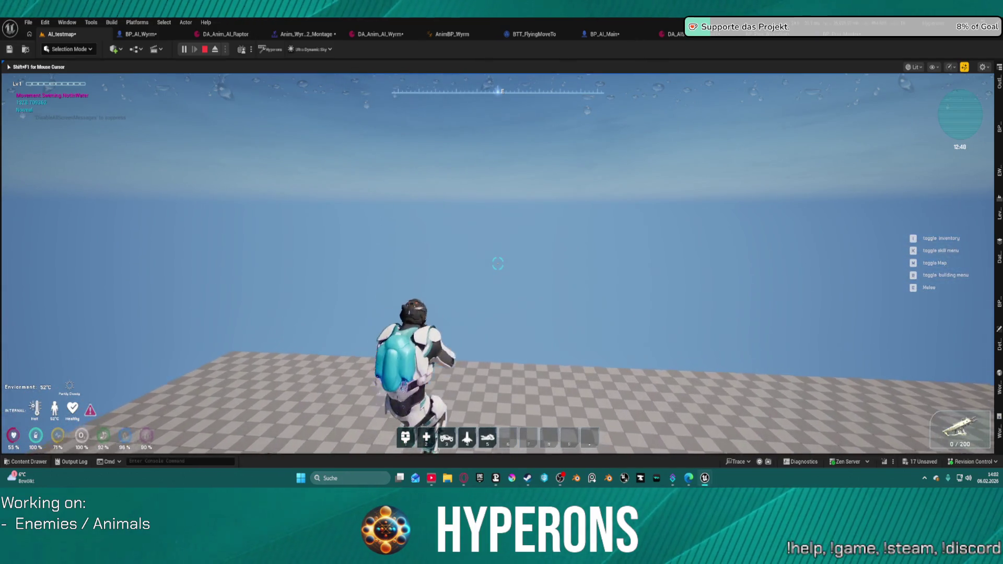
{"action": "mouse_move", "coordinate": [497, 264]}
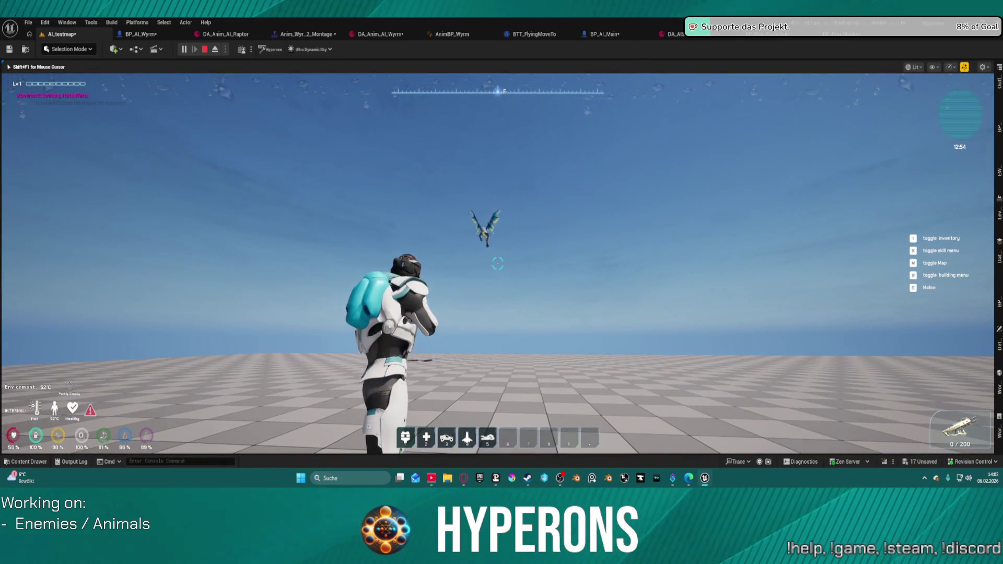
{"action": "key", "text": "Escape"}
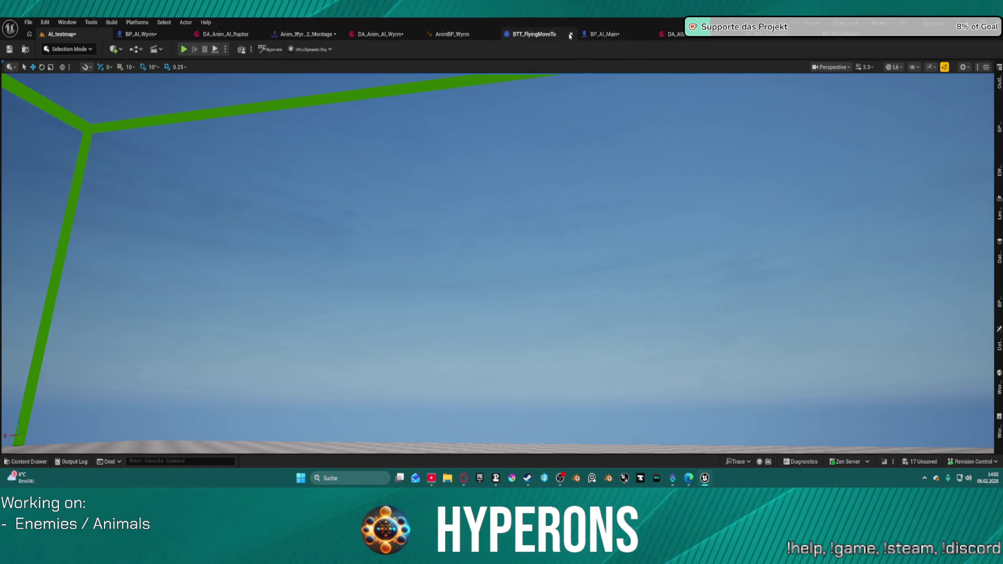
Step: Open the PerformAttack function graph from BP_AI_Main's event graph
{"action": "left_click", "coordinate": [770, 37]}
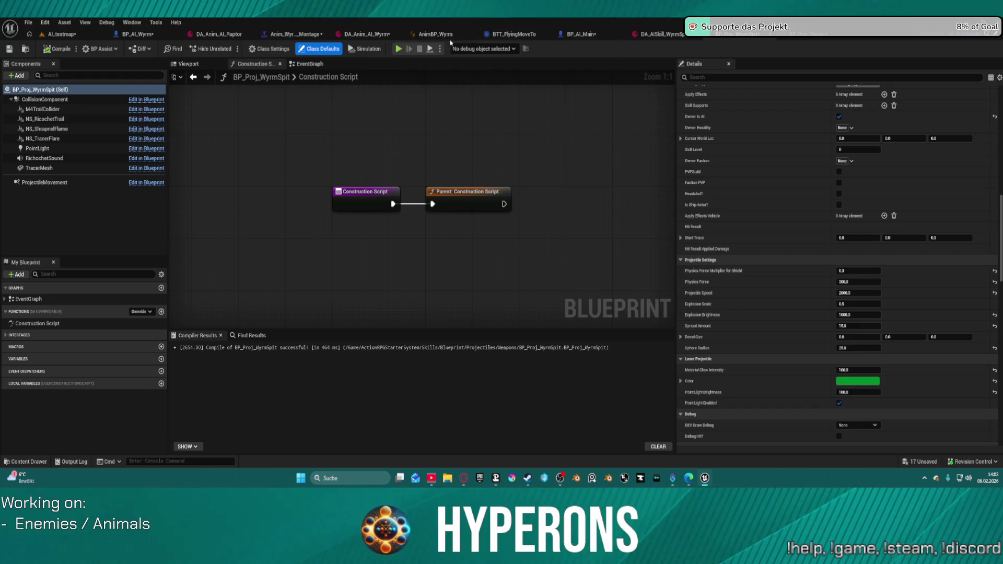
{"action": "left_click", "coordinate": [598, 34]}
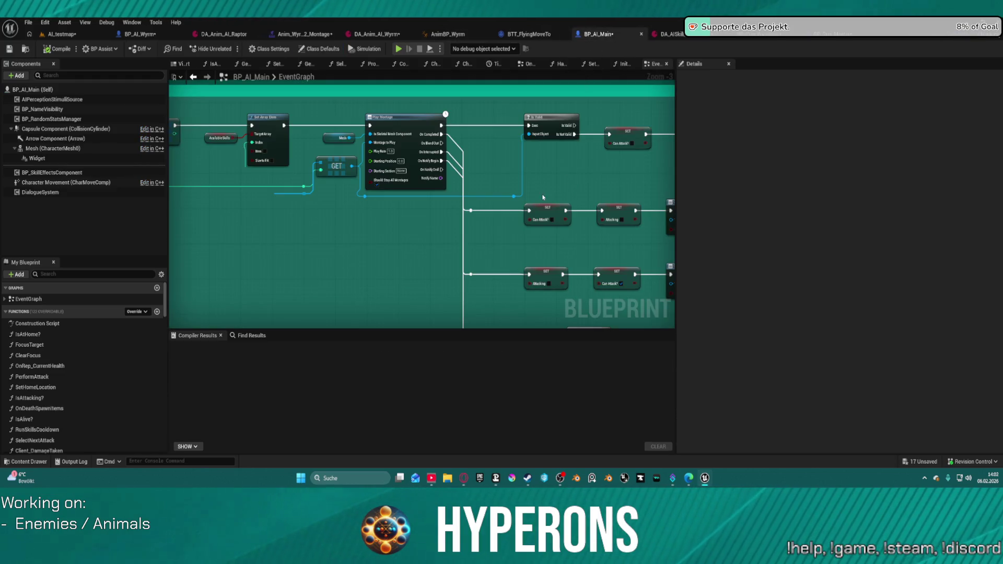
{"action": "left_click", "coordinate": [442, 134]}
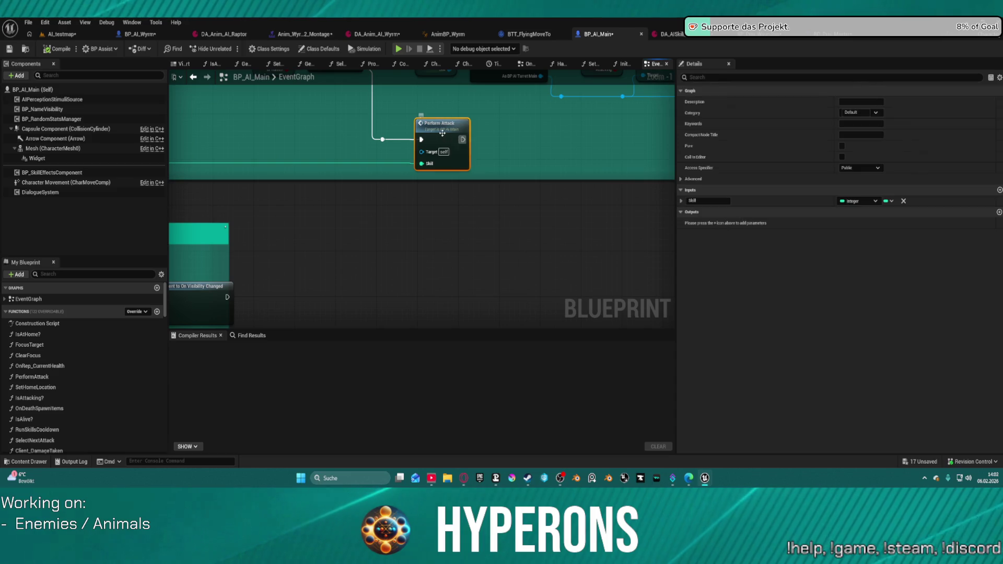
{"action": "double_click", "coordinate": [443, 132]}
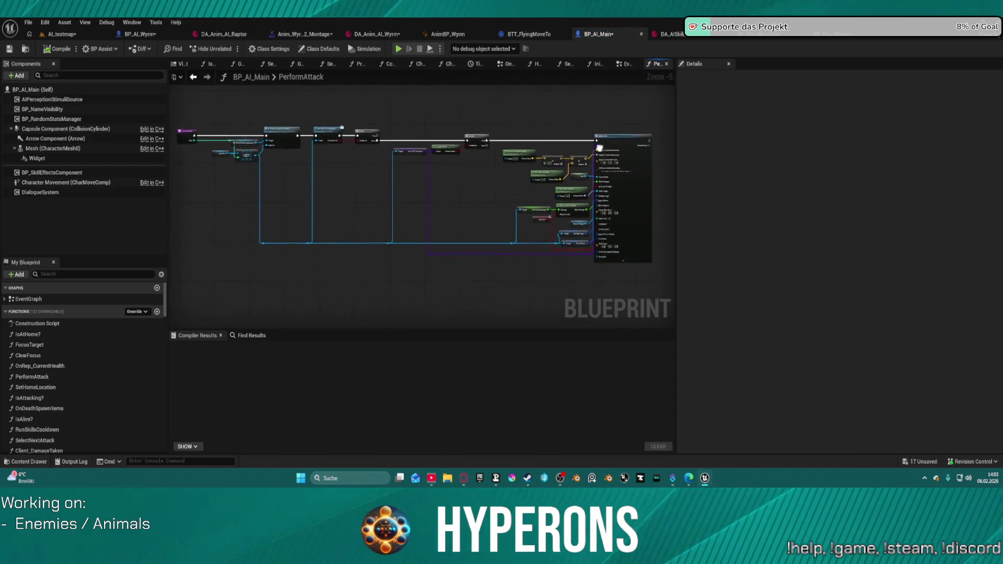
Step: Inspect SpawnActor's location and rotation inputs, moving Get Actor Rotation left, then switch to BP_Proj_Master
{"action": "scroll", "coordinate": [600, 149], "scroll_direction": "up", "scroll_amount": 3}
{"action": "scroll", "coordinate": [375, 193], "scroll_direction": "up", "scroll_amount": 2}
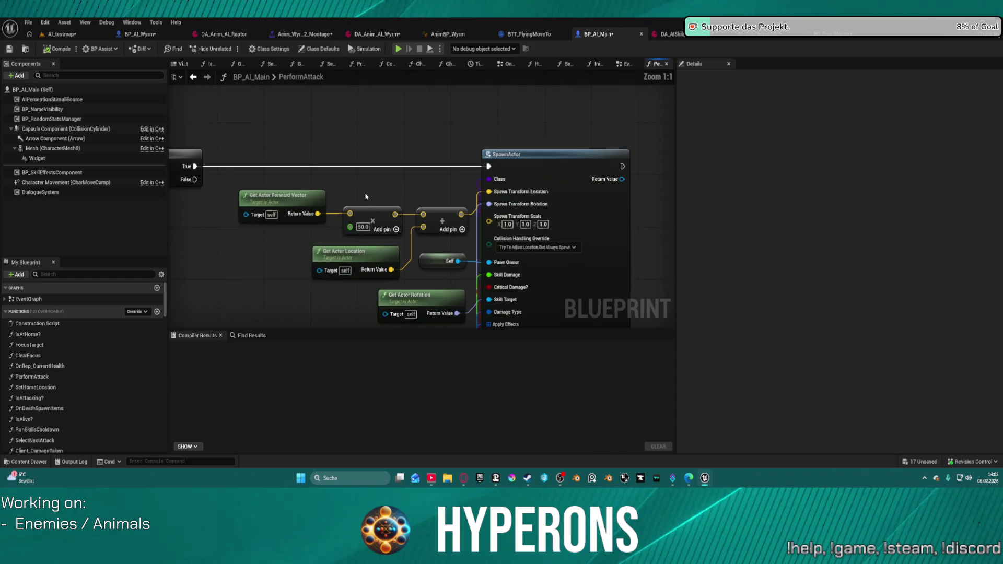
{"action": "mouse_move", "coordinate": [394, 192]}
{"action": "left_mouse_down"}
{"action": "mouse_move", "coordinate": [383, 175]}
{"action": "mouse_move", "coordinate": [382, 108]}
{"action": "mouse_move", "coordinate": [410, 98]}
{"action": "mouse_move", "coordinate": [443, 30]}
{"action": "left_mouse_up"}
{"action": "mouse_move", "coordinate": [412, 211]}
{"action": "left_mouse_down"}
{"action": "mouse_move", "coordinate": [416, 228]}
{"action": "mouse_move", "coordinate": [571, 134]}
{"action": "mouse_move", "coordinate": [644, 153]}
{"action": "mouse_move", "coordinate": [294, 126]}
{"action": "mouse_move", "coordinate": [655, 153]}
{"action": "mouse_move", "coordinate": [321, 79]}
{"action": "mouse_move", "coordinate": [397, 87]}
{"action": "mouse_move", "coordinate": [389, 73]}
{"action": "mouse_move", "coordinate": [395, 152]}
{"action": "left_mouse_up"}
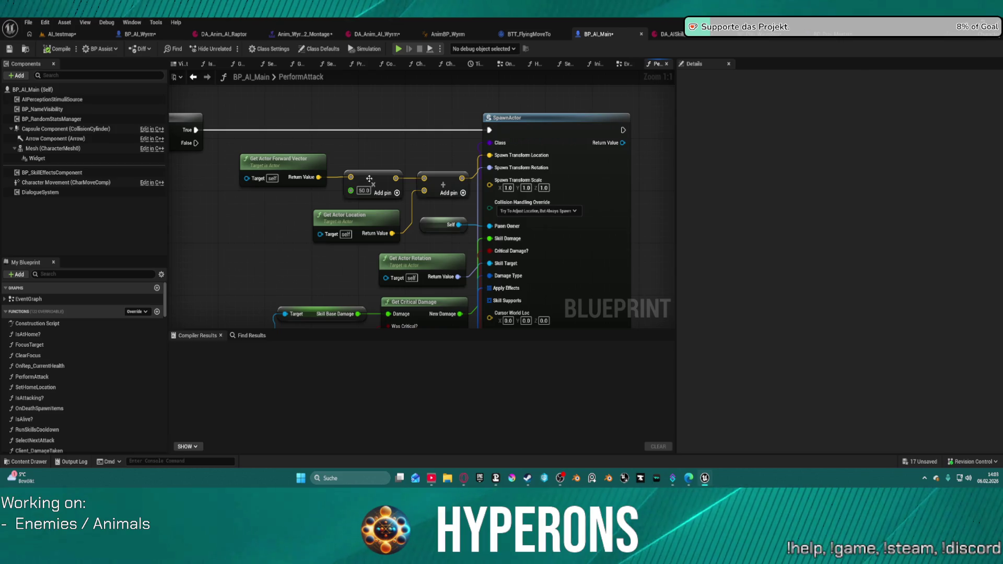
{"action": "left_click_drag", "start_coordinate": [489, 177], "coordinate": [362, 176]}
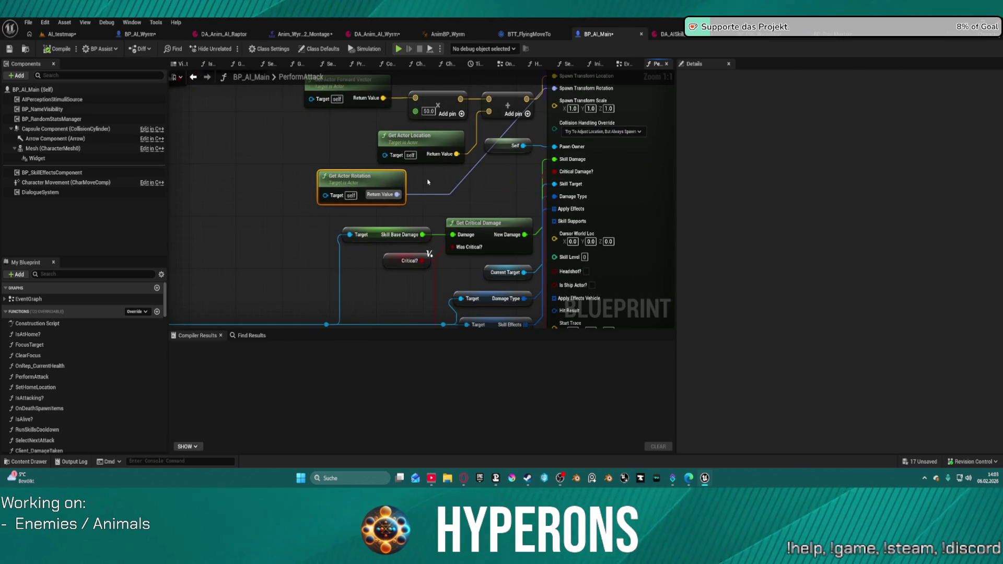
{"action": "mouse_move", "coordinate": [427, 182]}
{"action": "left_mouse_down"}
{"action": "mouse_move", "coordinate": [531, 225]}
{"action": "mouse_move", "coordinate": [365, 251]}
{"action": "left_mouse_up"}
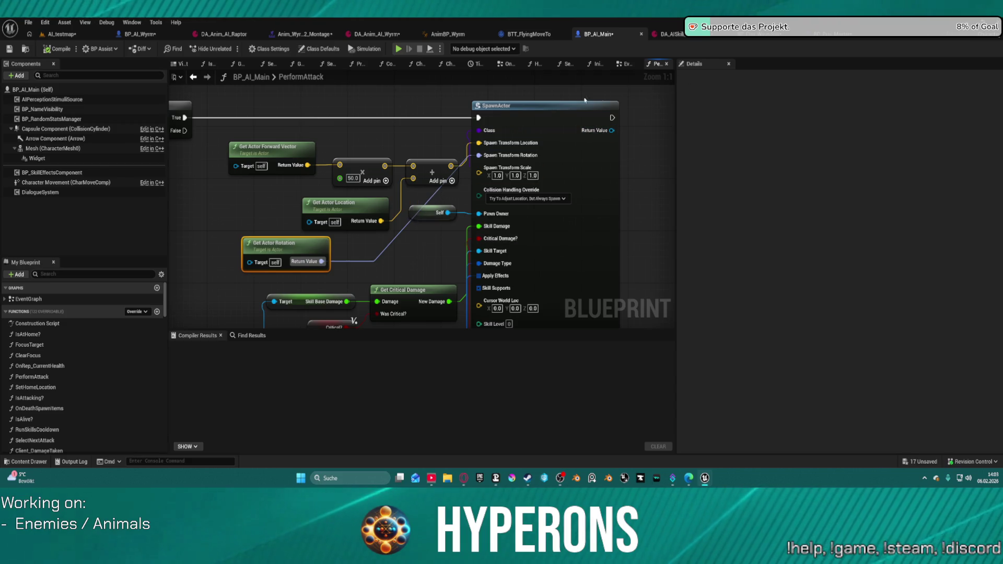
{"action": "left_click", "coordinate": [825, 34]}
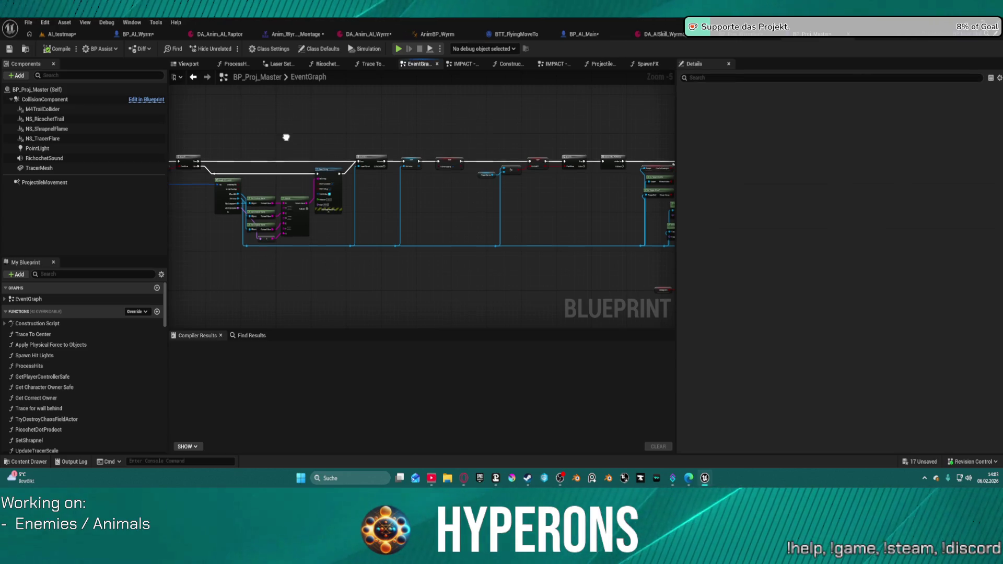
Step: Add a breakpoint to the Branch node in BP_Proj_Master's Construction Script
{"action": "mouse_move", "coordinate": [287, 136]}
{"action": "left_mouse_down"}
{"action": "mouse_move", "coordinate": [555, 162]}
{"action": "mouse_move", "coordinate": [544, 172]}
{"action": "left_mouse_up"}
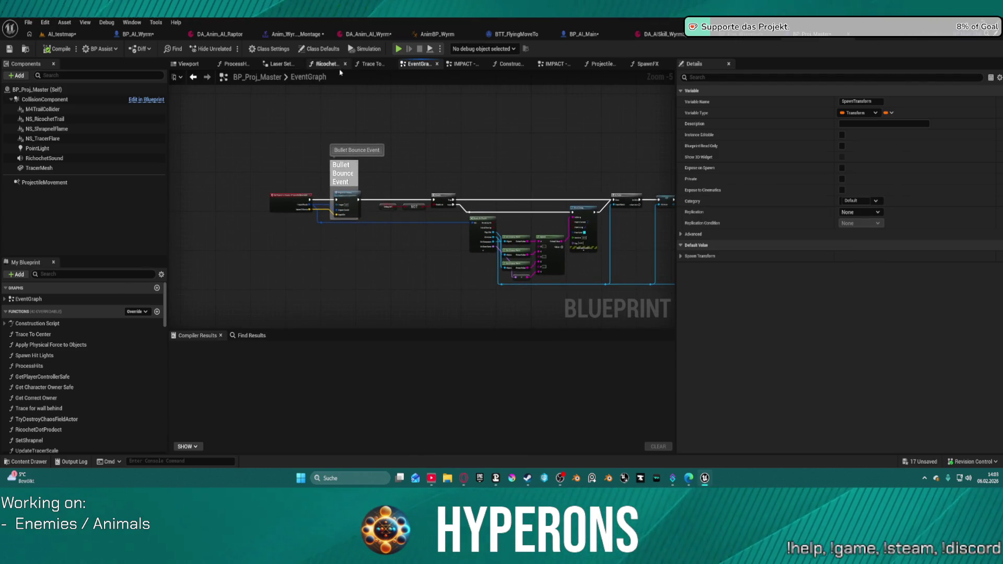
{"action": "left_click", "coordinate": [505, 65]}
{"action": "mouse_move", "coordinate": [409, 153]}
{"action": "left_mouse_down"}
{"action": "mouse_move", "coordinate": [347, 188]}
{"action": "mouse_move", "coordinate": [629, 156]}
{"action": "mouse_move", "coordinate": [211, 148]}
{"action": "left_mouse_up"}
{"action": "scroll", "coordinate": [211, 149], "scroll_direction": "down", "scroll_amount": 4}
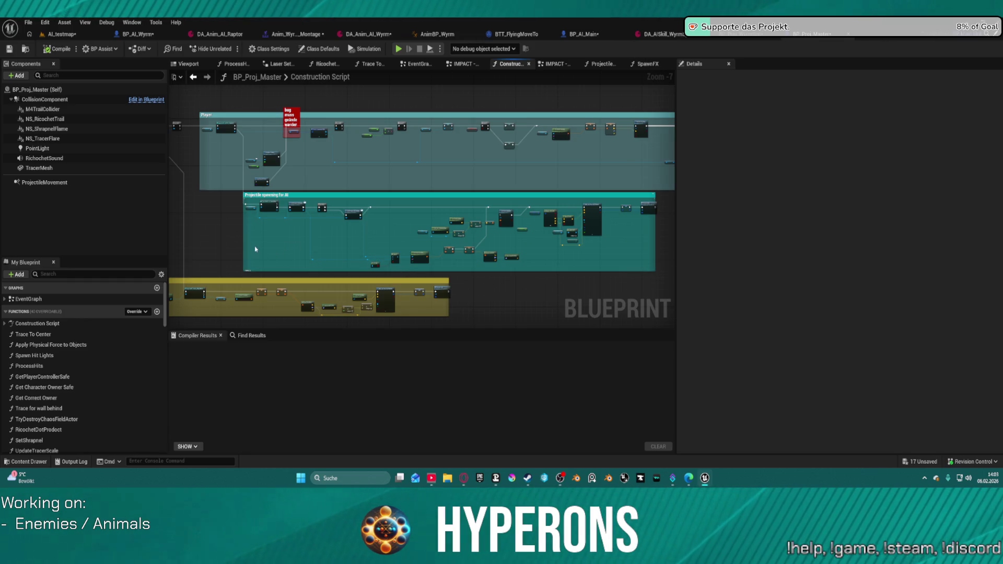
{"action": "scroll", "coordinate": [349, 251], "scroll_direction": "up", "scroll_amount": 4}
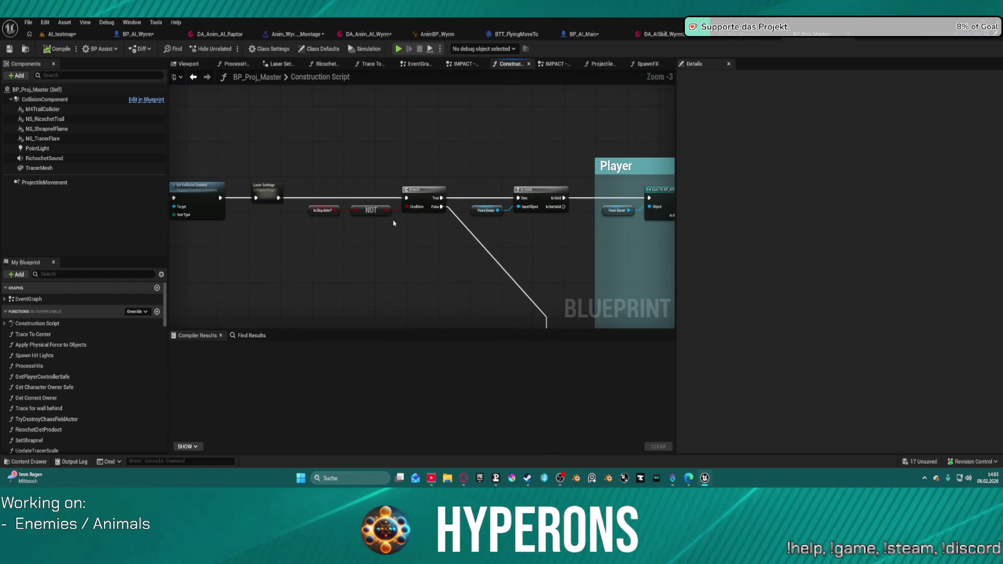
{"action": "right_click", "coordinate": [418, 201]}
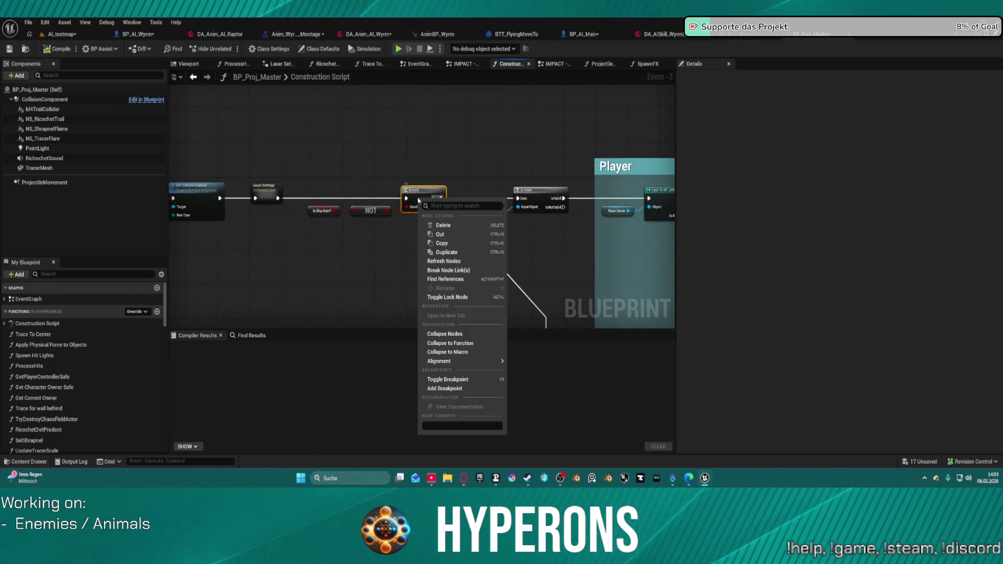
{"action": "left_click", "coordinate": [455, 389]}
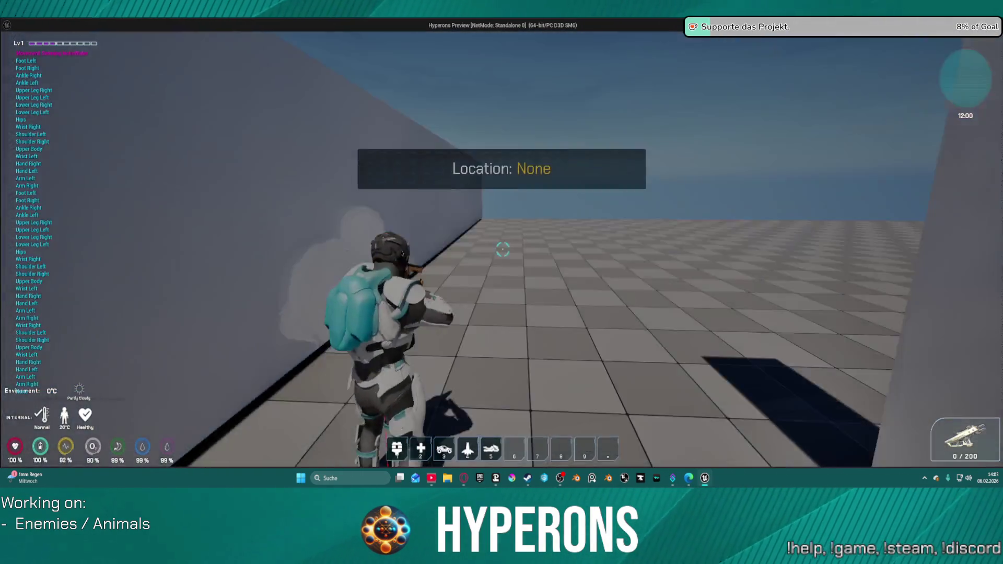
Step: Run the character onto the white box and jump high into the air
{"action": "key", "text": "w"}
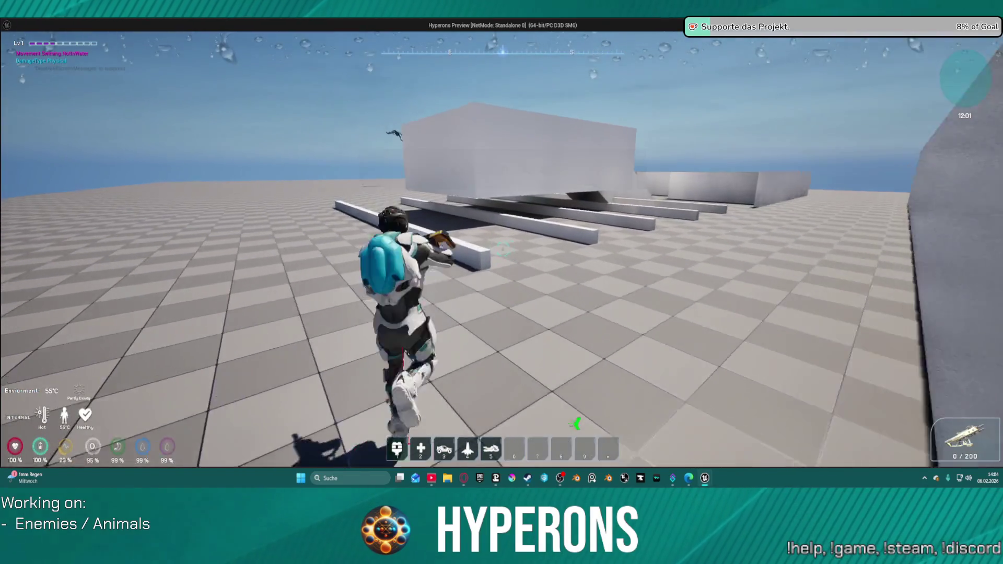
{"action": "key", "text": "space"}
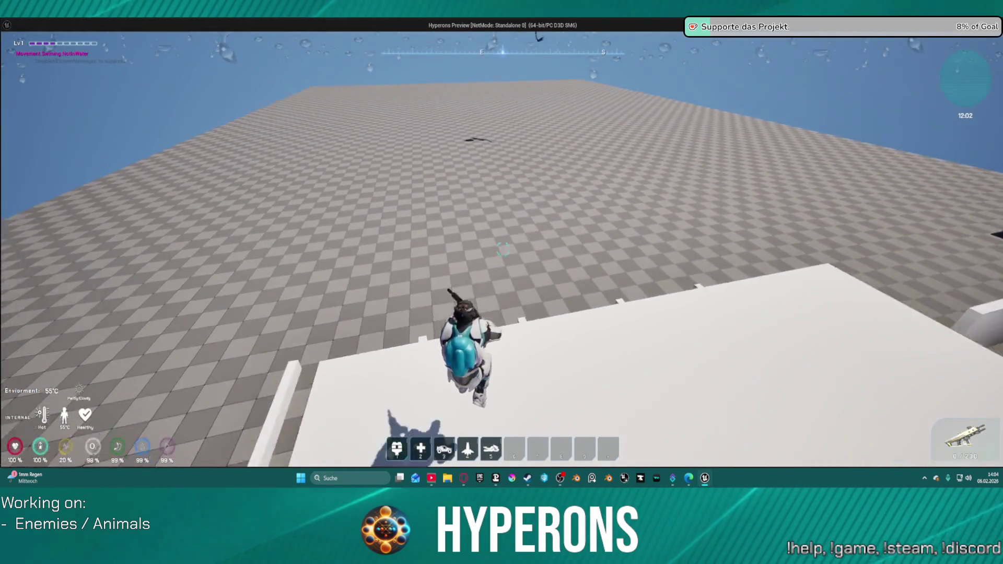
{"action": "key", "text": "space"}
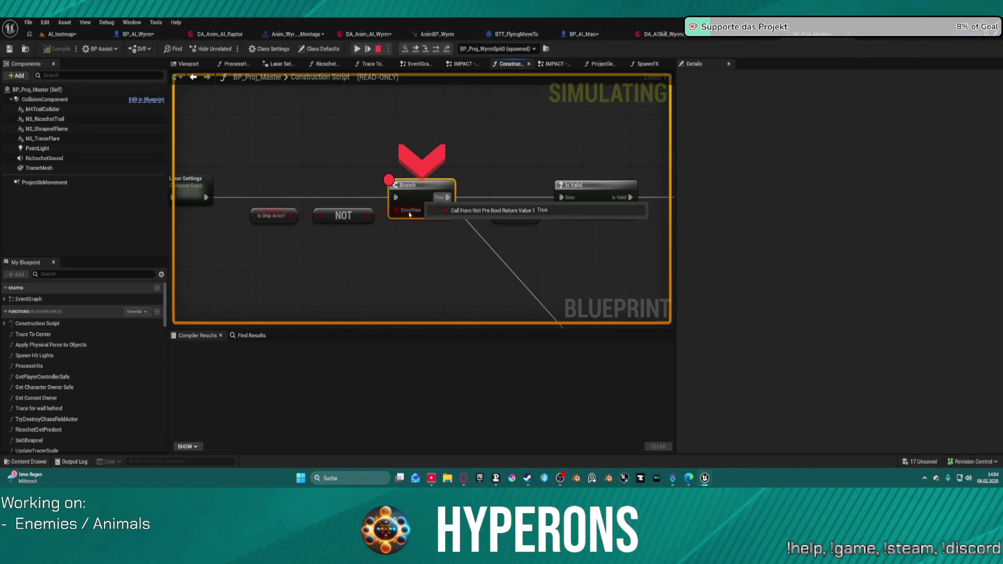
Step: Step the debugger from Is Valid through both casts to Get Weapon SKM Socket, reading pin values
{"action": "left_click", "coordinate": [437, 48]}
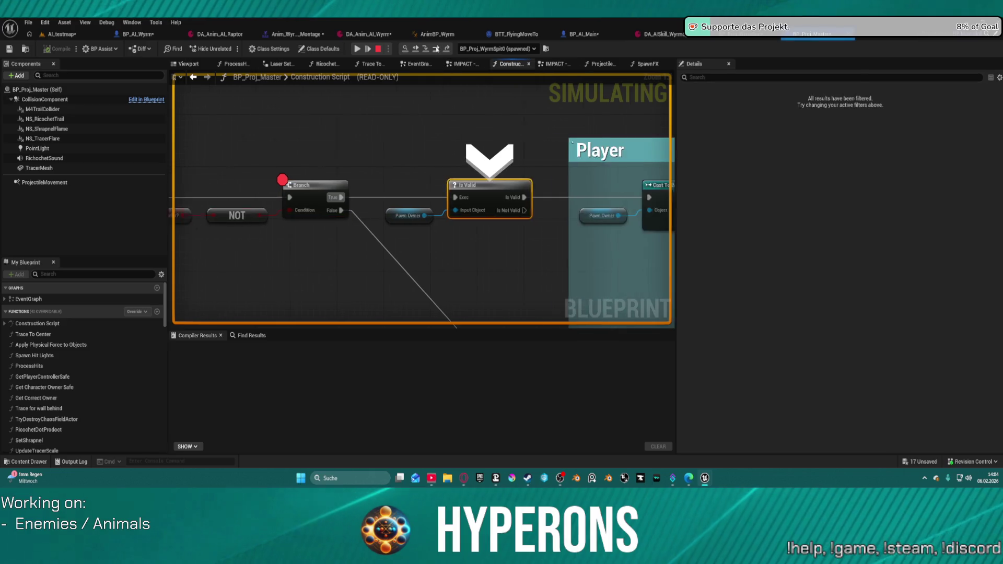
{"action": "left_click", "coordinate": [436, 49]}
{"action": "left_click", "coordinate": [436, 49]}
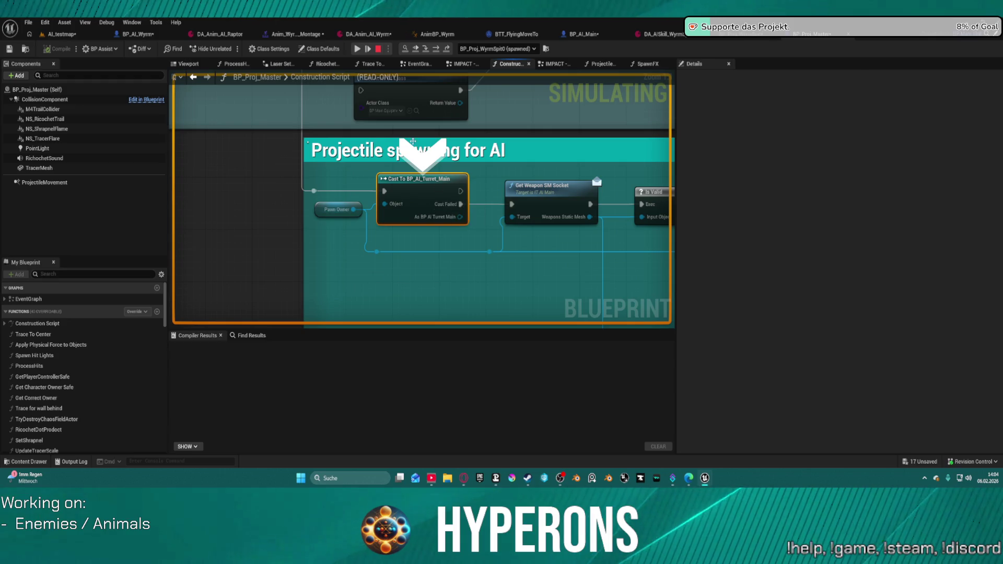
{"action": "left_click", "coordinate": [436, 51]}
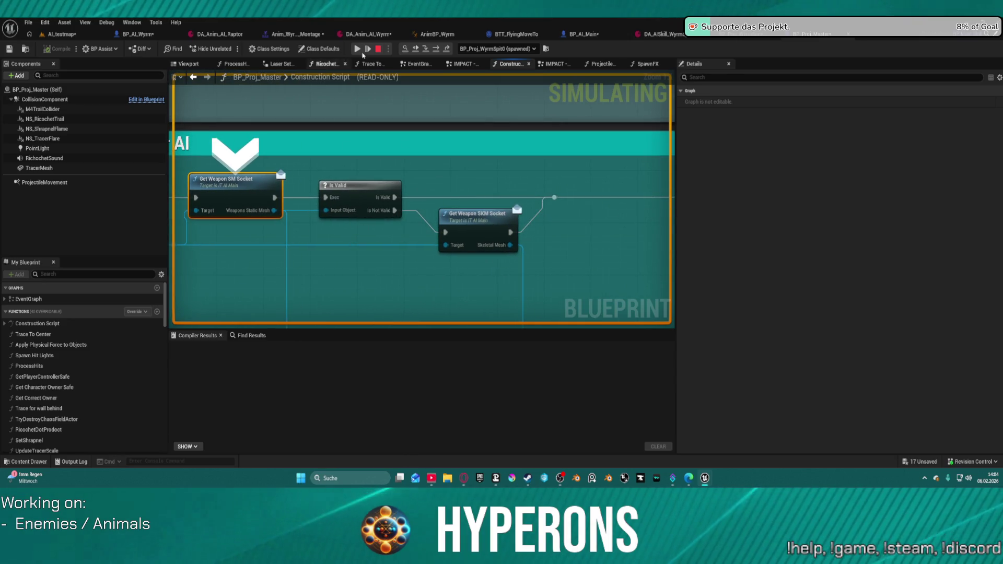
{"action": "left_click", "coordinate": [443, 52]}
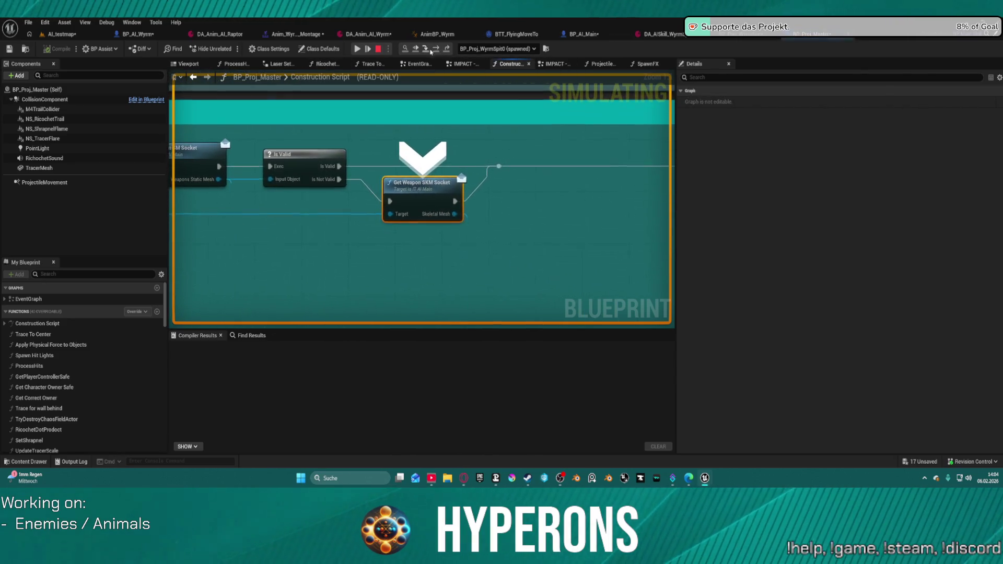
{"action": "mouse_move", "coordinate": [406, 214]}
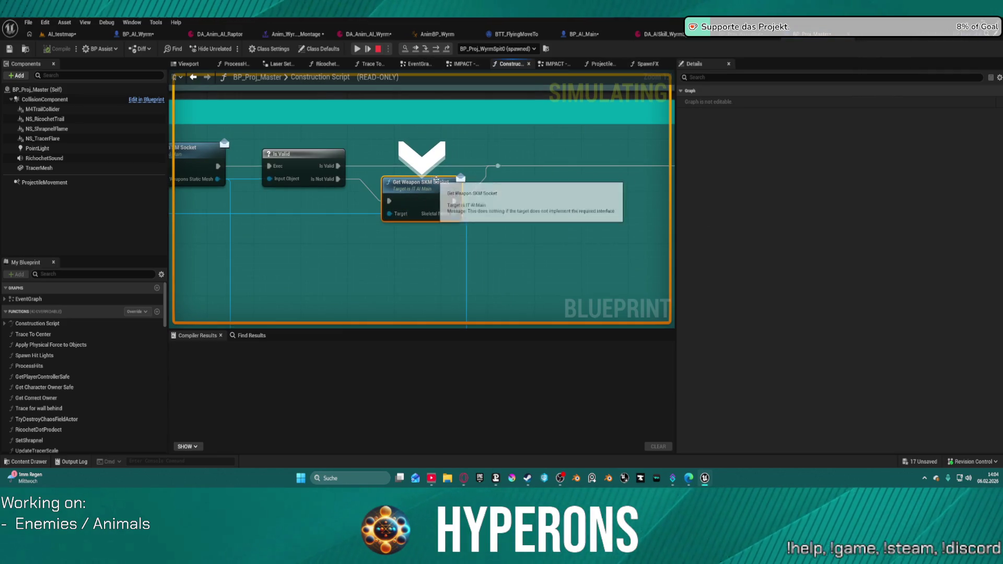
{"action": "mouse_move", "coordinate": [440, 217]}
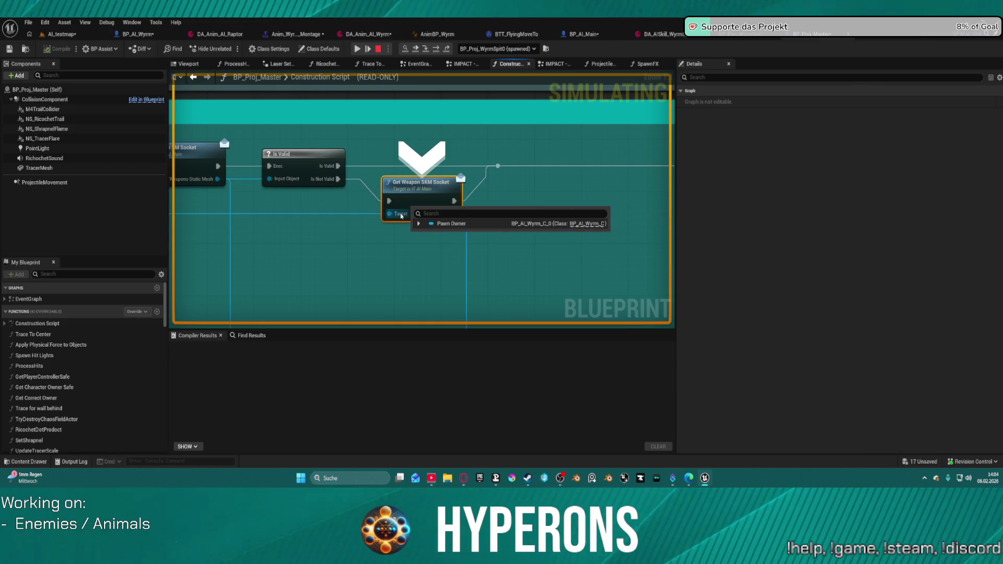
{"action": "scroll", "coordinate": [334, 209], "scroll_direction": "down", "scroll_amount": 3}
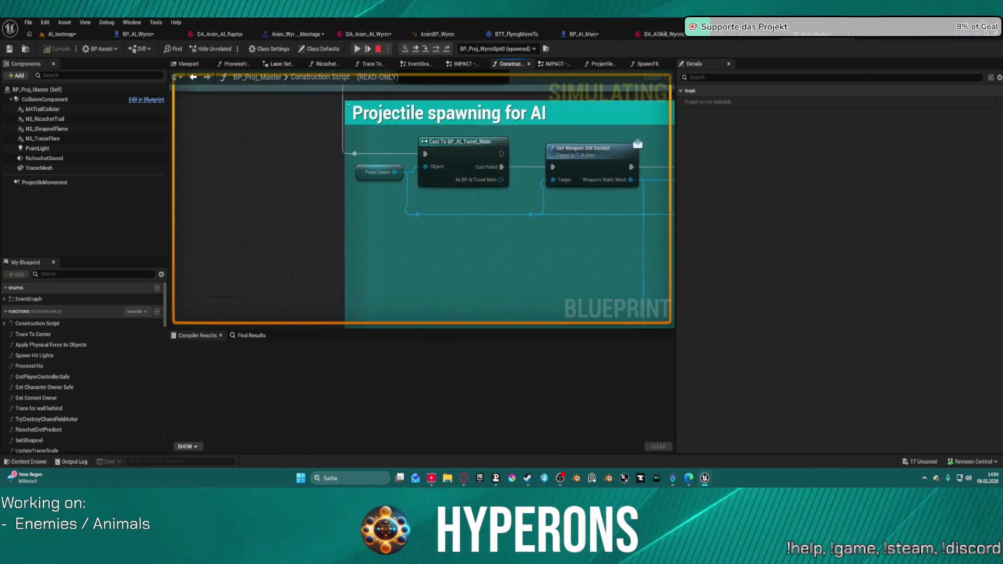
{"action": "scroll", "coordinate": [479, 189], "scroll_direction": "up", "scroll_amount": 3}
{"action": "left_click_drag", "start_coordinate": [479, 189], "coordinate": [230, 188]}
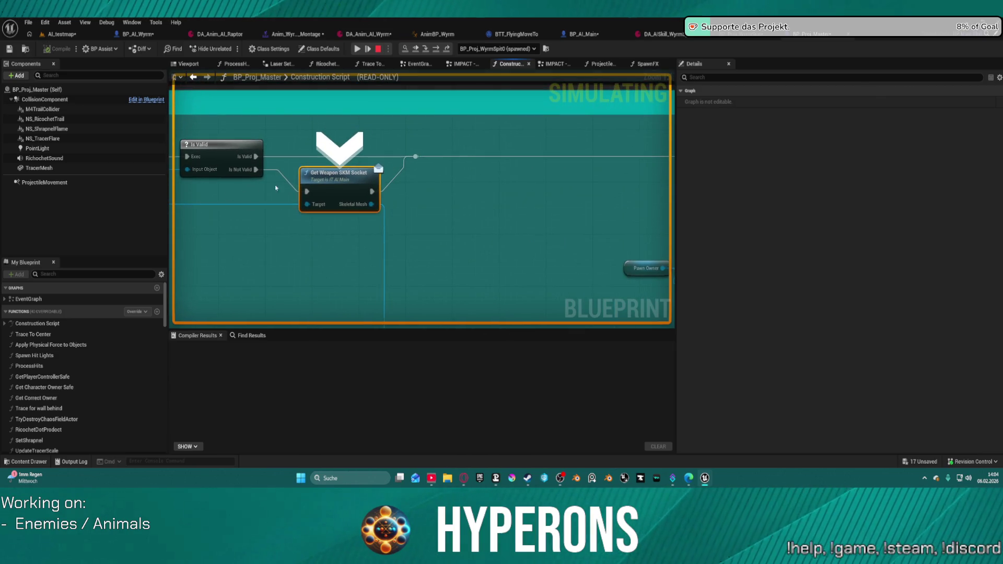
Step: Step on to Multi Line Trace and SET, confirm zero Out Hits, then stop simulating
{"action": "left_click", "coordinate": [436, 49]}
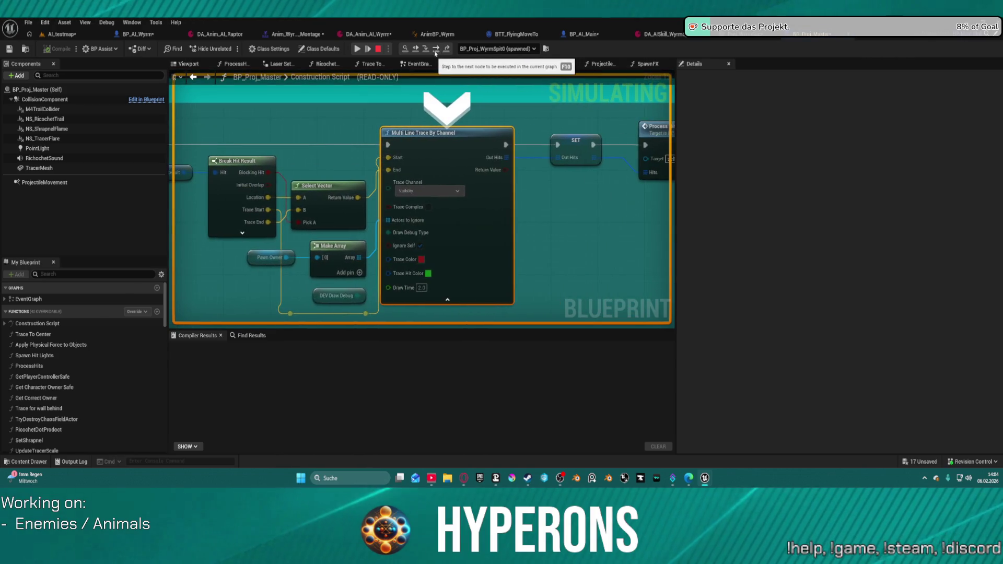
{"action": "mouse_move", "coordinate": [265, 198]}
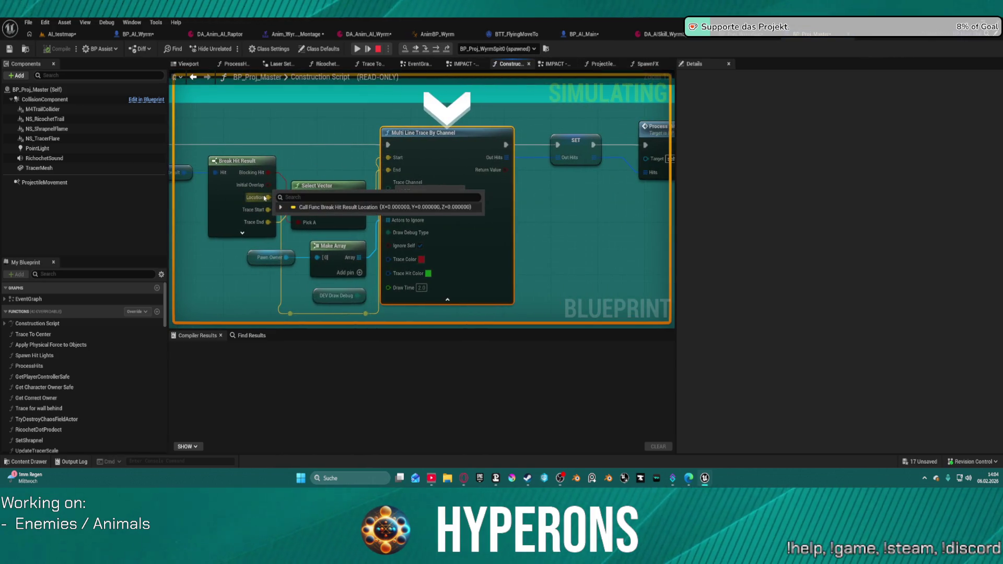
{"action": "left_click", "coordinate": [437, 49]}
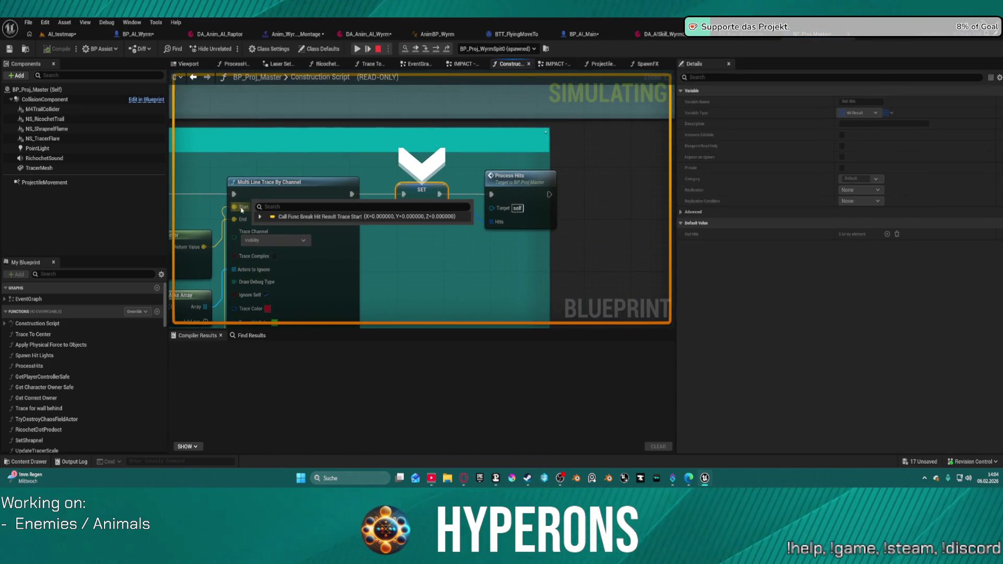
{"action": "scroll", "coordinate": [247, 207], "scroll_direction": "down", "scroll_amount": 3}
{"action": "scroll", "coordinate": [498, 226], "scroll_direction": "up", "scroll_amount": 3}
{"action": "mouse_move", "coordinate": [508, 184]}
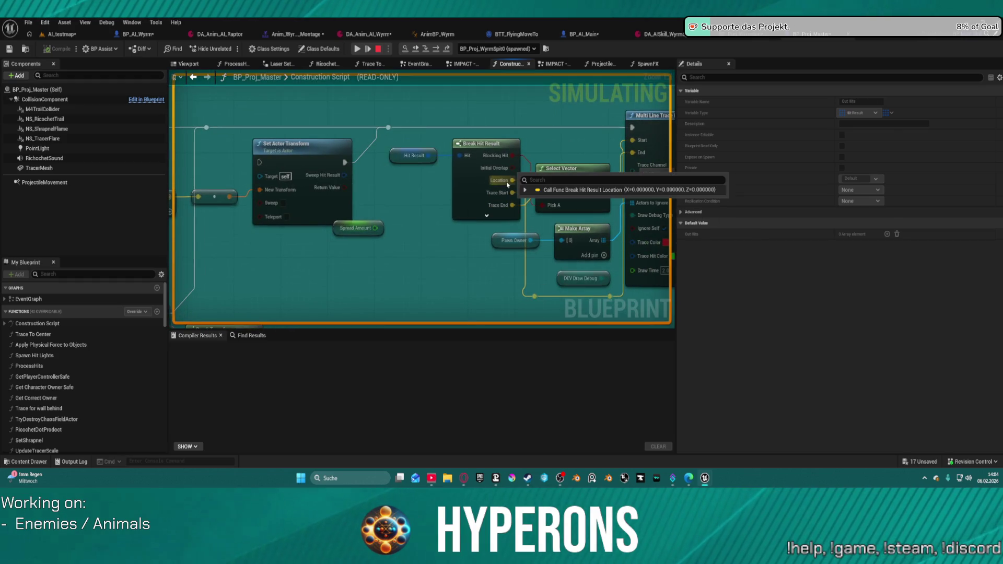
{"action": "left_click_drag", "start_coordinate": [612, 147], "coordinate": [524, 155]}
{"action": "left_click_drag", "start_coordinate": [197, 195], "coordinate": [344, 198]}
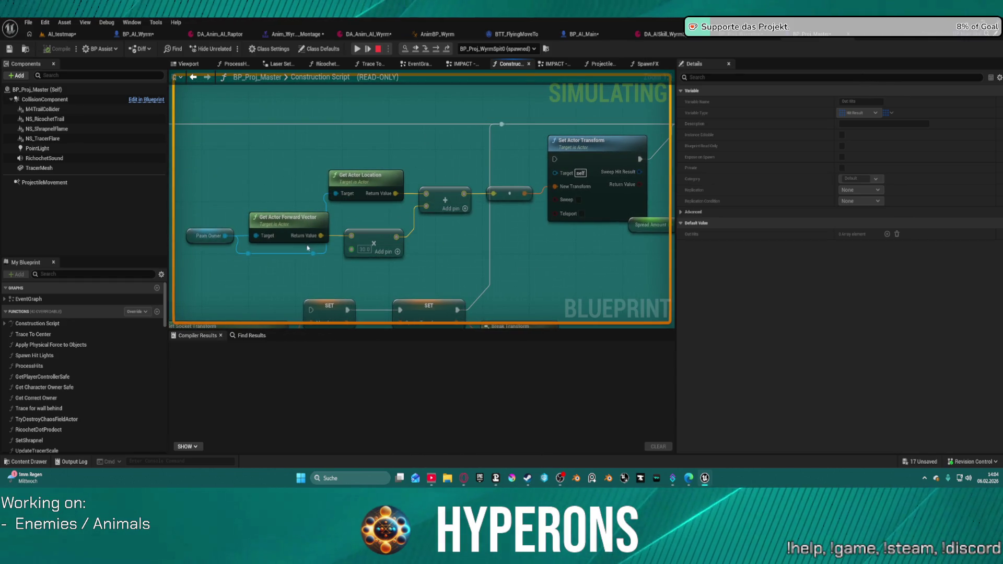
{"action": "left_click_drag", "start_coordinate": [547, 185], "coordinate": [296, 183]}
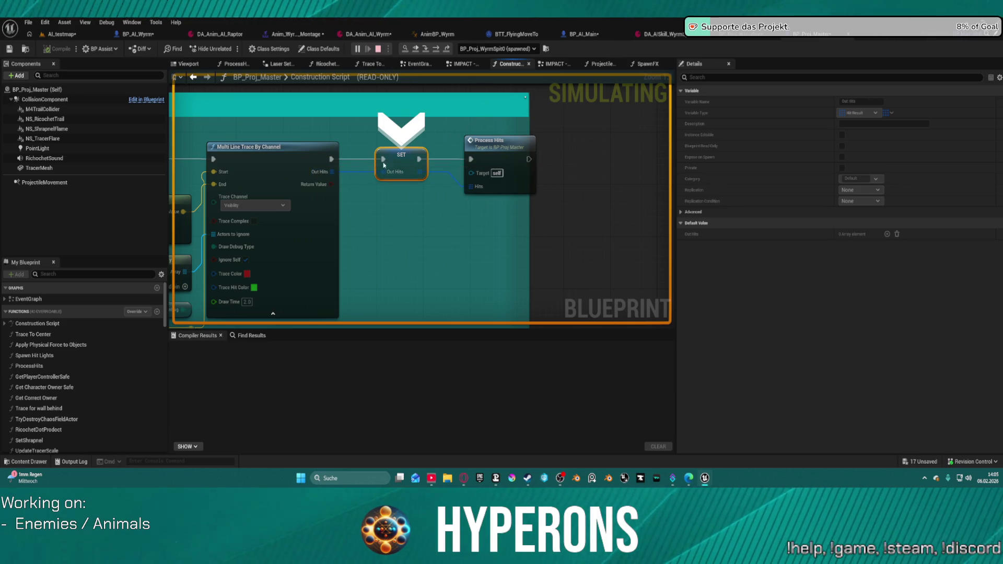
{"action": "key", "text": "Escape"}
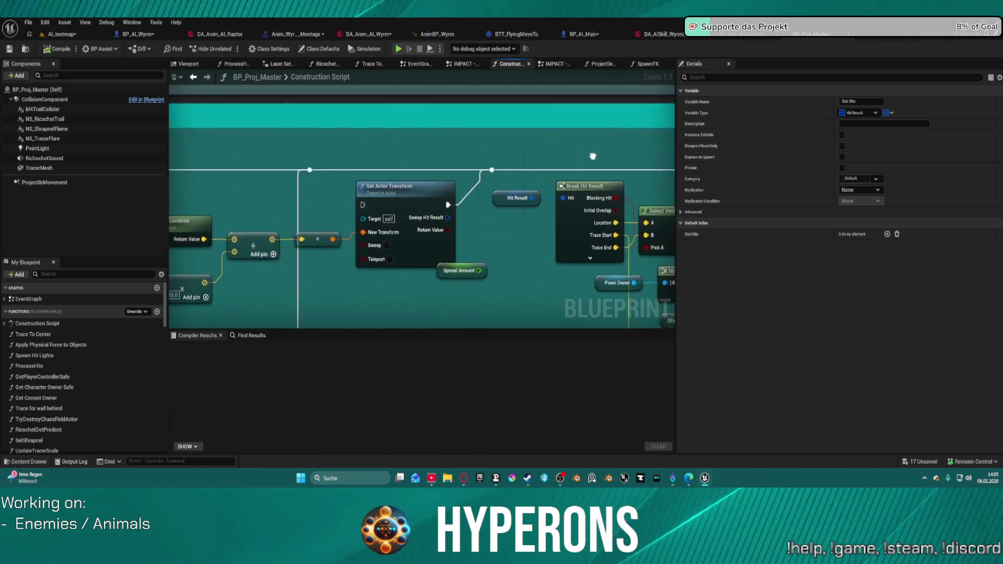
Step: Drag the Pawn Owner node into the 'Projectile spawning for AI' comment, feeding Cast To BP_AI_Turret_Main
{"action": "left_click_drag", "start_coordinate": [594, 156], "coordinate": [828, 67]}
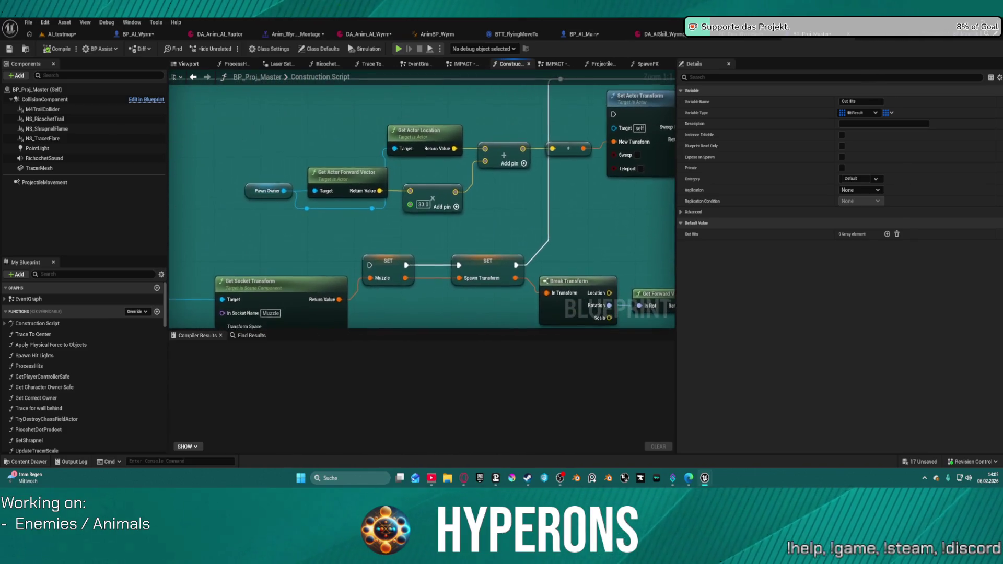
{"action": "scroll", "coordinate": [430, 197], "scroll_direction": "down", "scroll_amount": 5}
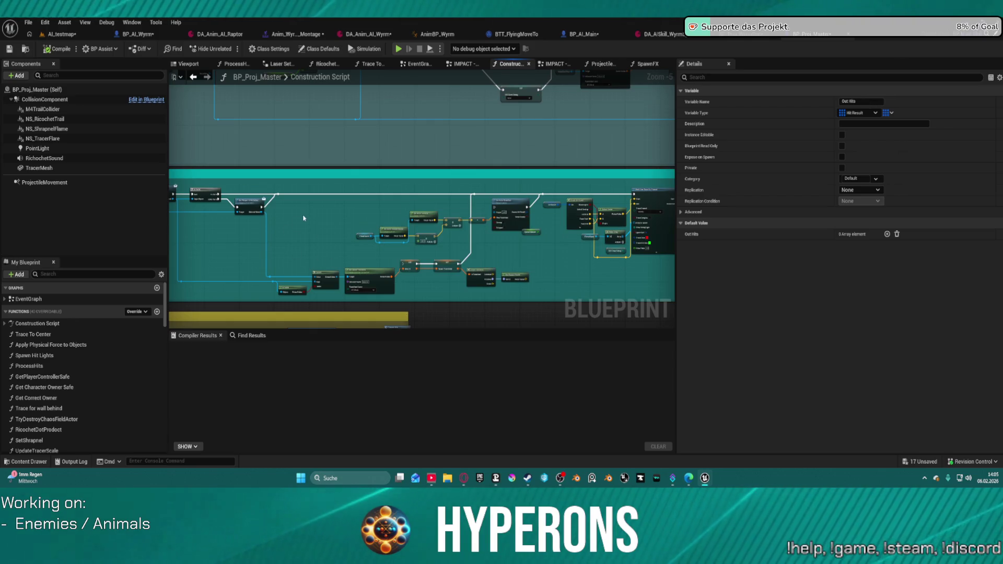
{"action": "scroll", "coordinate": [399, 169], "scroll_direction": "up", "scroll_amount": 2}
{"action": "scroll", "coordinate": [399, 169], "scroll_direction": "down", "scroll_amount": 3}
{"action": "scroll", "coordinate": [398, 167], "scroll_direction": "up", "scroll_amount": 4}
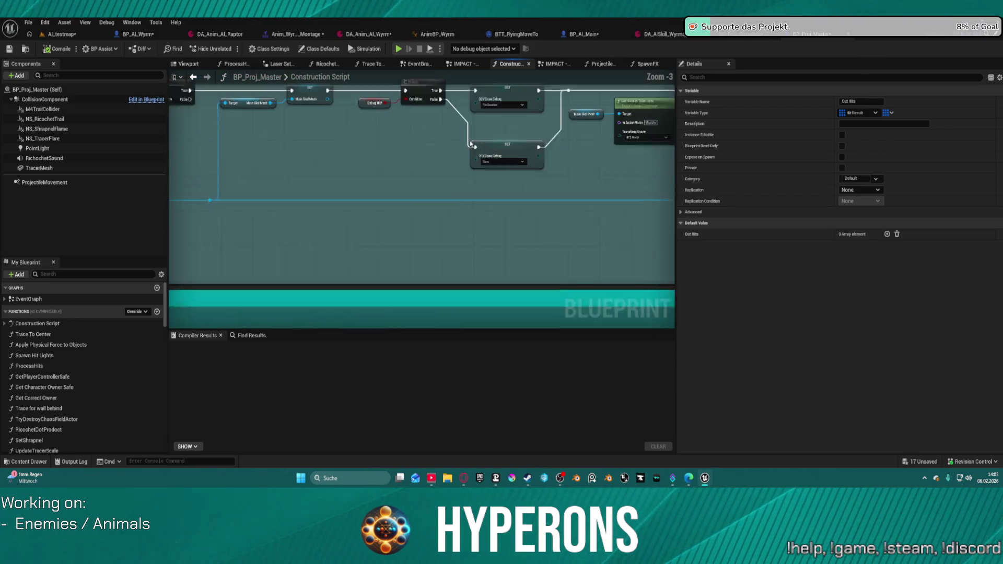
{"action": "left_click_drag", "start_coordinate": [587, 159], "coordinate": [343, 215]}
{"action": "left_click_drag", "start_coordinate": [316, 159], "coordinate": [366, 180]}
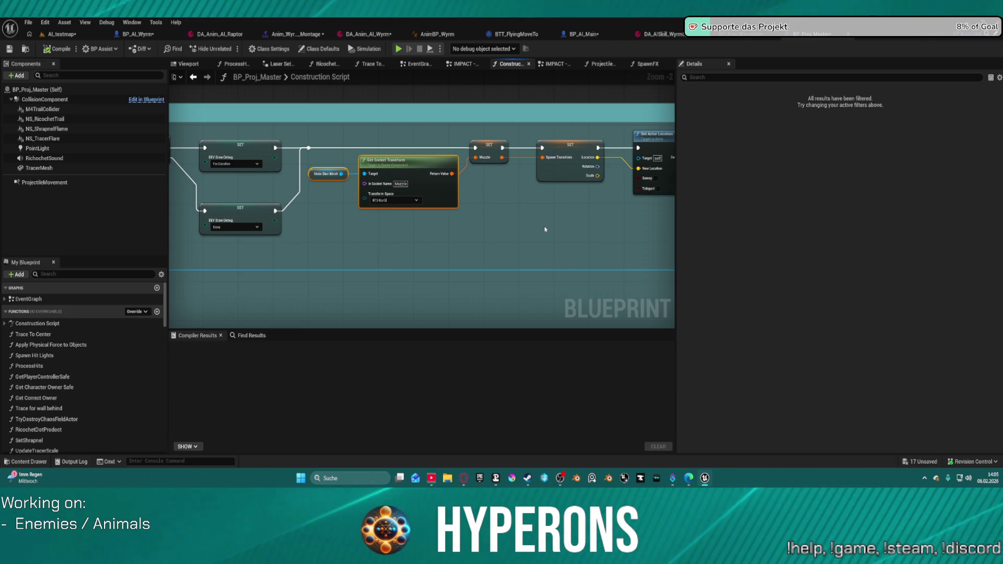
{"action": "mouse_move", "coordinate": [544, 227]}
{"action": "left_mouse_down"}
{"action": "mouse_move", "coordinate": [455, 261]}
{"action": "mouse_move", "coordinate": [273, 249]}
{"action": "mouse_move", "coordinate": [313, 308]}
{"action": "mouse_move", "coordinate": [350, 337]}
{"action": "left_mouse_up"}
{"action": "mouse_move", "coordinate": [418, 235]}
{"action": "left_mouse_down"}
{"action": "mouse_move", "coordinate": [273, 233]}
{"action": "mouse_move", "coordinate": [270, 249]}
{"action": "left_mouse_up"}
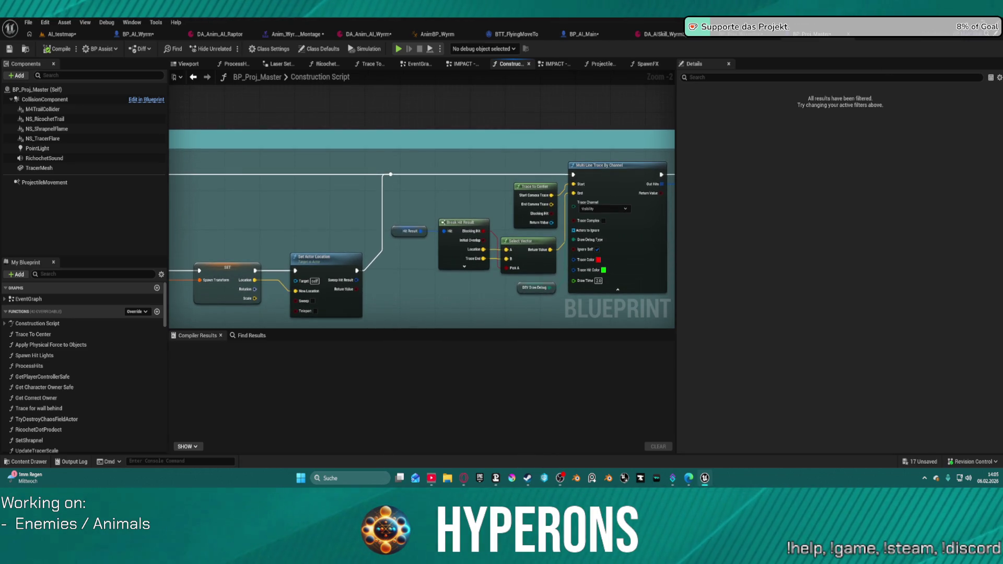
{"action": "scroll", "coordinate": [386, 128], "scroll_direction": "down", "scroll_amount": 2}
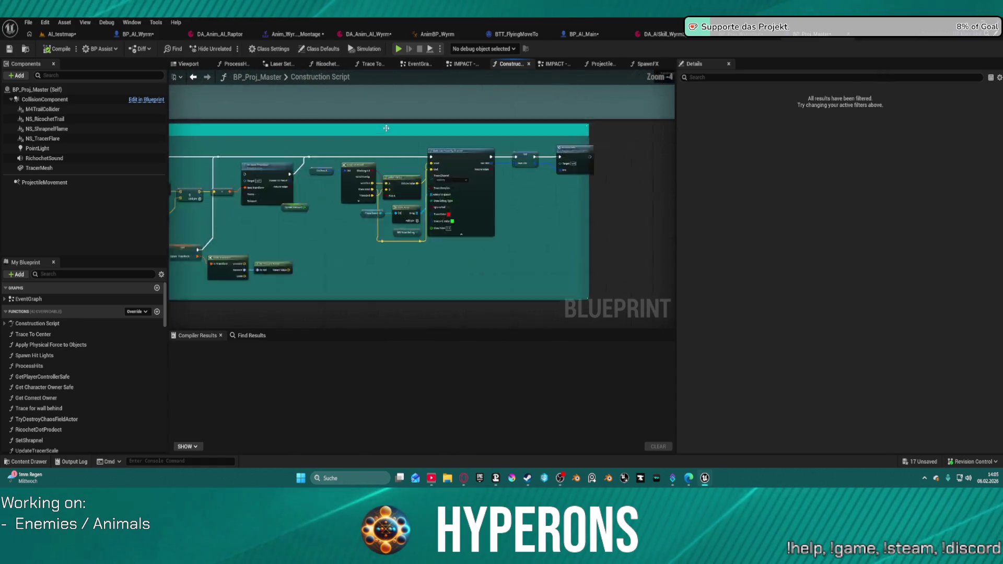
{"action": "scroll", "coordinate": [386, 128], "scroll_direction": "up", "scroll_amount": 3}
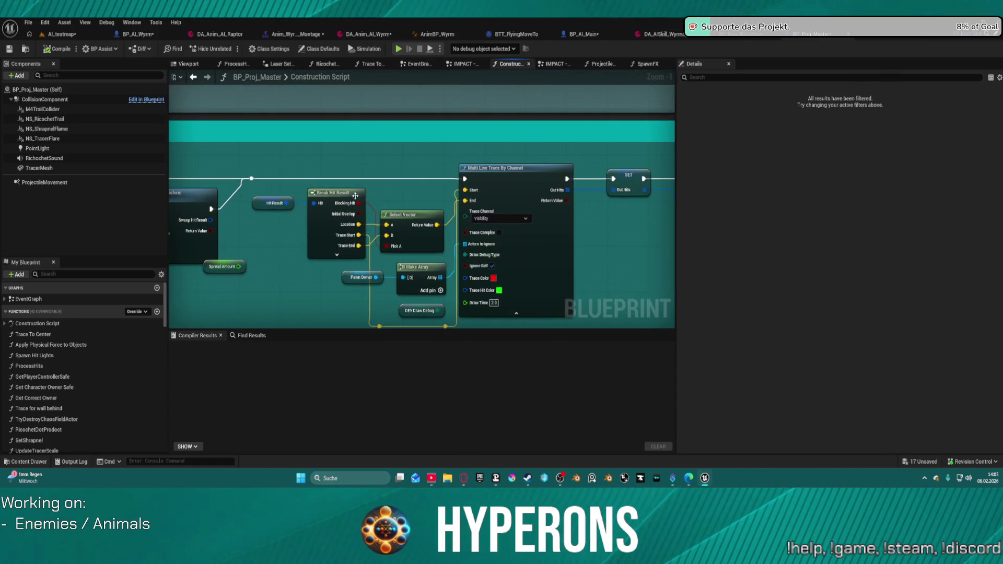
{"action": "mouse_move", "coordinate": [263, 197]}
{"action": "left_mouse_down"}
{"action": "mouse_move", "coordinate": [325, 150]}
{"action": "mouse_move", "coordinate": [471, 143]}
{"action": "left_mouse_up"}
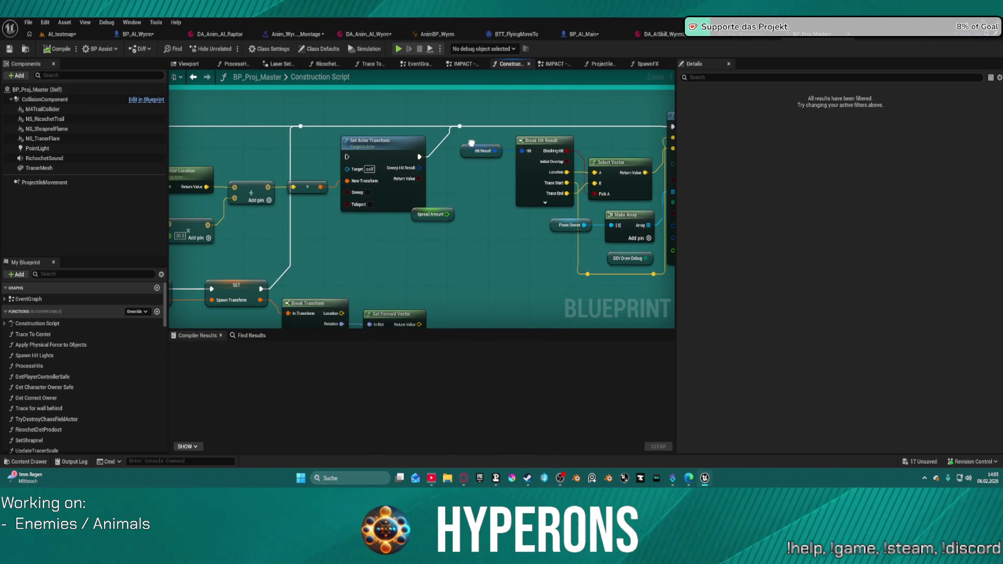
{"action": "mouse_move", "coordinate": [472, 142]}
{"action": "left_mouse_down"}
{"action": "mouse_move", "coordinate": [172, 161]}
{"action": "mouse_move", "coordinate": [262, 151]}
{"action": "mouse_move", "coordinate": [222, 96]}
{"action": "mouse_move", "coordinate": [450, 144]}
{"action": "mouse_move", "coordinate": [387, 168]}
{"action": "mouse_move", "coordinate": [248, 187]}
{"action": "mouse_move", "coordinate": [366, 173]}
{"action": "mouse_move", "coordinate": [462, 133]}
{"action": "mouse_move", "coordinate": [477, 180]}
{"action": "mouse_move", "coordinate": [311, 154]}
{"action": "mouse_move", "coordinate": [501, 124]}
{"action": "left_mouse_up"}
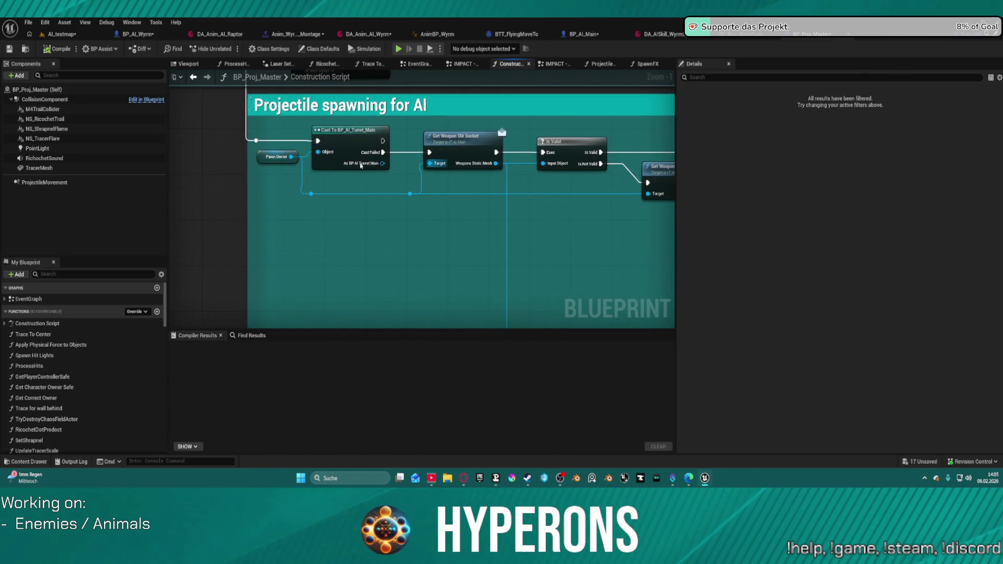
{"action": "mouse_move", "coordinate": [296, 158]}
{"action": "left_mouse_down"}
{"action": "mouse_move", "coordinate": [358, 198]}
{"action": "mouse_move", "coordinate": [247, 165]}
{"action": "left_mouse_up"}
{"action": "mouse_move", "coordinate": [444, 243]}
{"action": "left_mouse_down"}
{"action": "mouse_move", "coordinate": [365, 284]}
{"action": "mouse_move", "coordinate": [445, 218]}
{"action": "mouse_move", "coordinate": [449, 235]}
{"action": "mouse_move", "coordinate": [430, 153]}
{"action": "mouse_move", "coordinate": [418, 307]}
{"action": "left_mouse_up"}
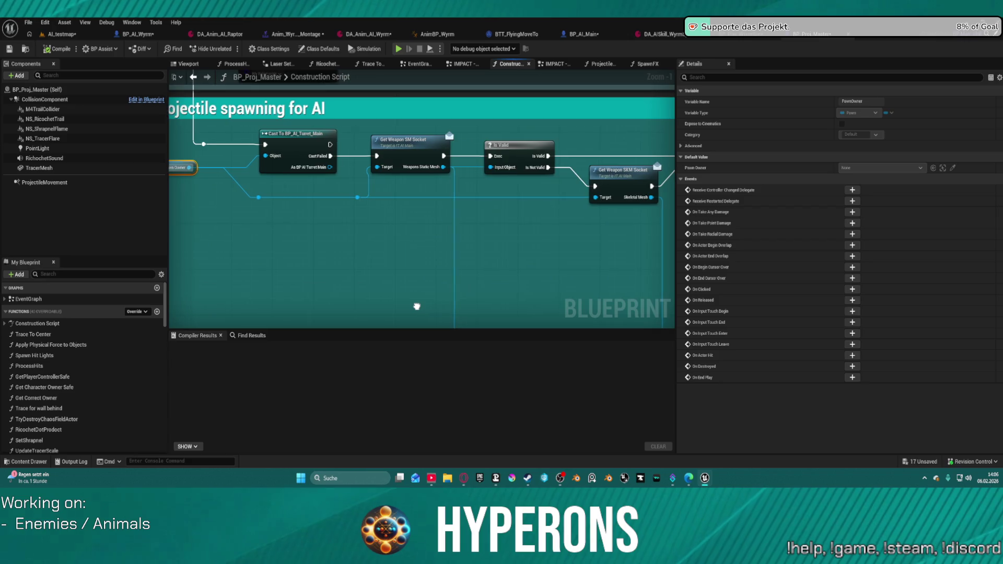
Step: Wire a Utilities Is Valid macro to Get Weapon SKM Socket's Skeletal Mesh output
{"action": "left_click_drag", "start_coordinate": [544, 253], "coordinate": [334, 268]}
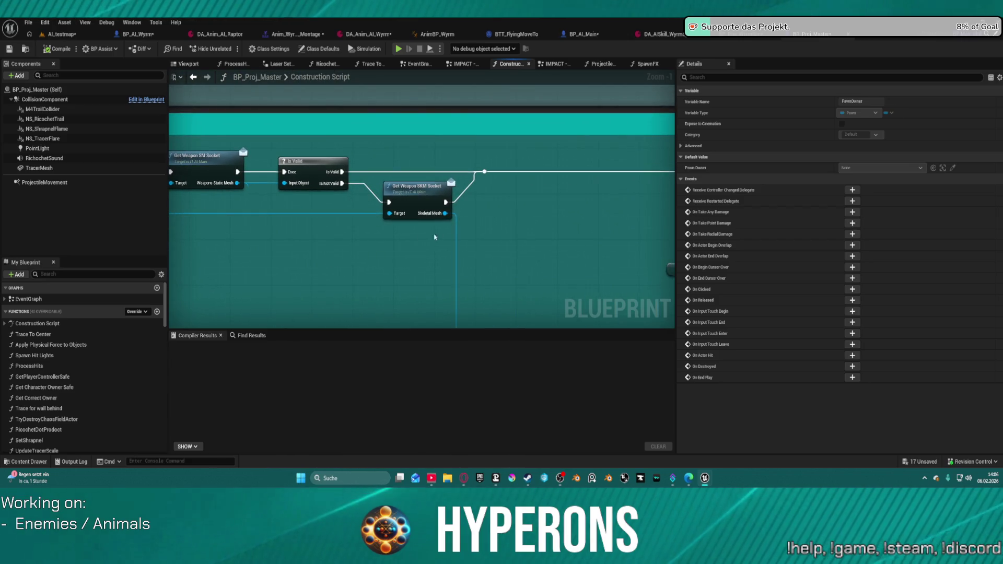
{"action": "left_click_drag", "start_coordinate": [445, 213], "coordinate": [479, 228]}
{"action": "type", "text": "is"}
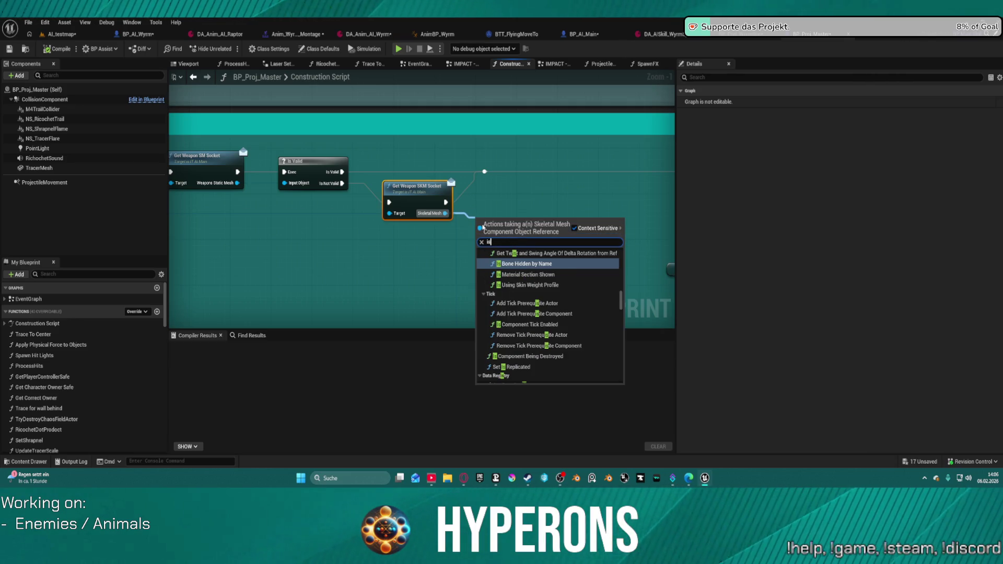
{"action": "type", "text": " valid"}
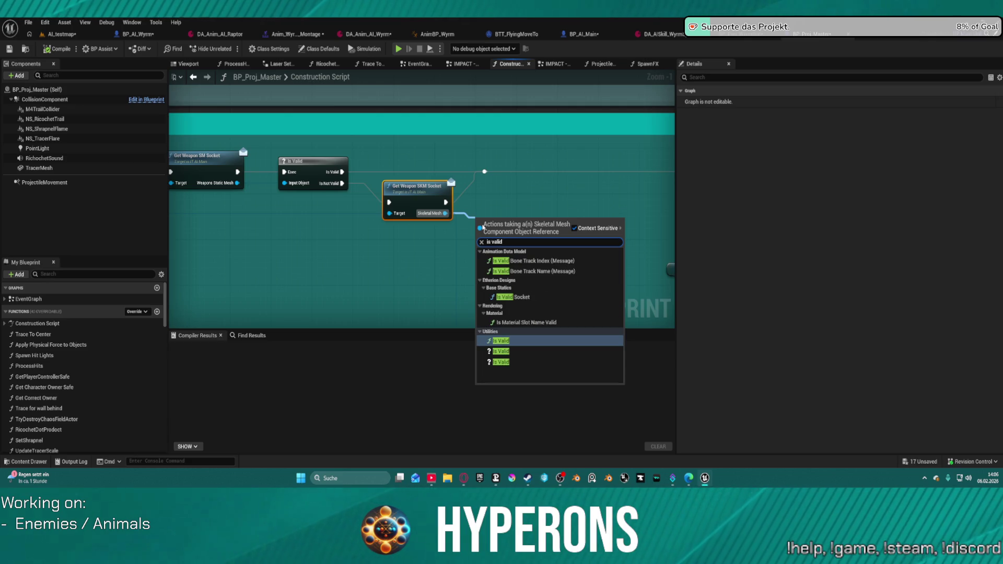
{"action": "key", "text": "Down"}
{"action": "key", "text": "Return"}
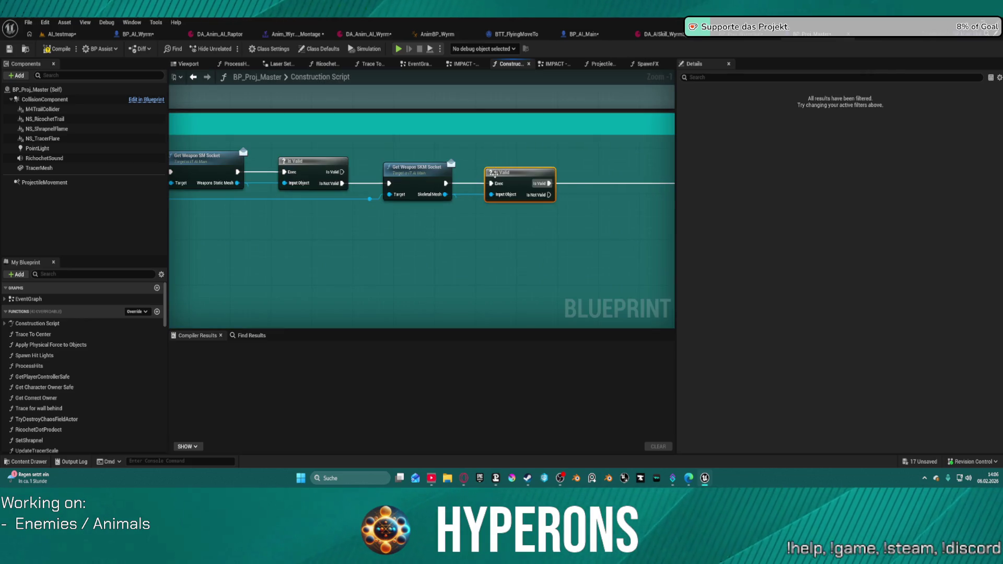
{"action": "left_click_drag", "start_coordinate": [573, 246], "coordinate": [289, 234]}
{"action": "scroll", "coordinate": [231, 164], "scroll_direction": "down", "scroll_amount": 3}
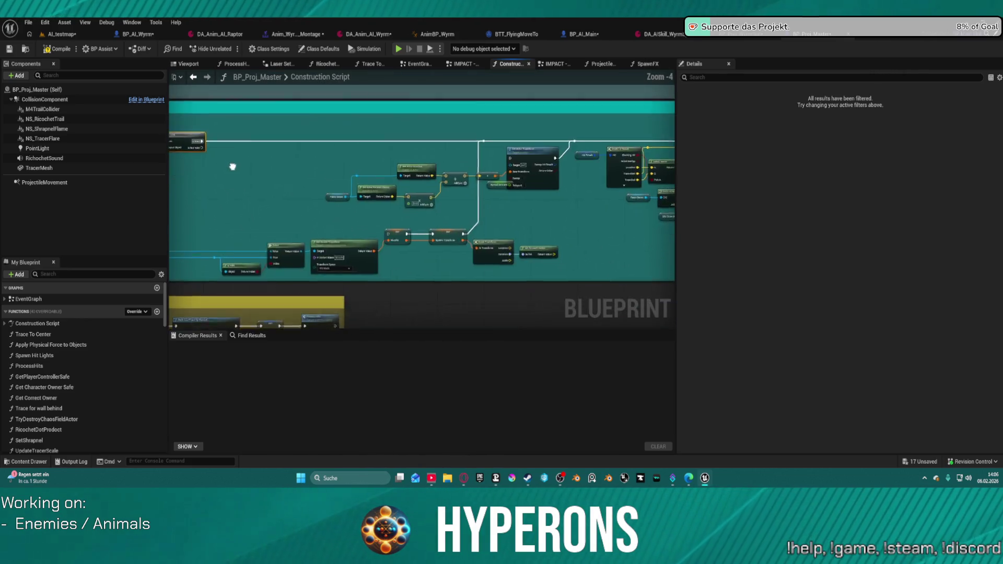
{"action": "mouse_move", "coordinate": [231, 164]}
{"action": "left_mouse_down"}
{"action": "mouse_move", "coordinate": [261, 155]}
{"action": "mouse_move", "coordinate": [279, 194]}
{"action": "mouse_move", "coordinate": [320, 215]}
{"action": "left_mouse_up"}
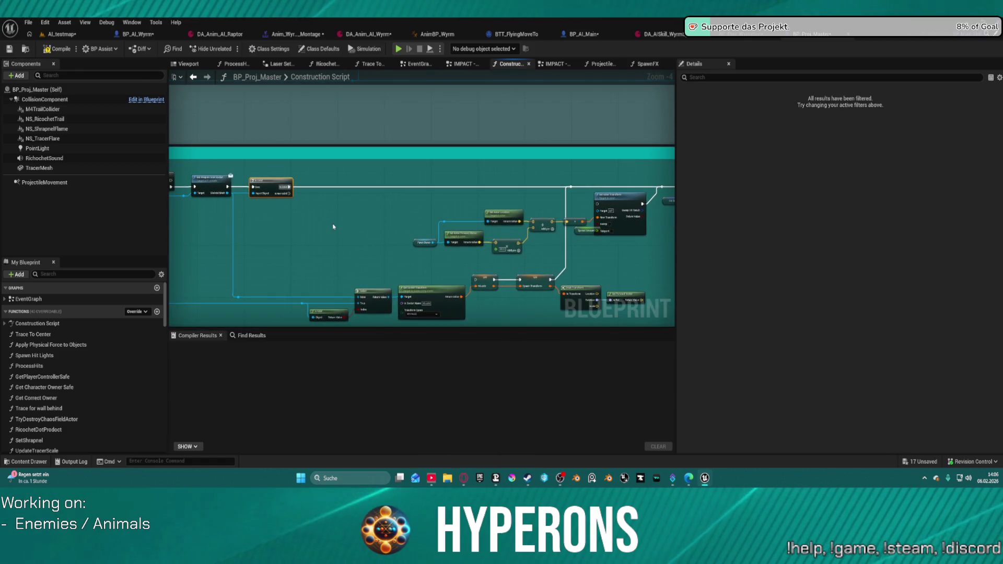
{"action": "scroll", "coordinate": [366, 217], "scroll_direction": "up", "scroll_amount": 5}
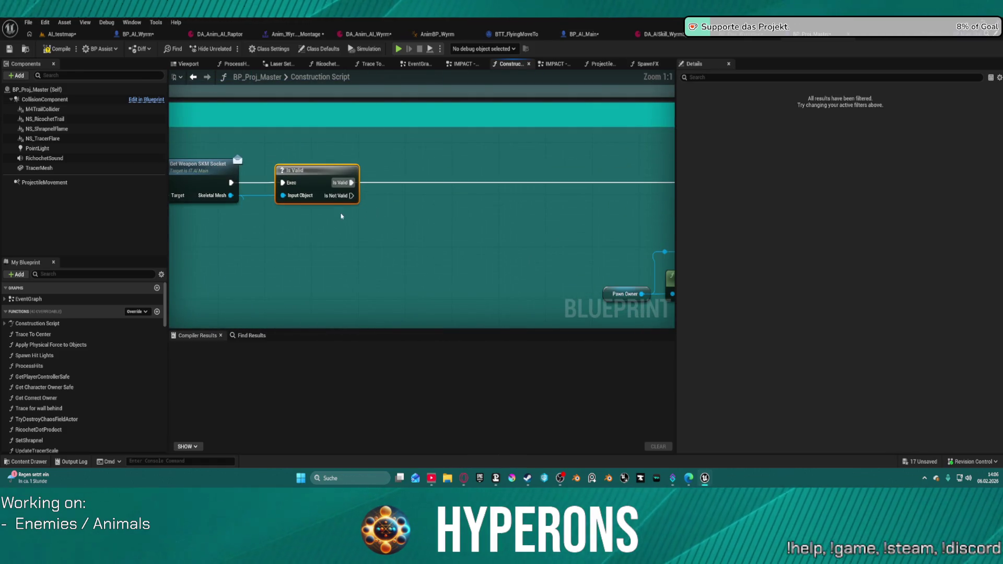
Step: From Is Not Valid, search 'get child' then 'get compon', and dismiss without adding a node
{"action": "left_click_drag", "start_coordinate": [351, 198], "coordinate": [378, 243]}
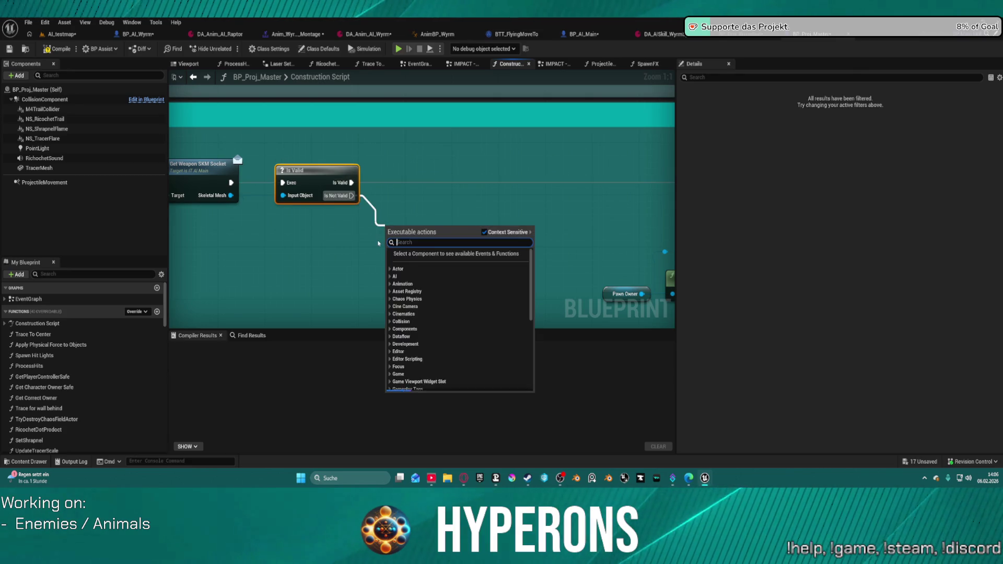
{"action": "type", "text": "get child"}
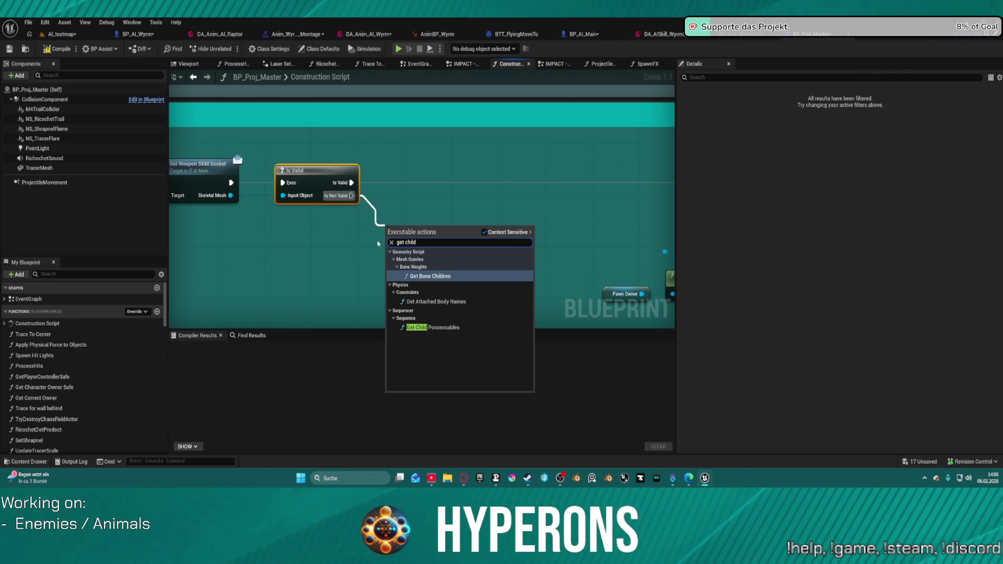
{"action": "key", "text": "BackSpace"}
{"action": "key", "text": "BackSpace"}
{"action": "key", "text": "BackSpace"}
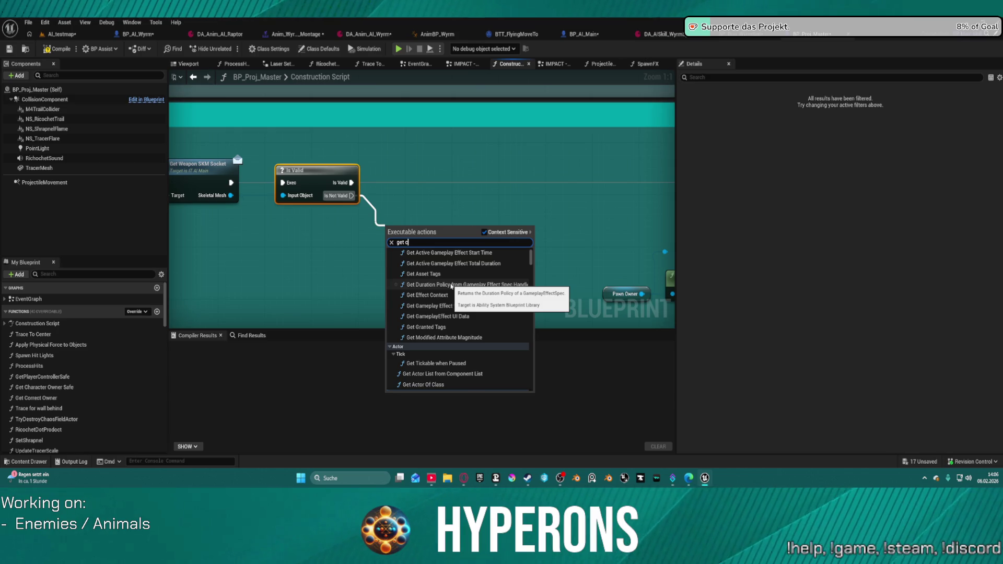
{"action": "type", "text": "ompon"}
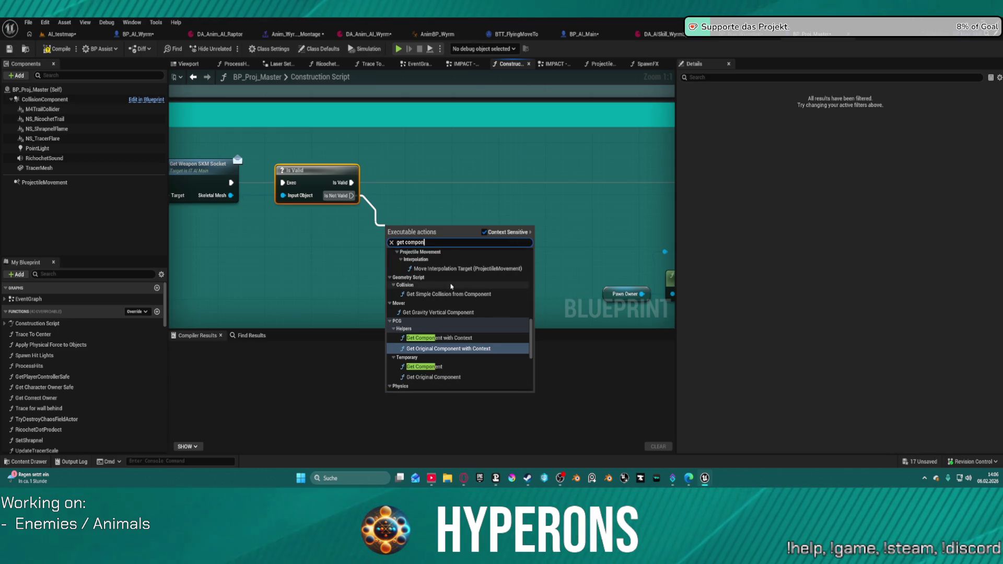
{"action": "scroll", "coordinate": [471, 287], "scroll_direction": "up", "scroll_amount": 3}
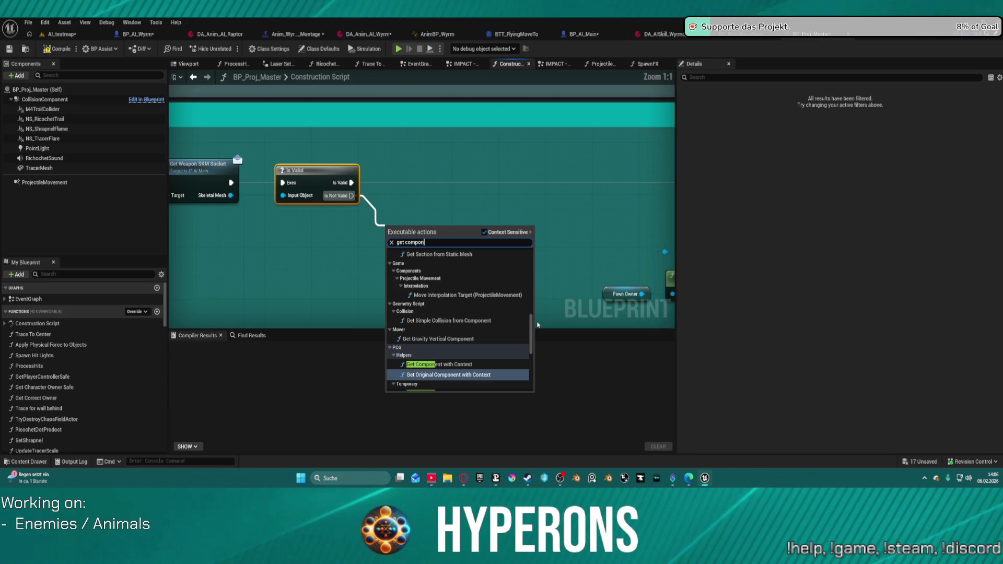
{"action": "scroll", "coordinate": [488, 287], "scroll_direction": "up", "scroll_amount": 10}
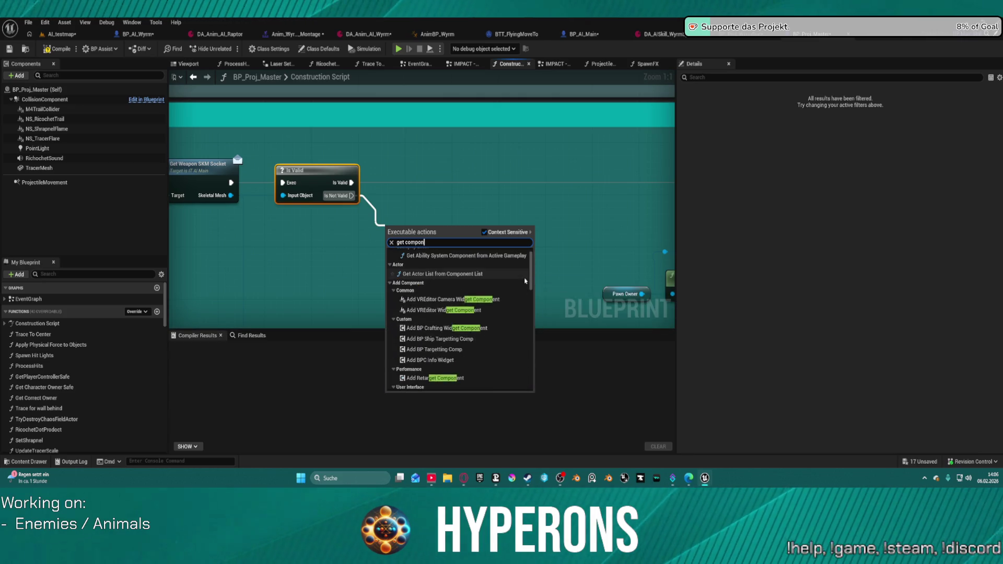
{"action": "scroll", "coordinate": [526, 281], "scroll_direction": "down", "scroll_amount": 1}
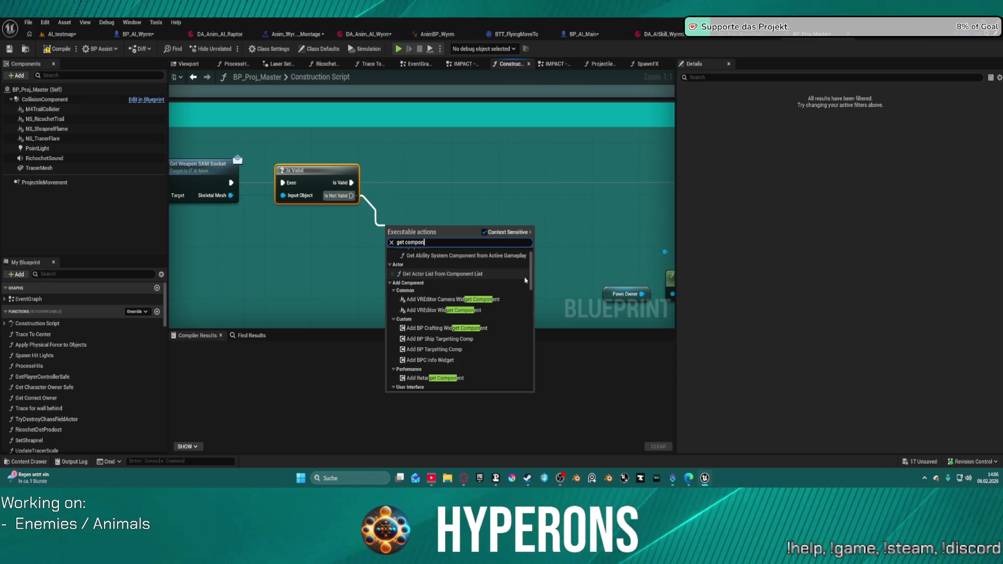
{"action": "scroll", "coordinate": [525, 277], "scroll_direction": "down", "scroll_amount": 10}
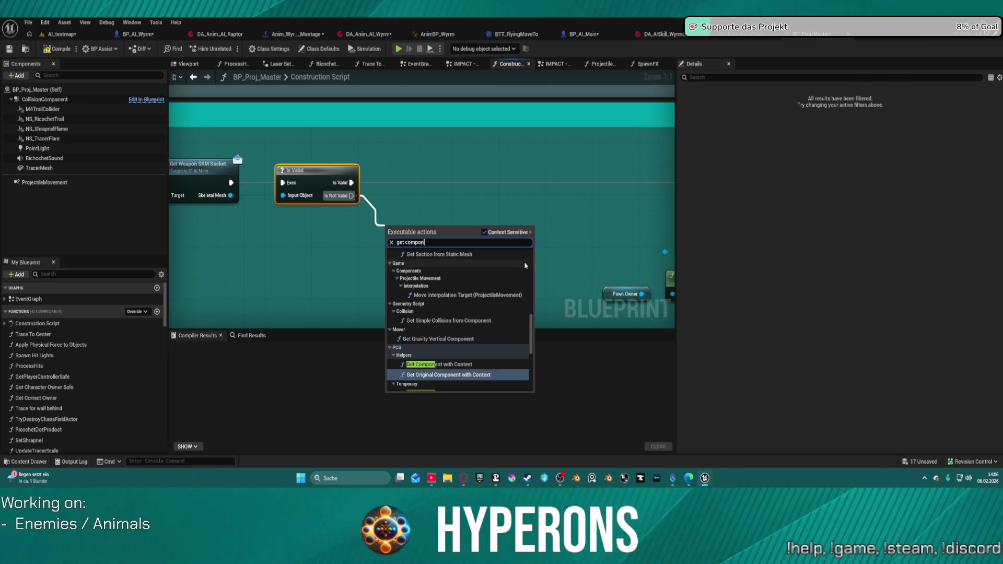
{"action": "scroll", "coordinate": [526, 266], "scroll_direction": "down", "scroll_amount": 10}
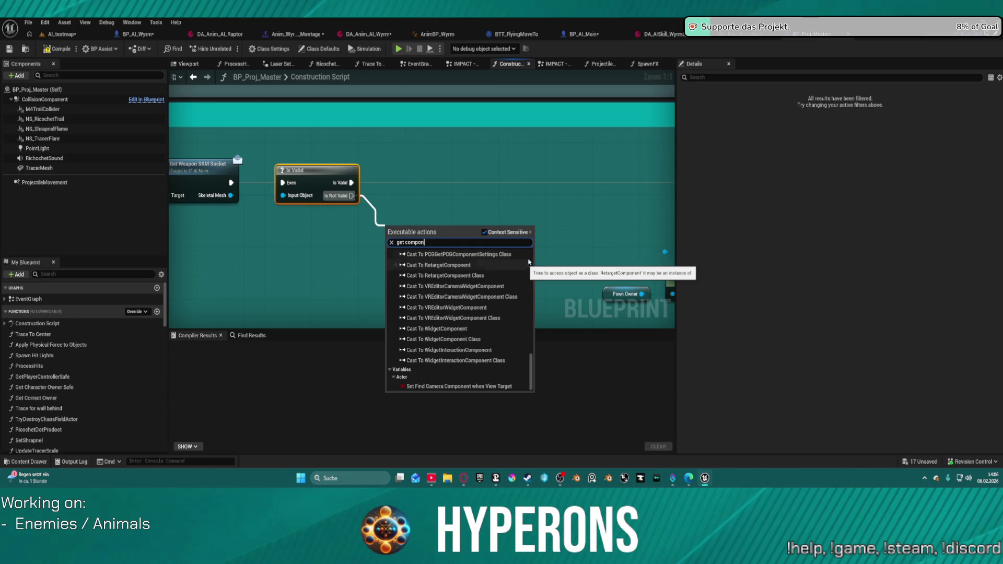
{"action": "left_click", "coordinate": [490, 208]}
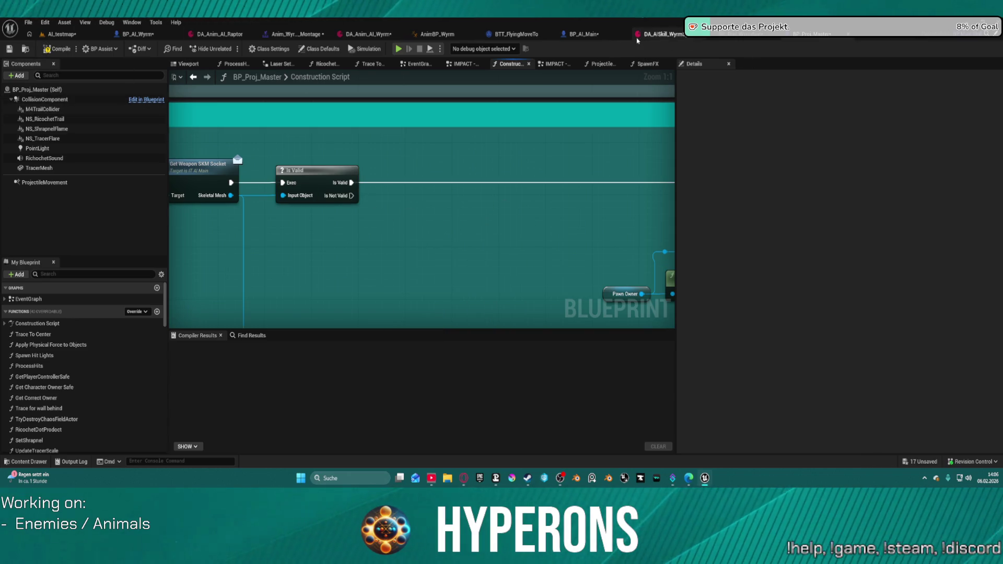
{"action": "left_click_drag", "start_coordinate": [340, 235], "coordinate": [566, 186]}
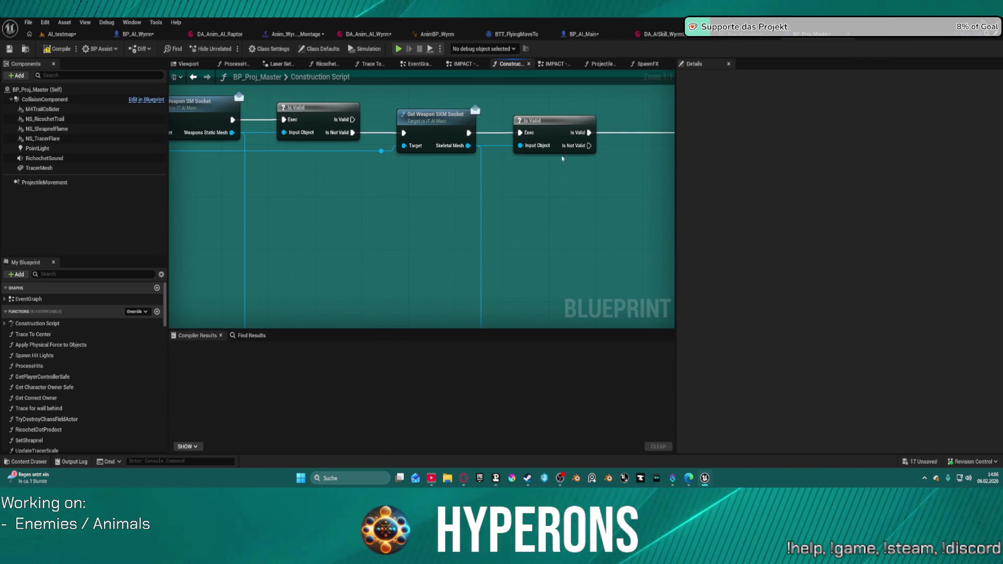
{"action": "left_click_drag", "start_coordinate": [327, 231], "coordinate": [431, 174]}
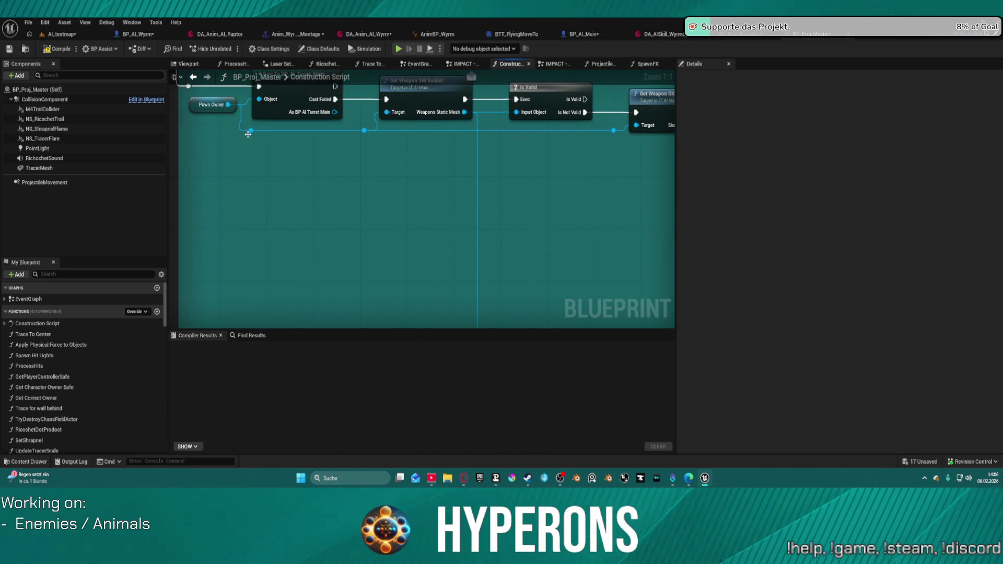
{"action": "mouse_move", "coordinate": [363, 132]}
{"action": "left_mouse_down"}
{"action": "mouse_move", "coordinate": [754, 197]}
{"action": "mouse_move", "coordinate": [545, 234]}
{"action": "left_mouse_up"}
{"action": "type", "text": "get comp"}
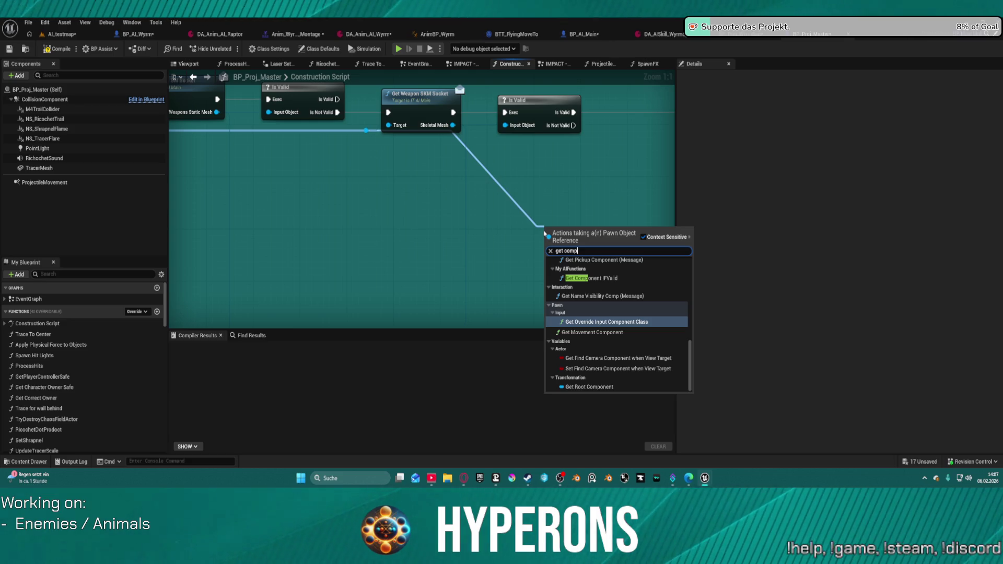
{"action": "scroll", "coordinate": [649, 312], "scroll_direction": "up", "scroll_amount": 4}
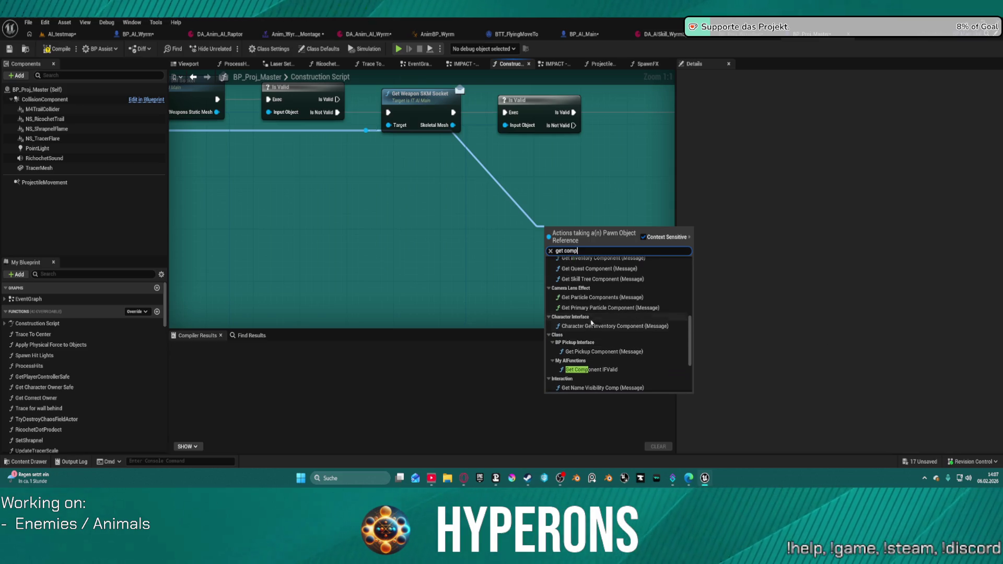
{"action": "scroll", "coordinate": [620, 323], "scroll_direction": "up", "scroll_amount": 1}
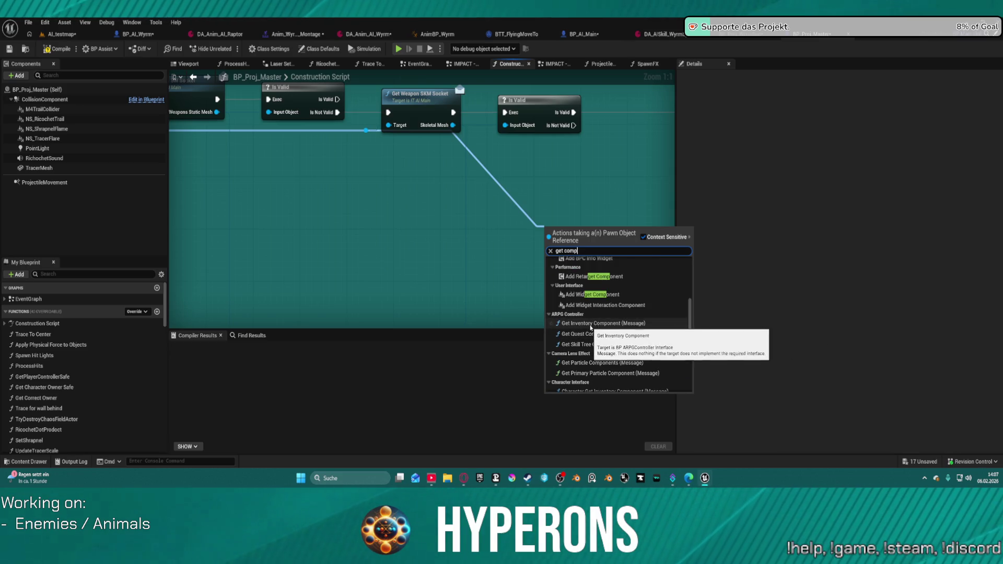
{"action": "scroll", "coordinate": [595, 313], "scroll_direction": "up", "scroll_amount": 2}
{"action": "scroll", "coordinate": [594, 313], "scroll_direction": "up", "scroll_amount": 4}
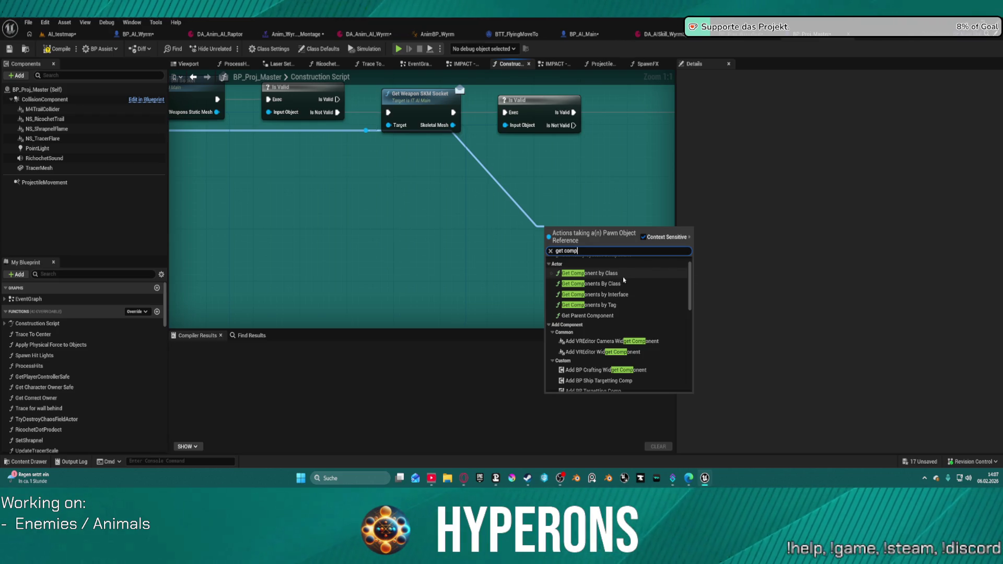
{"action": "left_click", "coordinate": [606, 305]}
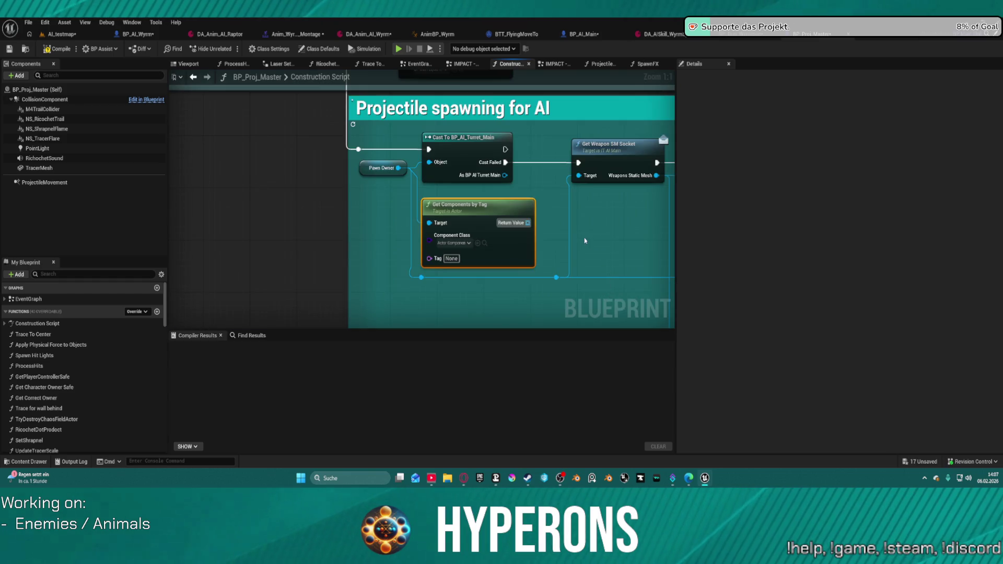
{"action": "key", "text": "Delete"}
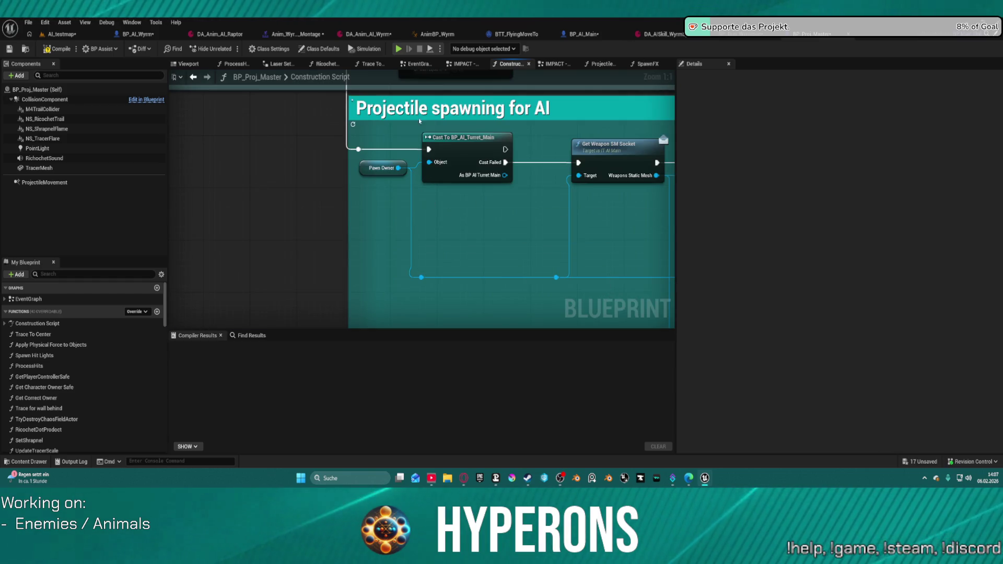
{"action": "left_click", "coordinate": [121, 35]}
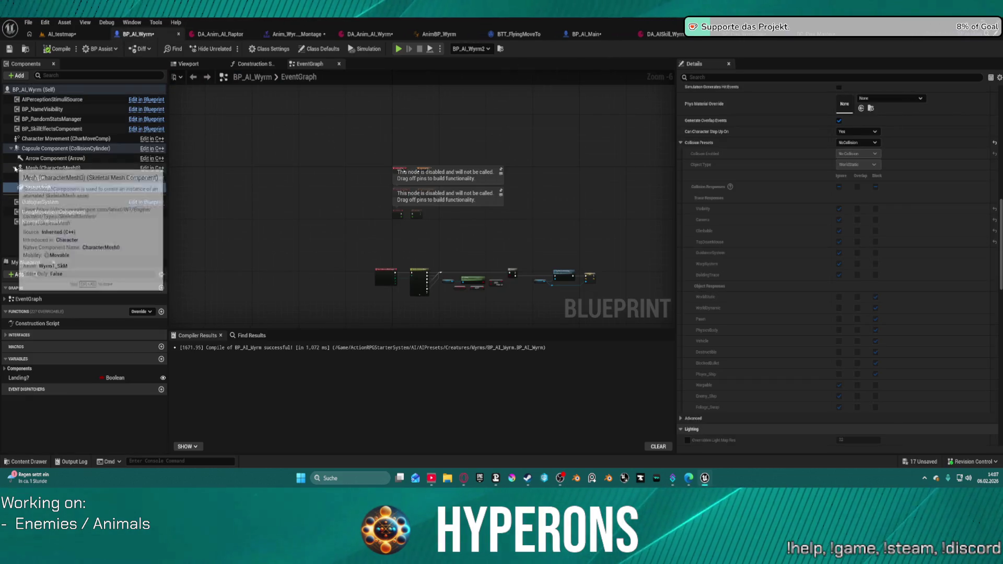
Step: Select the wyrm's Mesh (CharacterMesh0) component and inspect its child components
{"action": "left_click", "coordinate": [15, 169]}
{"action": "left_click", "coordinate": [41, 168]}
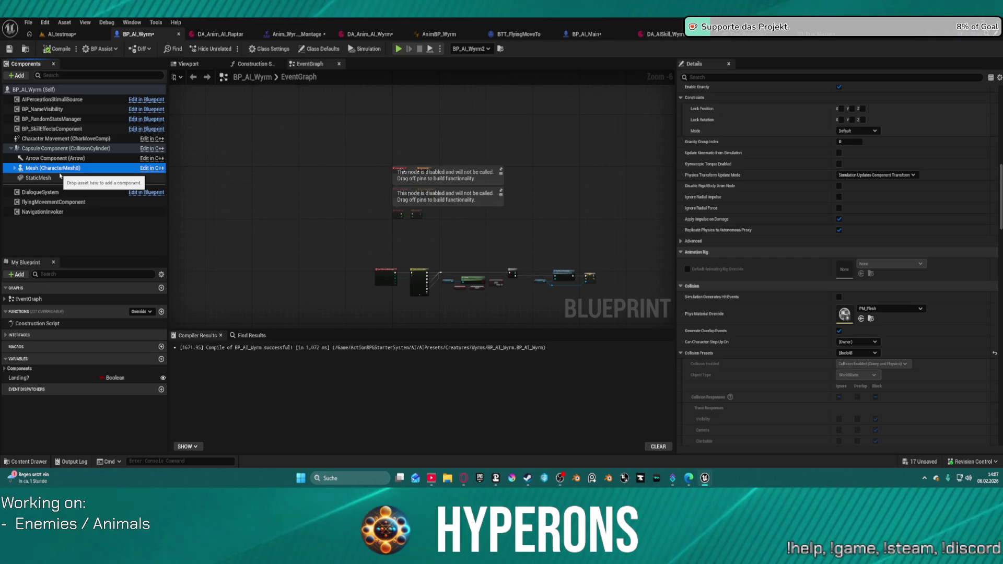
{"action": "left_click", "coordinate": [15, 168]}
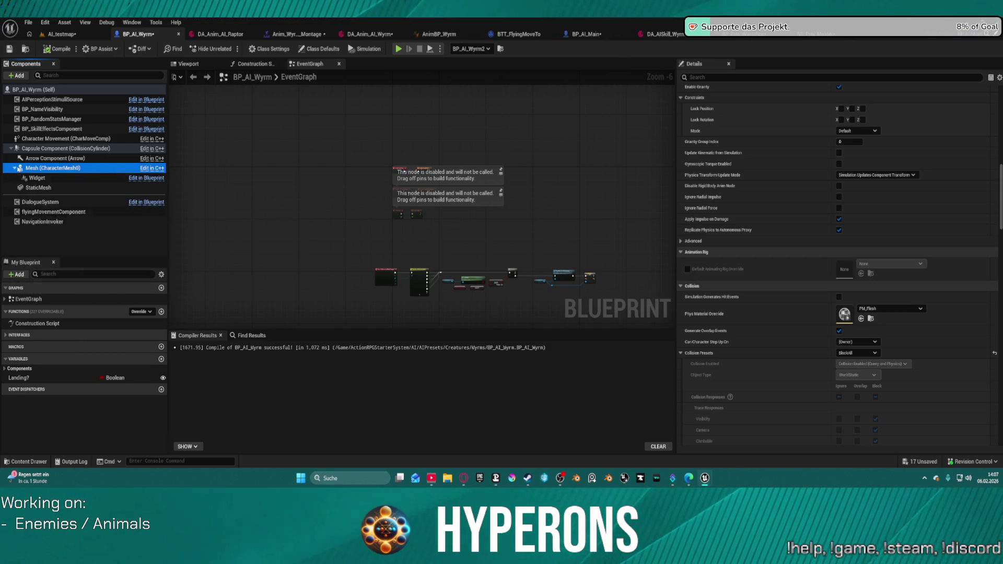
{"action": "left_click", "coordinate": [15, 169]}
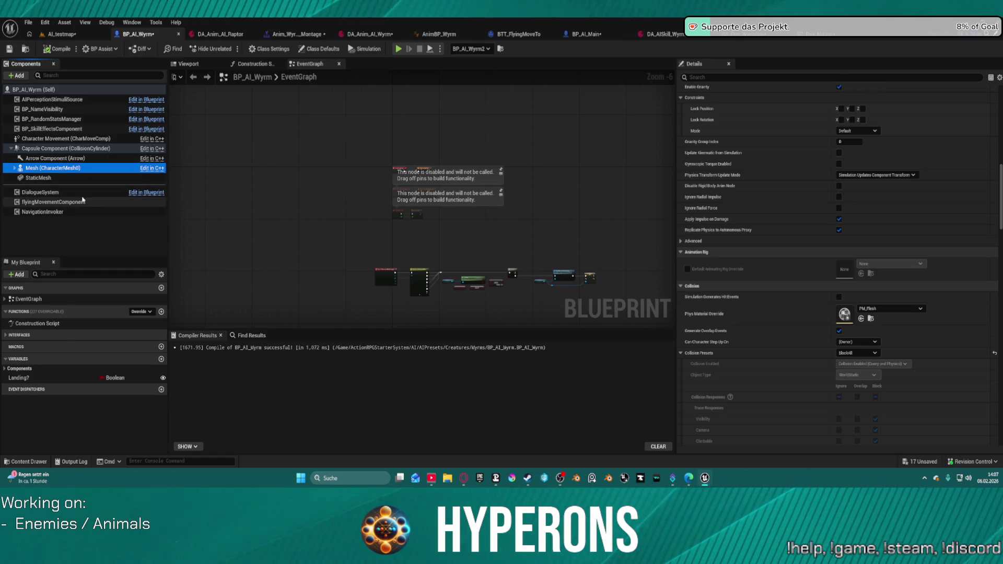
{"action": "left_click", "coordinate": [15, 168]}
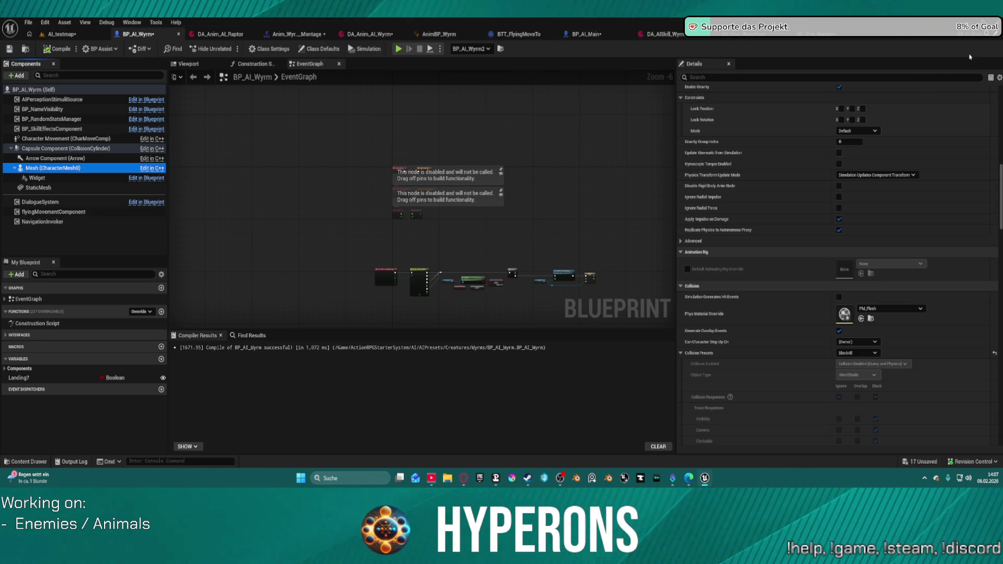
Step: Search the Add Component list for 'arr' without adding anything, then open the wyrm's skeleton
{"action": "right_click", "coordinate": [41, 170]}
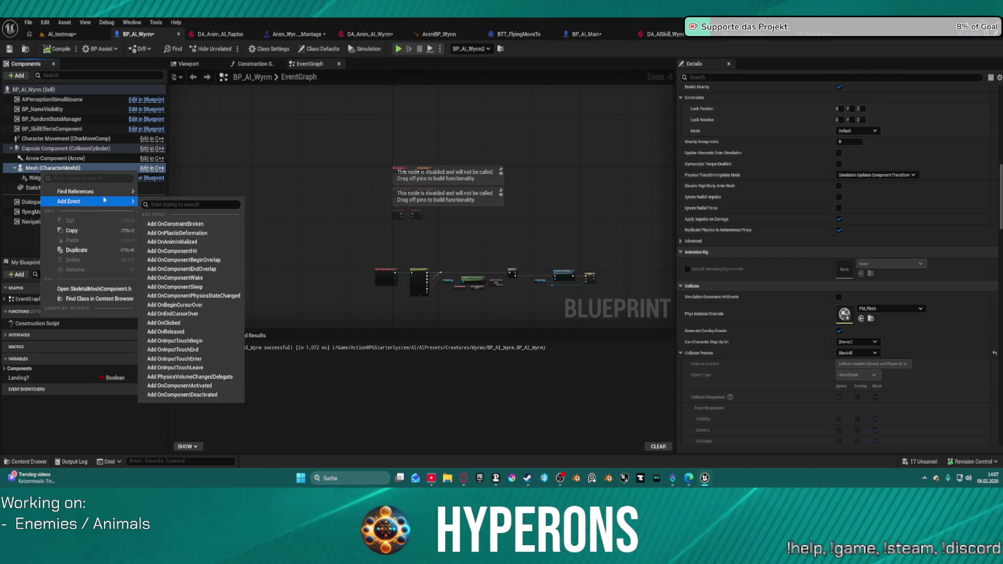
{"action": "left_click", "coordinate": [16, 75]}
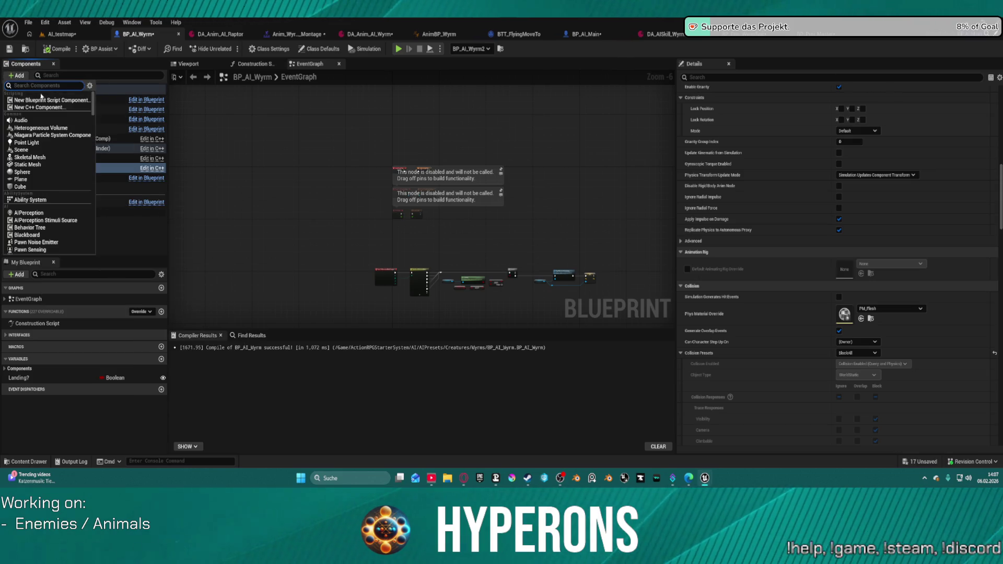
{"action": "type", "text": "tar"}
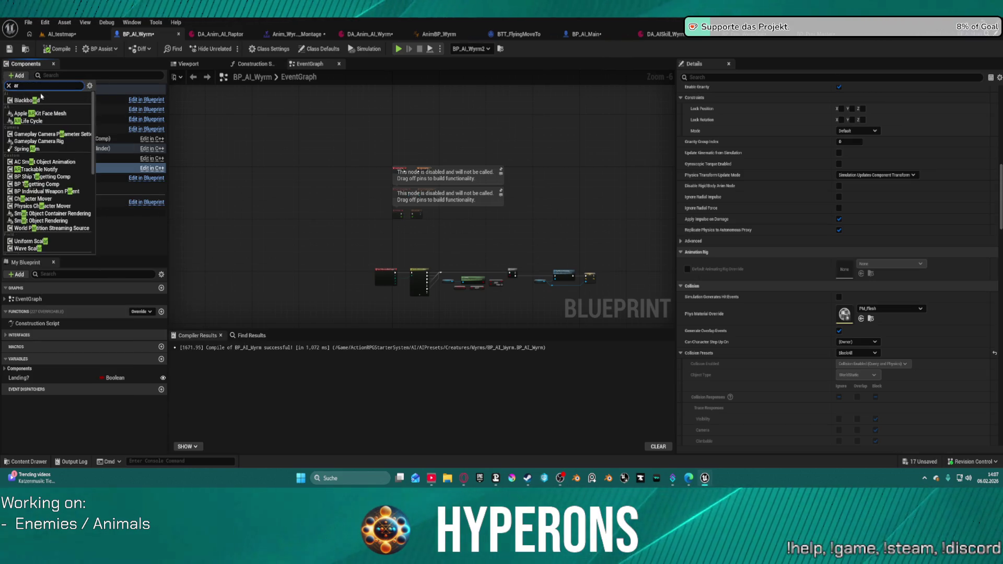
{"action": "type", "text": "r"}
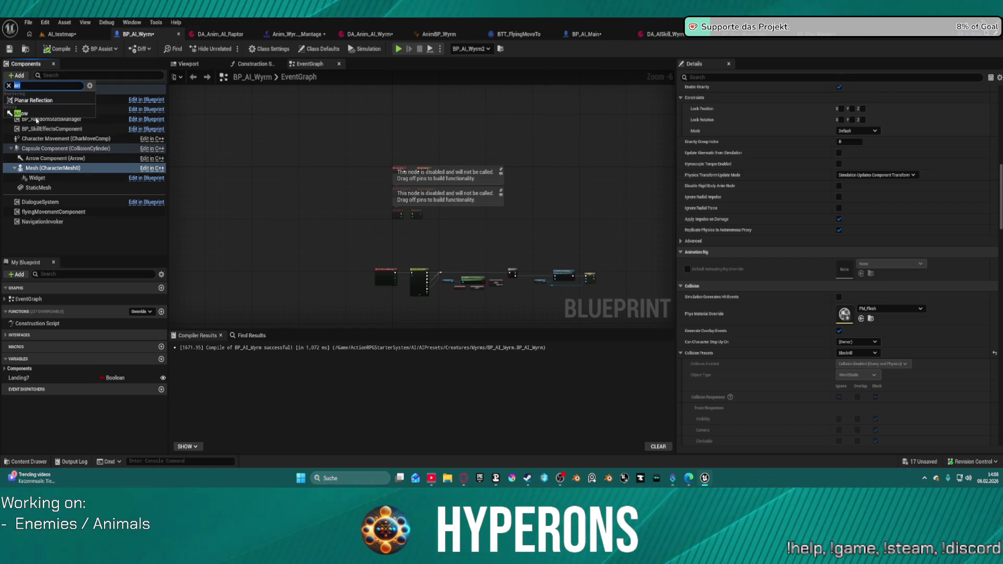
{"action": "key", "text": "BackSpace"}
{"action": "left_click", "coordinate": [372, 162]}
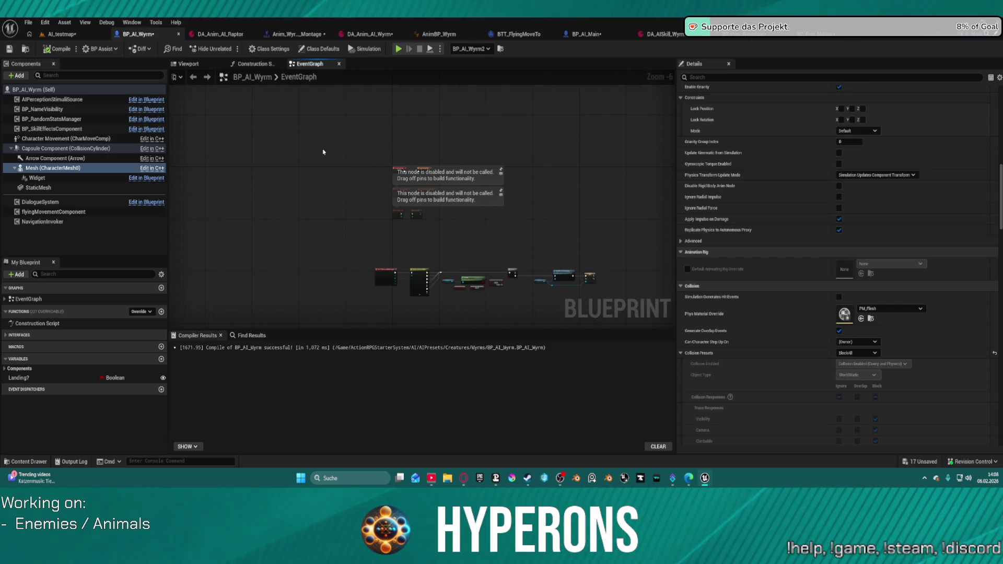
{"action": "left_click", "coordinate": [303, 34]}
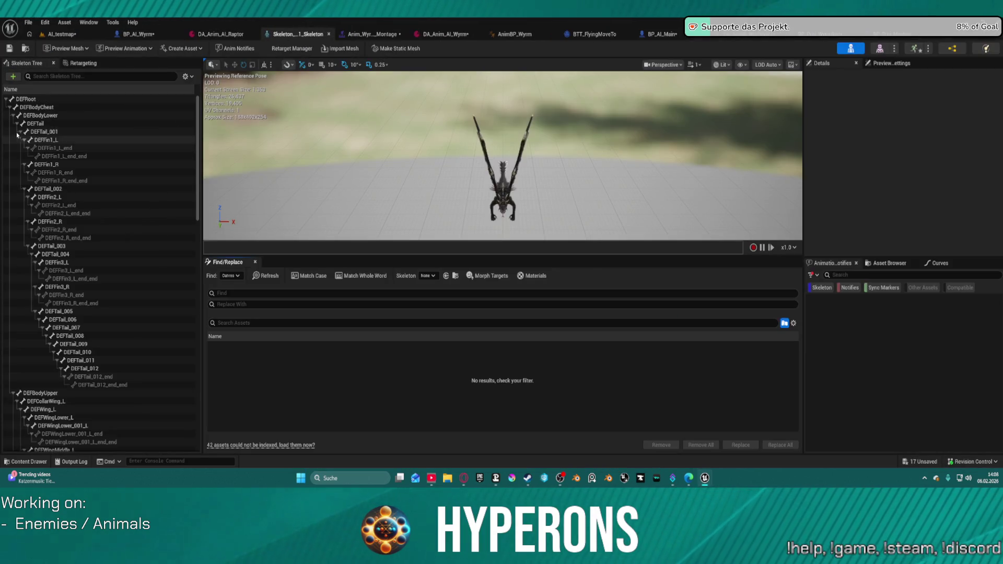
Step: Expand the DEFBodyLower and DEFBodyUpper bone branches and scroll down to the neck chain
{"action": "left_click", "coordinate": [13, 115]}
{"action": "left_click", "coordinate": [10, 124]}
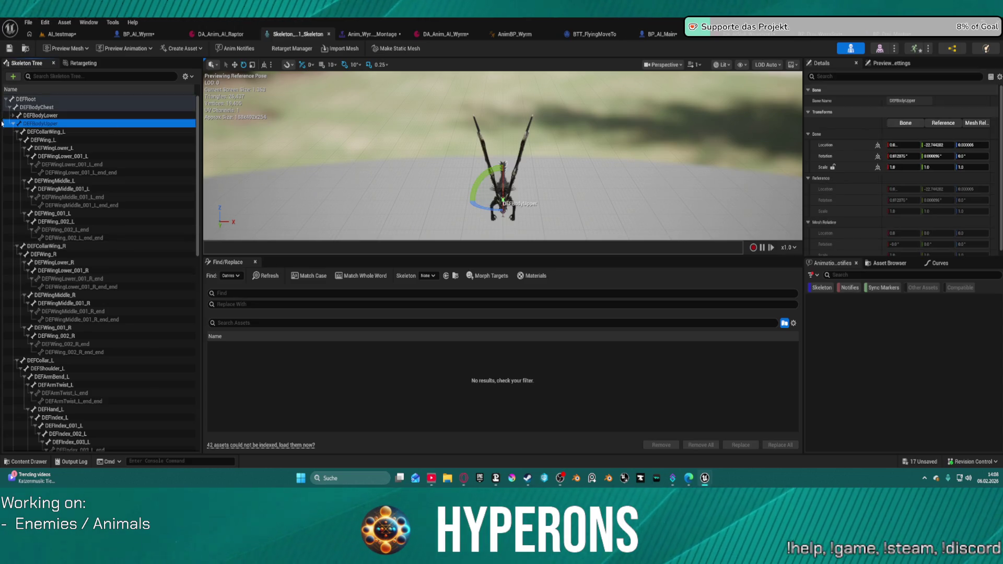
{"action": "left_click", "coordinate": [12, 124]}
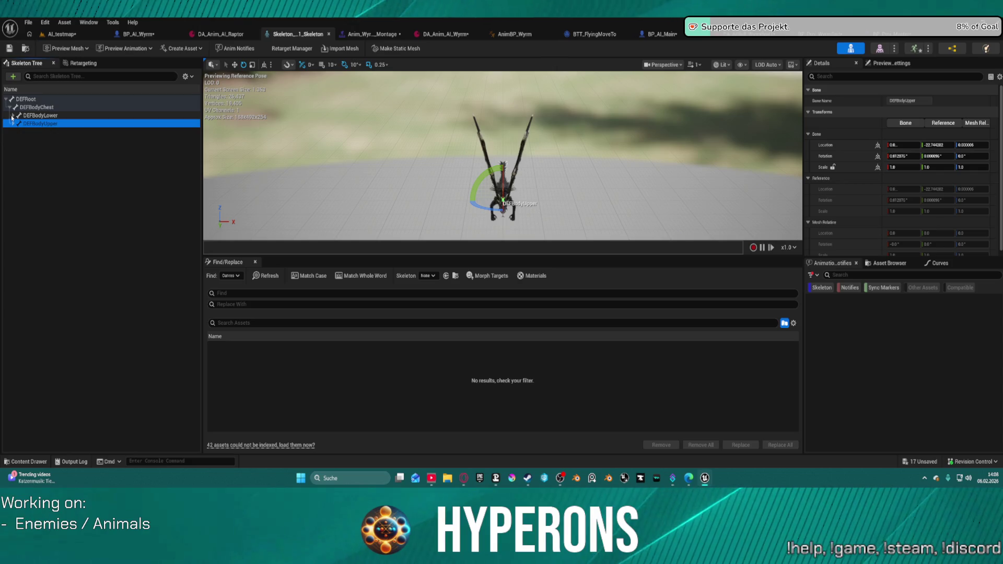
{"action": "left_click", "coordinate": [12, 115]}
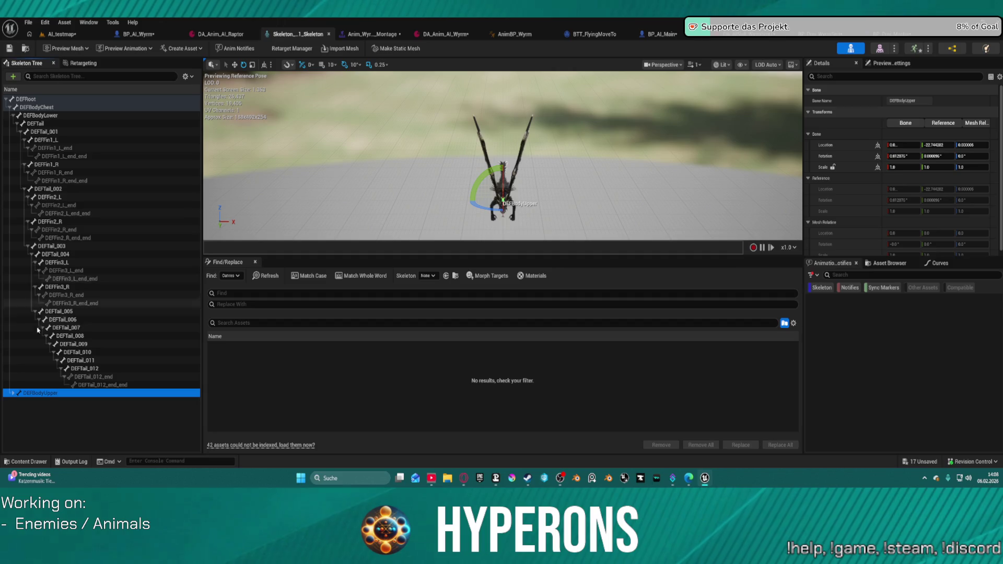
{"action": "left_click", "coordinate": [13, 394]}
{"action": "scroll", "coordinate": [40, 399], "scroll_direction": "down", "scroll_amount": 15}
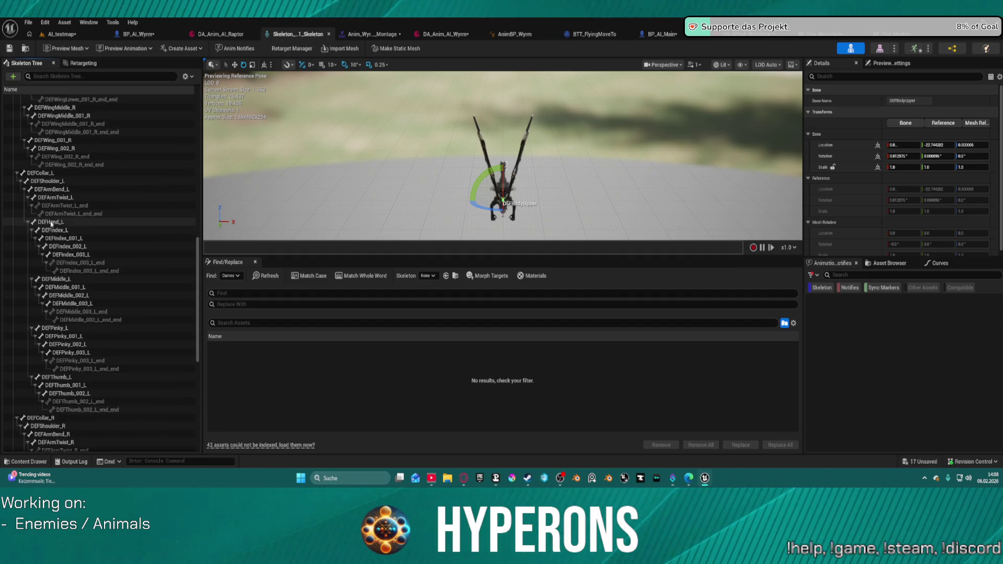
{"action": "scroll", "coordinate": [85, 271], "scroll_direction": "down", "scroll_amount": 10}
{"action": "scroll", "coordinate": [86, 270], "scroll_direction": "down", "scroll_amount": 5}
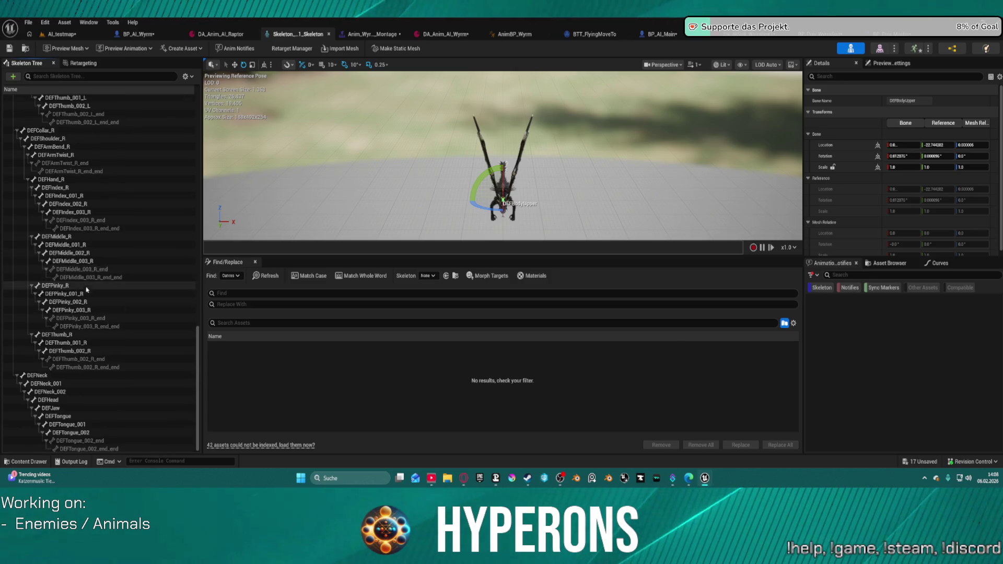
Step: Select the DEFJaw bone and frame the preview camera on the dragon's head
{"action": "left_click", "coordinate": [51, 407]}
{"action": "key", "text": "w"}
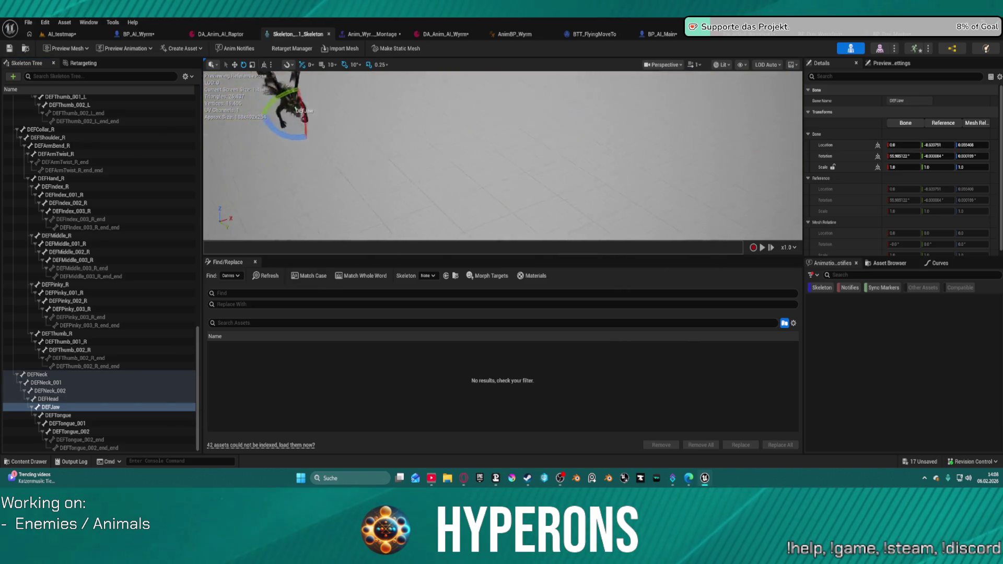
{"action": "key", "text": "d"}
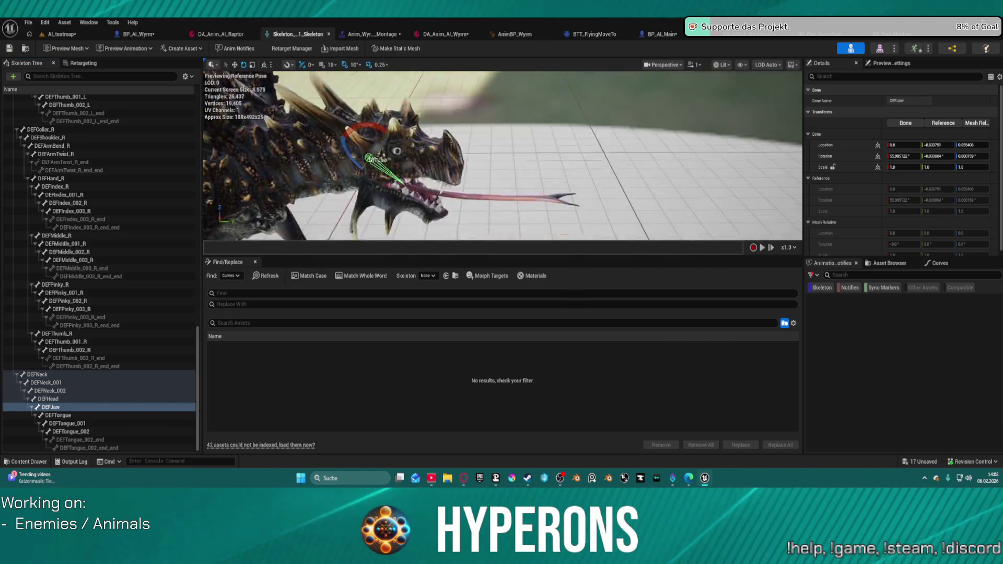
{"action": "key", "text": "f"}
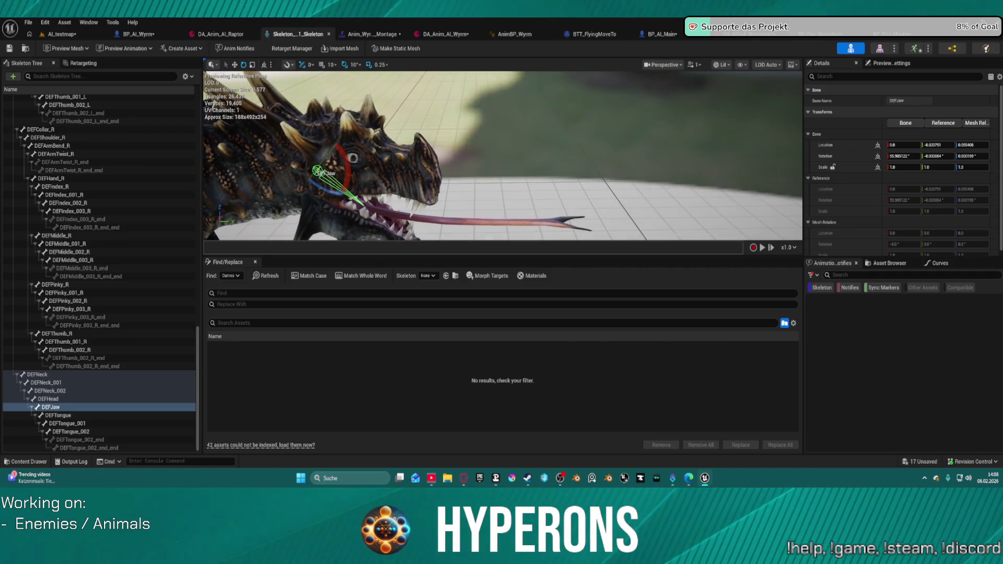
{"action": "left_click", "coordinate": [62, 416]}
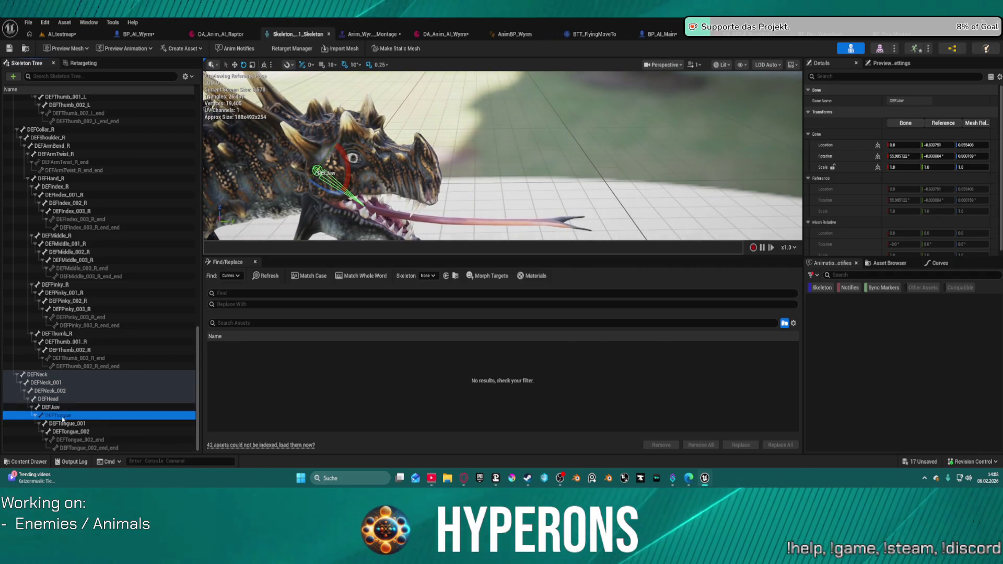
{"action": "left_click", "coordinate": [50, 408]}
{"action": "left_click", "coordinate": [49, 409]}
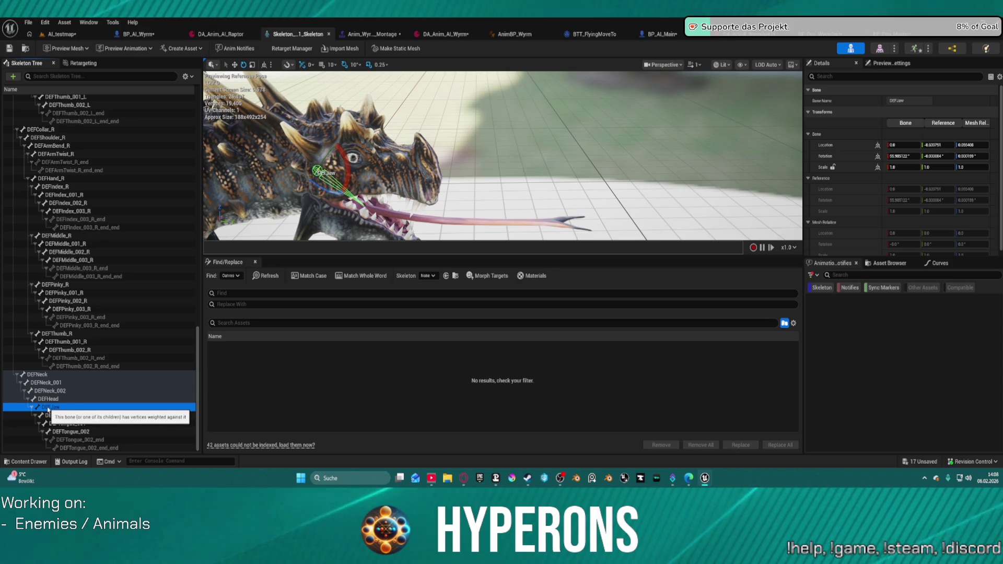
Step: Add a socket to the DEFHead bone and select the new DEFHeadSocket
{"action": "right_click", "coordinate": [47, 401]}
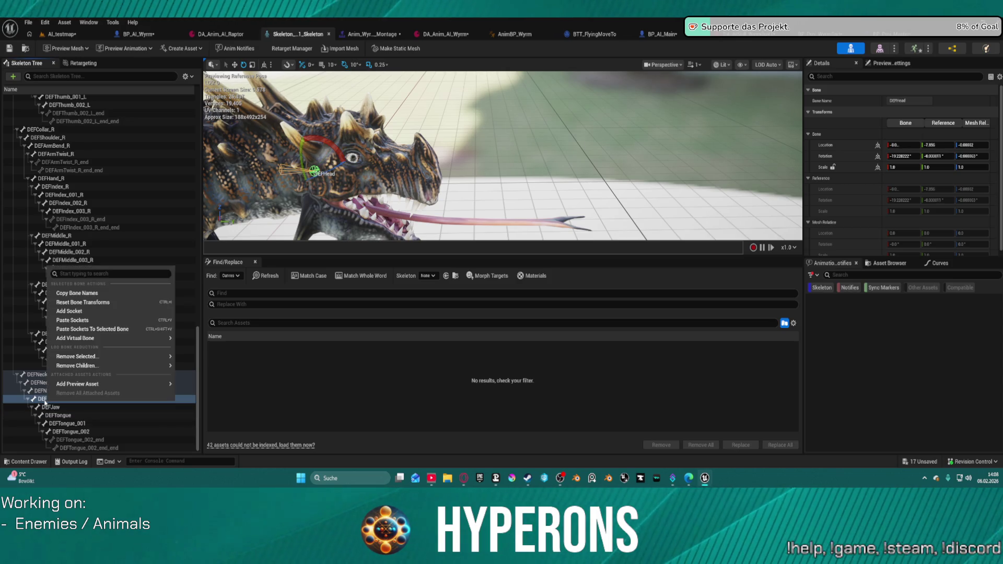
{"action": "left_click", "coordinate": [113, 312]}
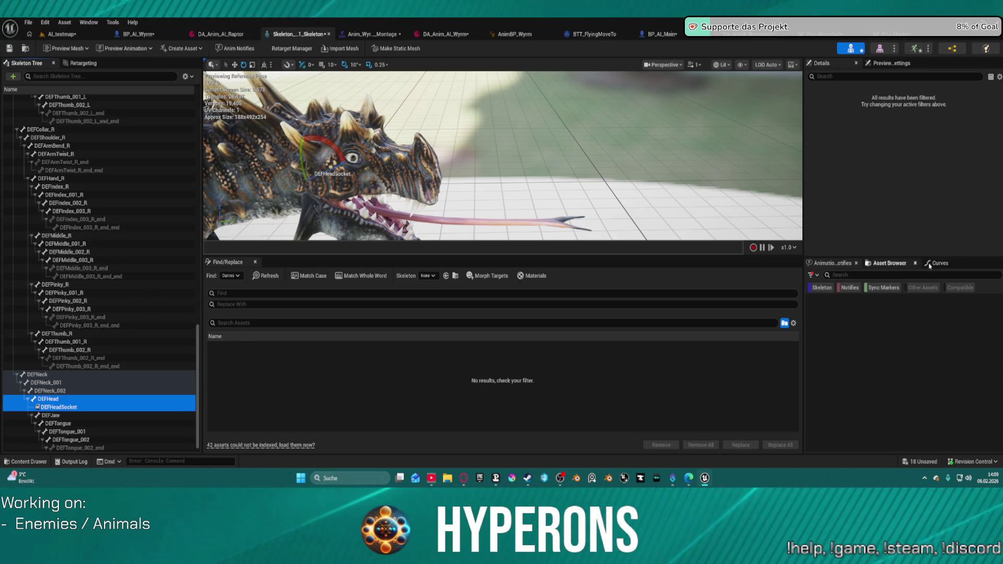
{"action": "left_click", "coordinate": [833, 76]}
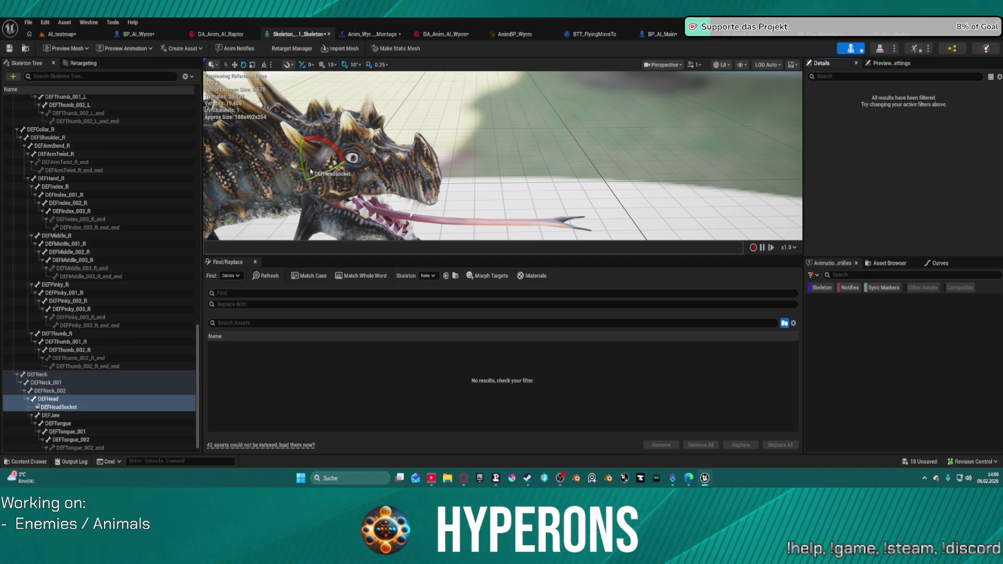
{"action": "left_click", "coordinate": [58, 407]}
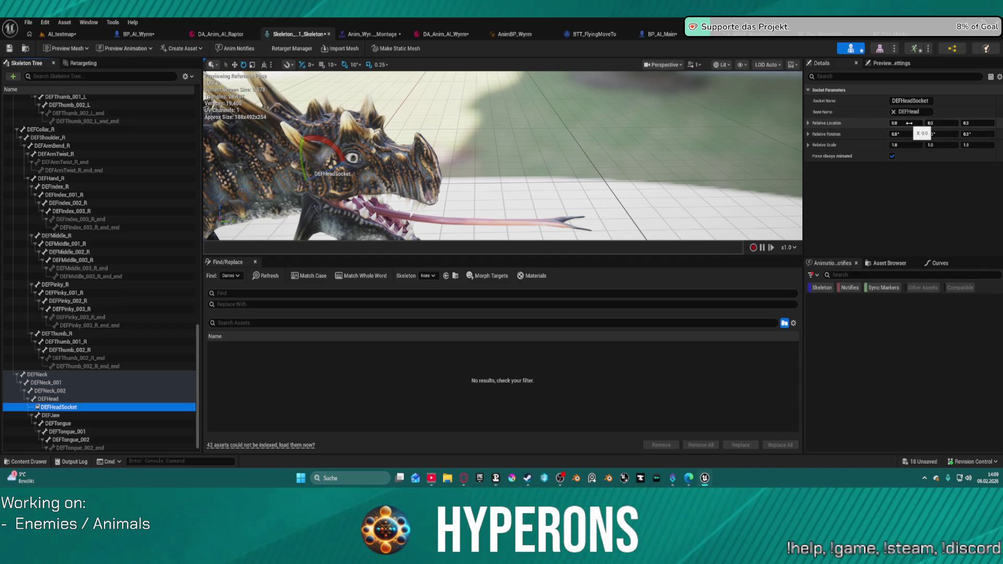
Step: Zero DEFHeadSocket's relative location and rotation and show its gizmo in local space
{"action": "left_click", "coordinate": [910, 123]}
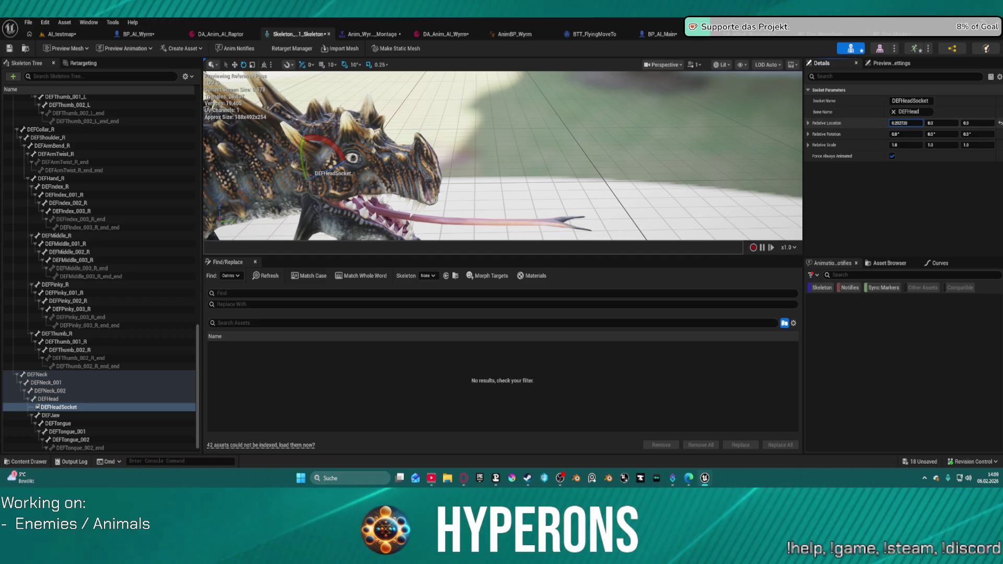
{"action": "left_click_drag", "start_coordinate": [910, 122], "coordinate": [918, 123]}
{"action": "type", "text": "0"}
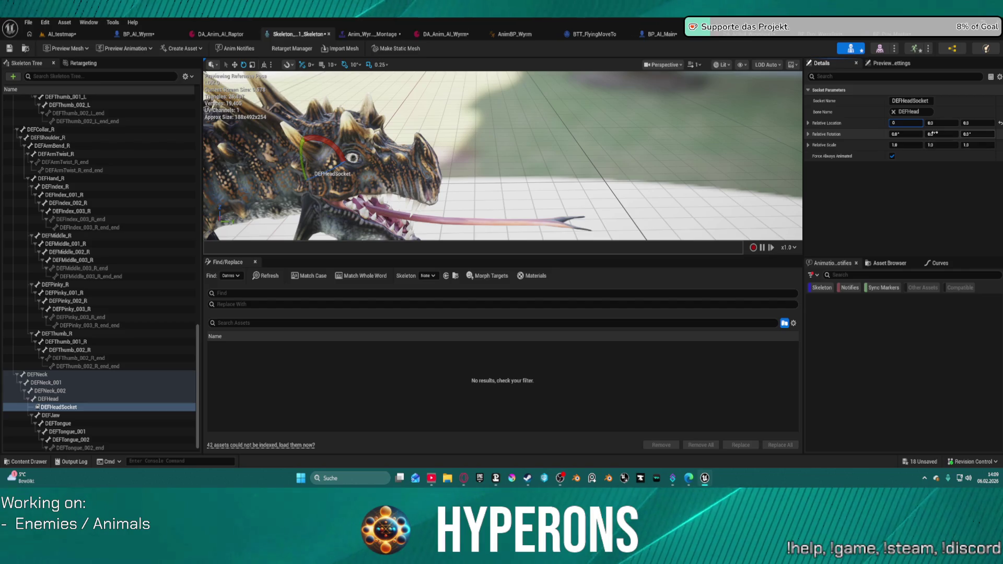
{"action": "key", "text": "Return"}
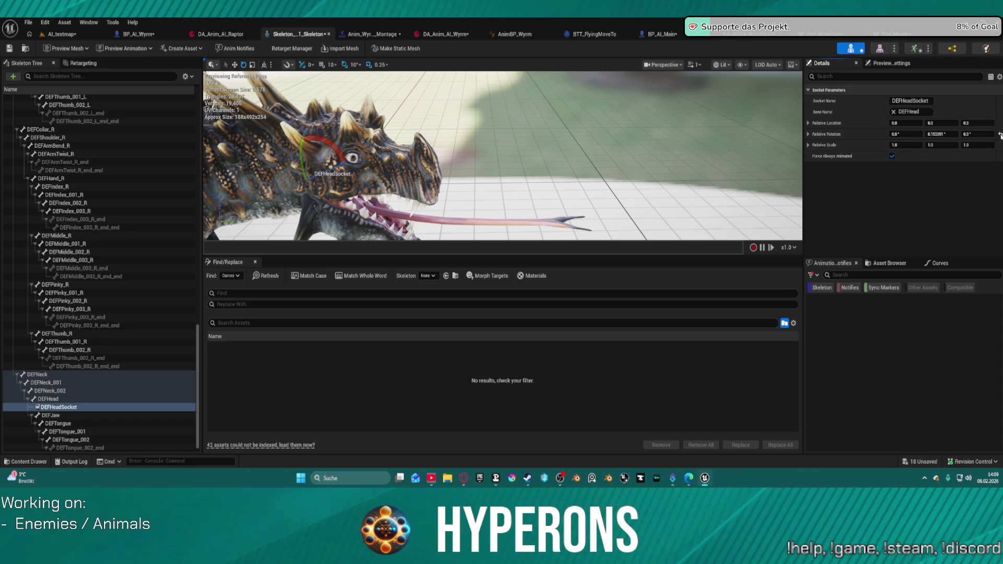
{"action": "left_click_drag", "start_coordinate": [906, 133], "coordinate": [889, 134]}
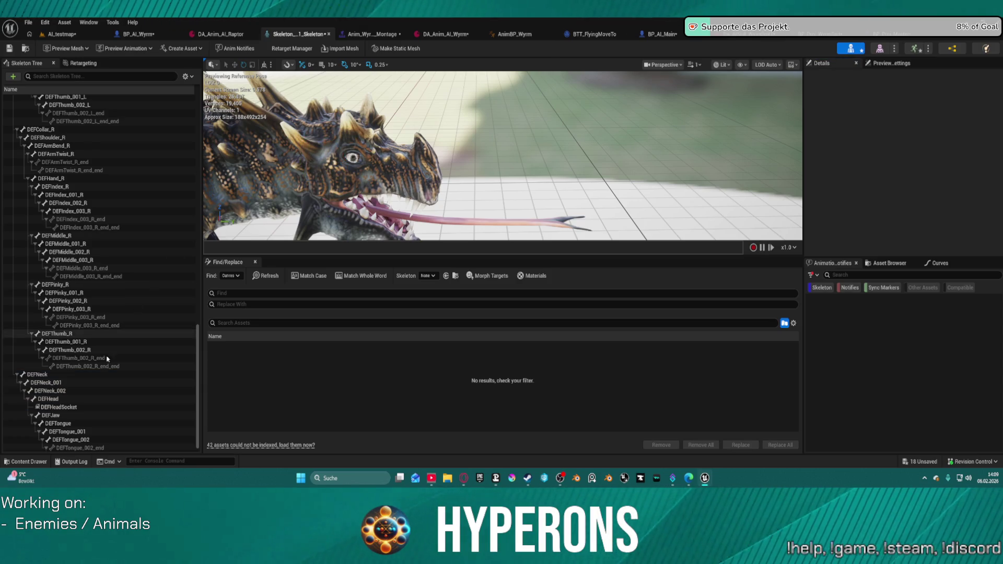
{"action": "left_click", "coordinate": [59, 408]}
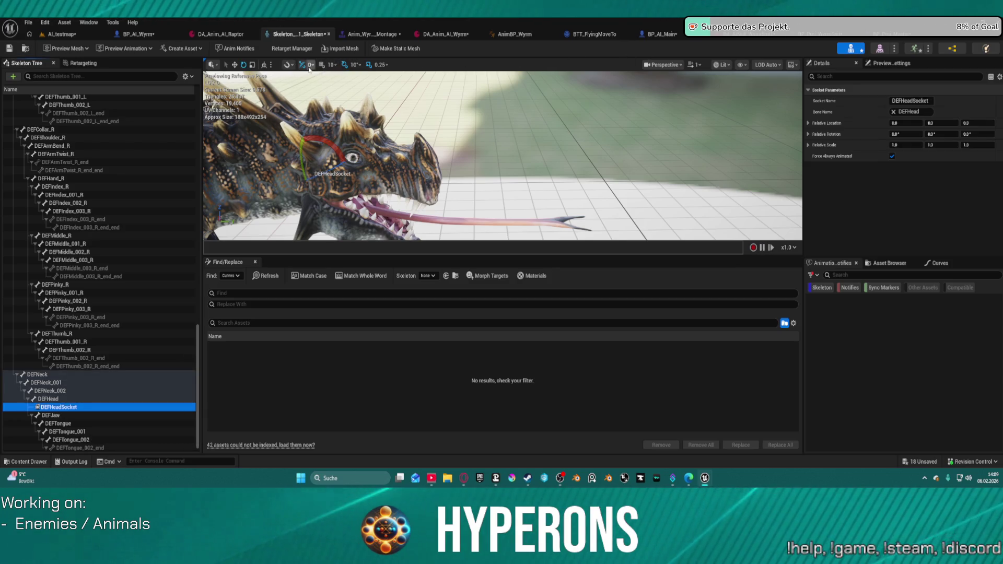
{"action": "left_click", "coordinate": [265, 65]}
{"action": "left_click", "coordinate": [265, 66]}
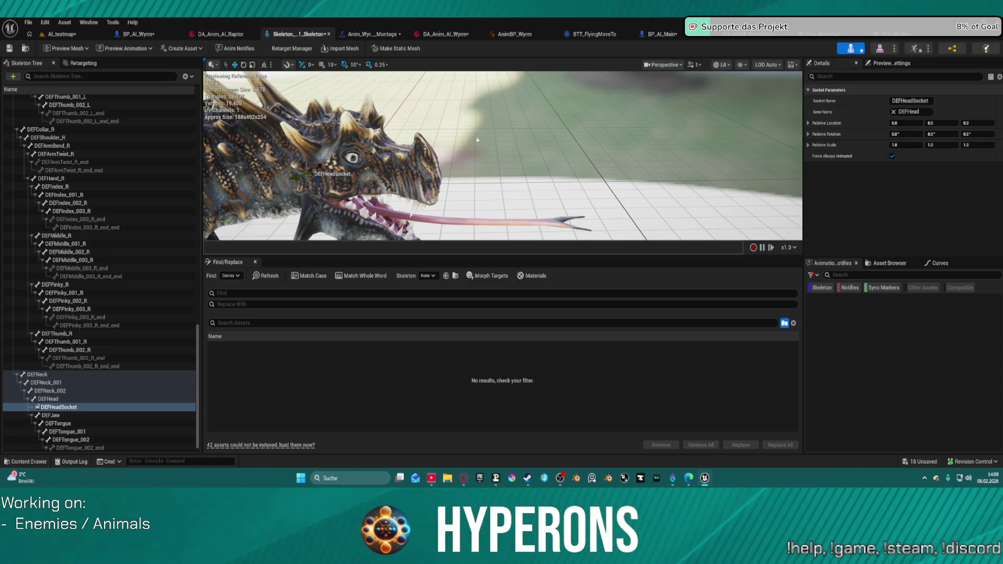
{"action": "mouse_move", "coordinate": [477, 140]}
{"action": "left_mouse_down"}
{"action": "mouse_move", "coordinate": [595, 141]}
{"action": "mouse_move", "coordinate": [546, 141]}
{"action": "left_mouse_up"}
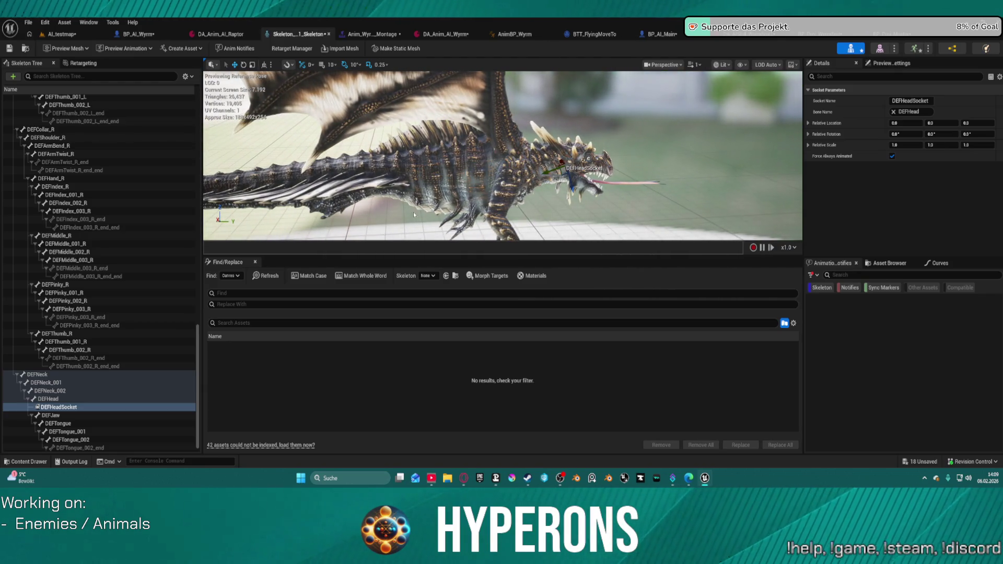
Step: Delete DEFHeadSocket and add a socket on DEFJaw renamed Muzzle
{"action": "left_click", "coordinate": [59, 416]}
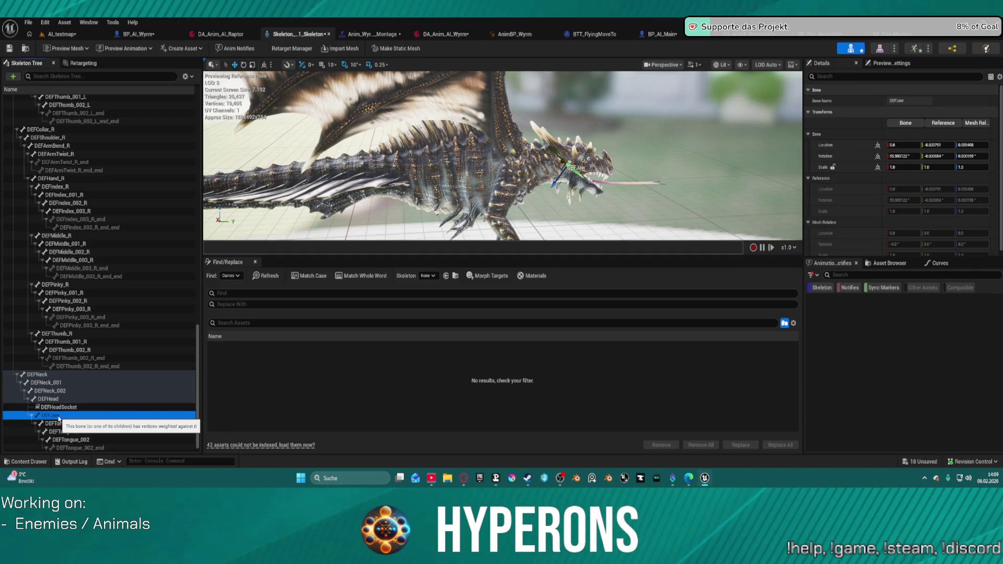
{"action": "left_click", "coordinate": [59, 407]}
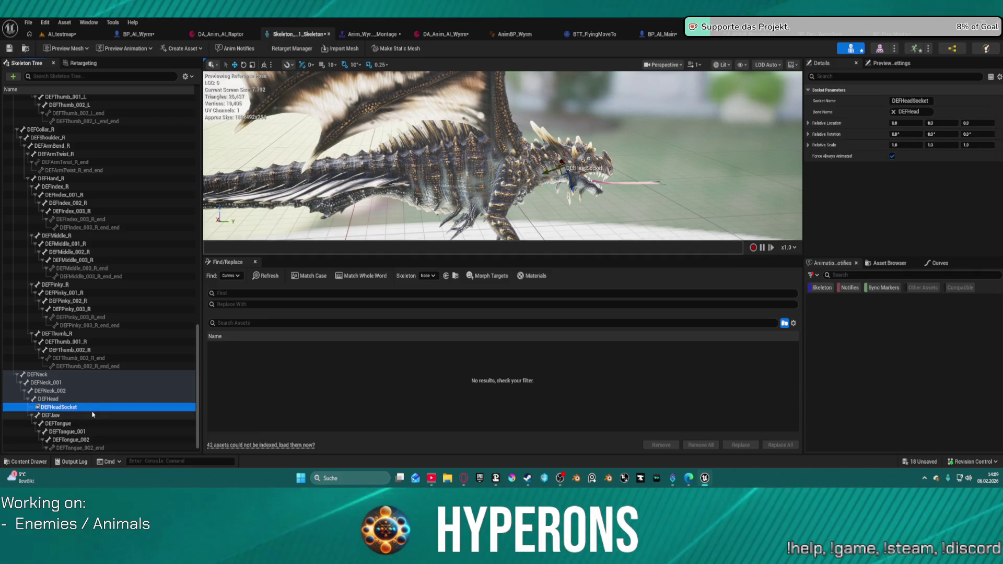
{"action": "key", "text": "Delete"}
{"action": "left_click", "coordinate": [51, 408]}
{"action": "right_click", "coordinate": [50, 408]}
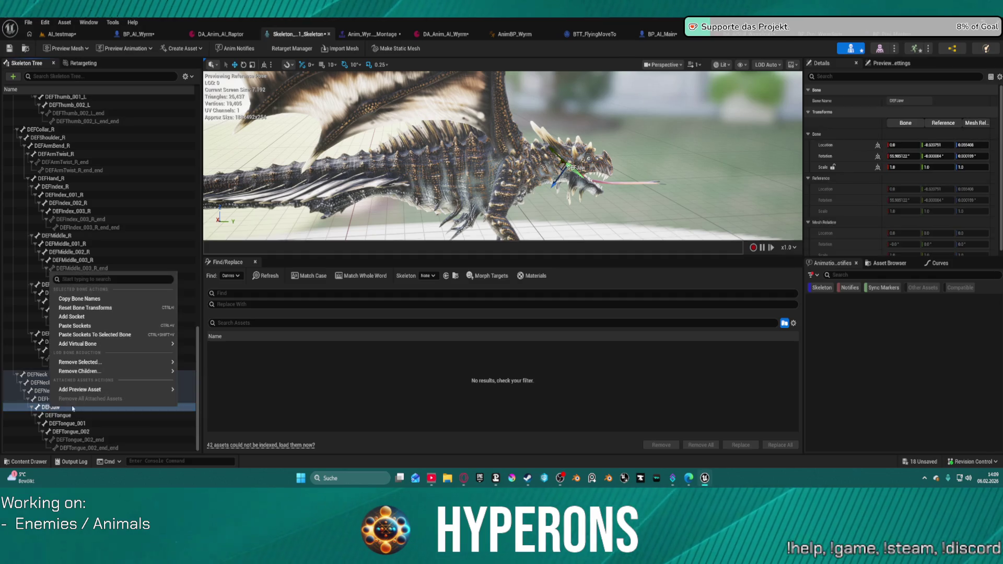
{"action": "left_click", "coordinate": [92, 317]}
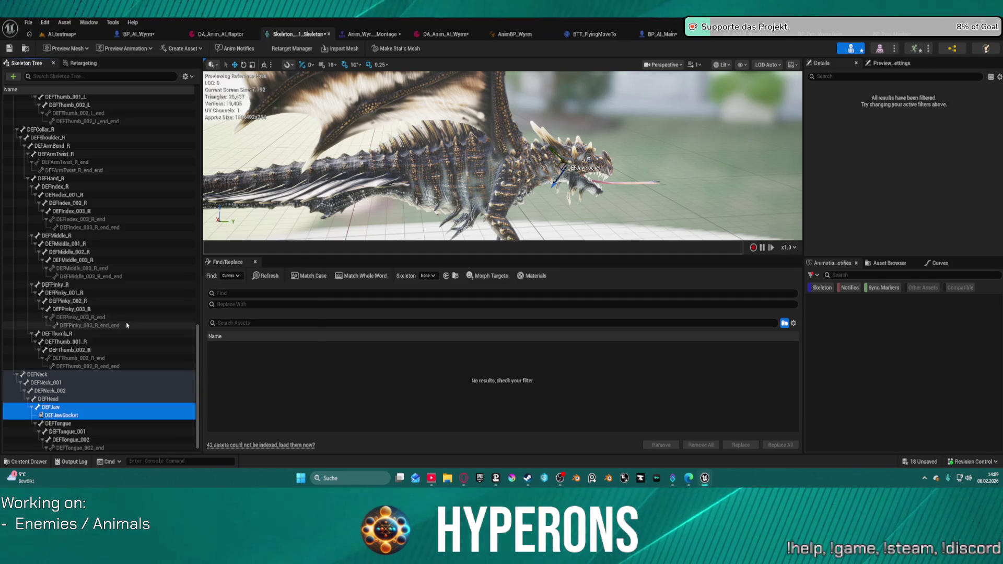
{"action": "left_click", "coordinate": [81, 416]}
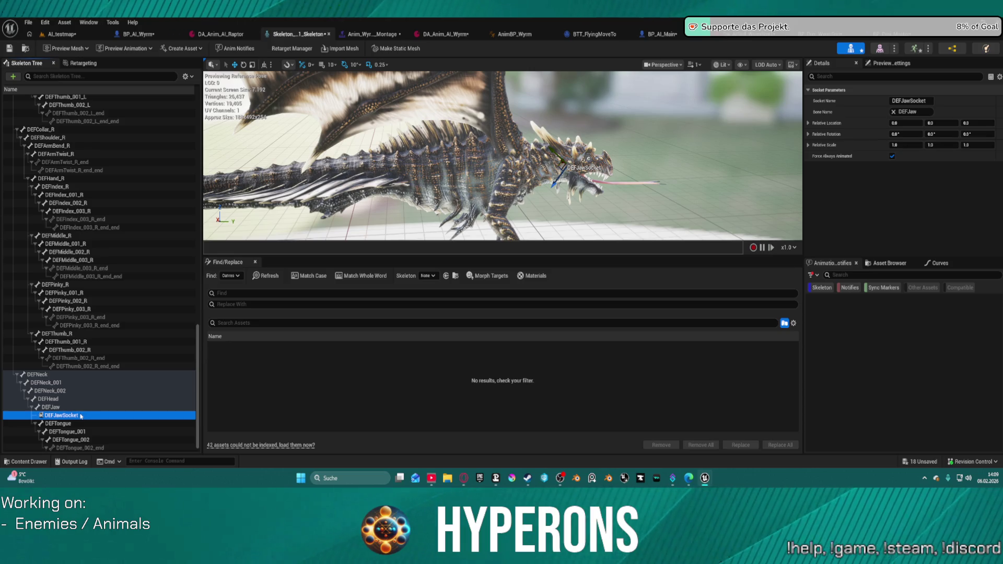
{"action": "key", "text": "F2"}
{"action": "type", "text": "Muzzle"}
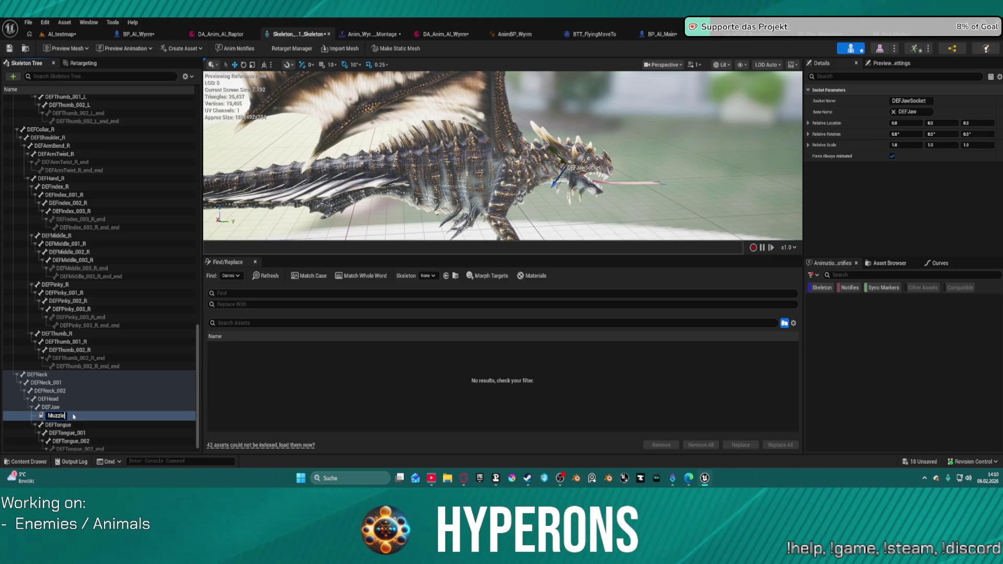
{"action": "key", "text": "Return"}
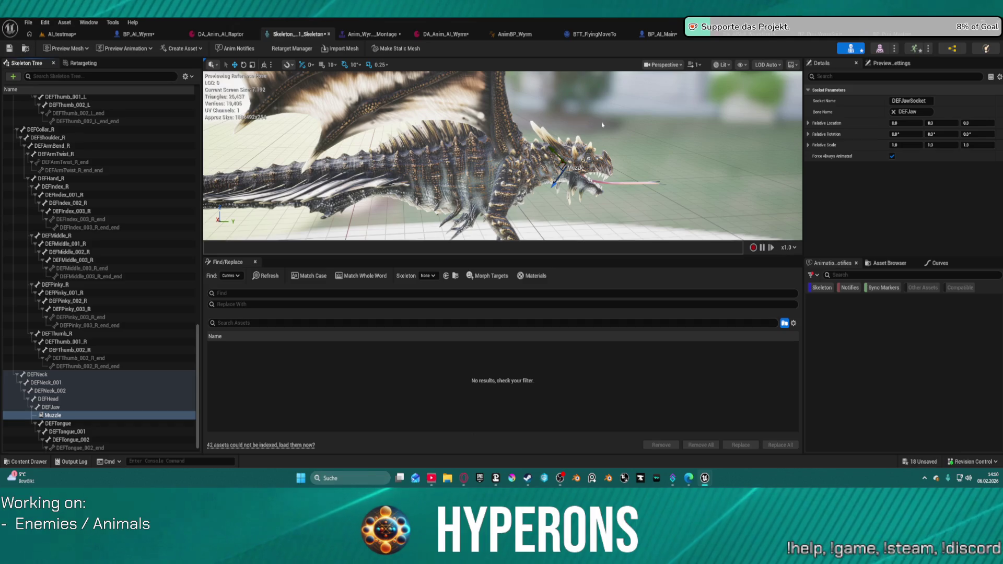
Step: Rotate the Muzzle socket to -90° yaw, 0.73294 roll and about -17° pitch
{"action": "left_click_drag", "start_coordinate": [657, 155], "coordinate": [554, 157]}
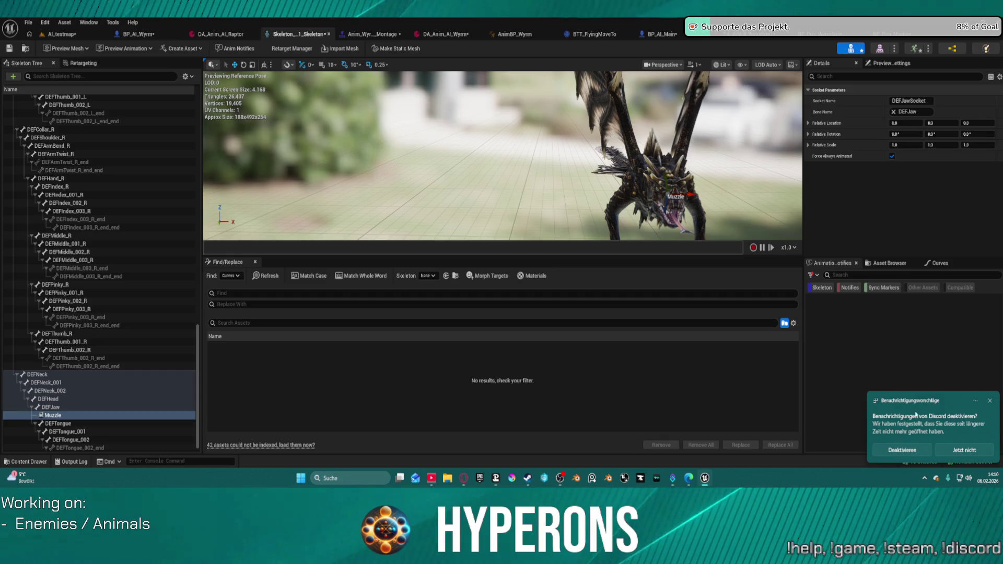
{"action": "left_click", "coordinate": [908, 451]}
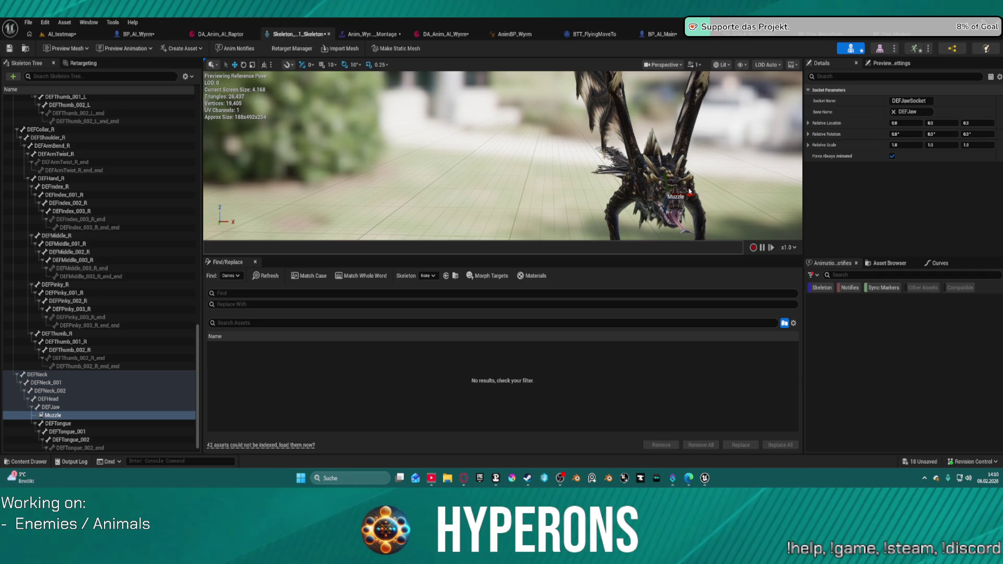
{"action": "left_click_drag", "start_coordinate": [978, 134], "coordinate": [991, 134]}
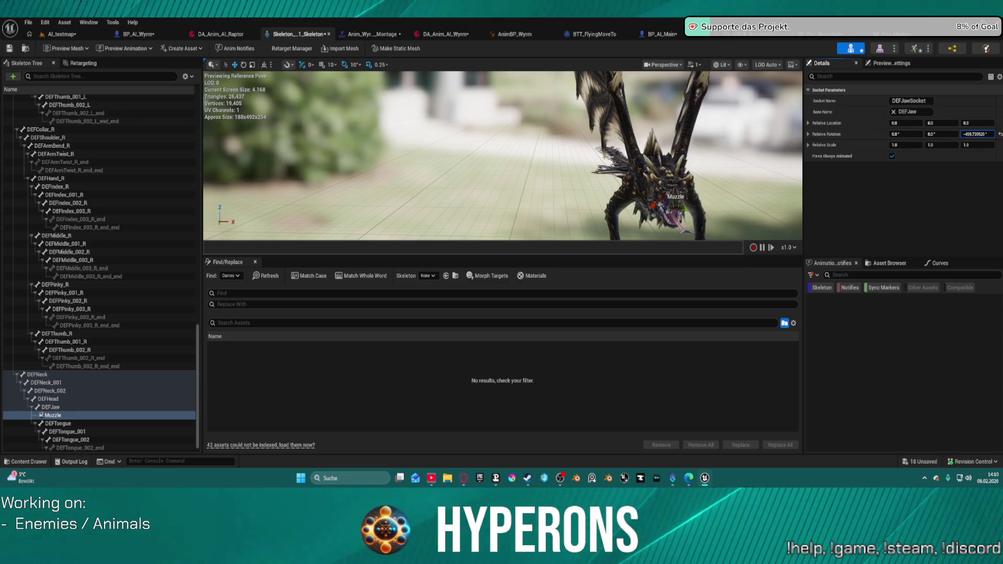
{"action": "left_click", "coordinate": [985, 134]}
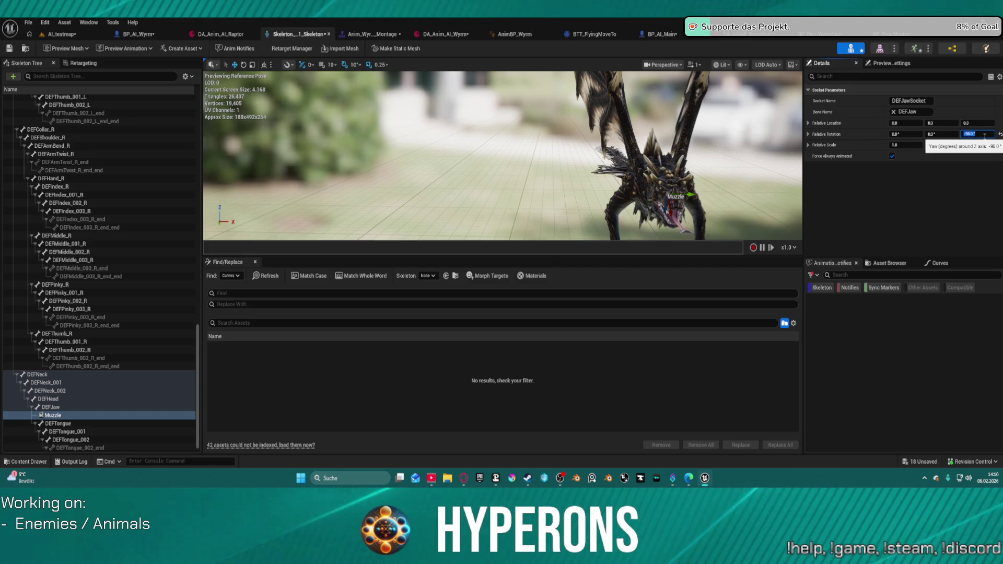
{"action": "key", "text": "Return"}
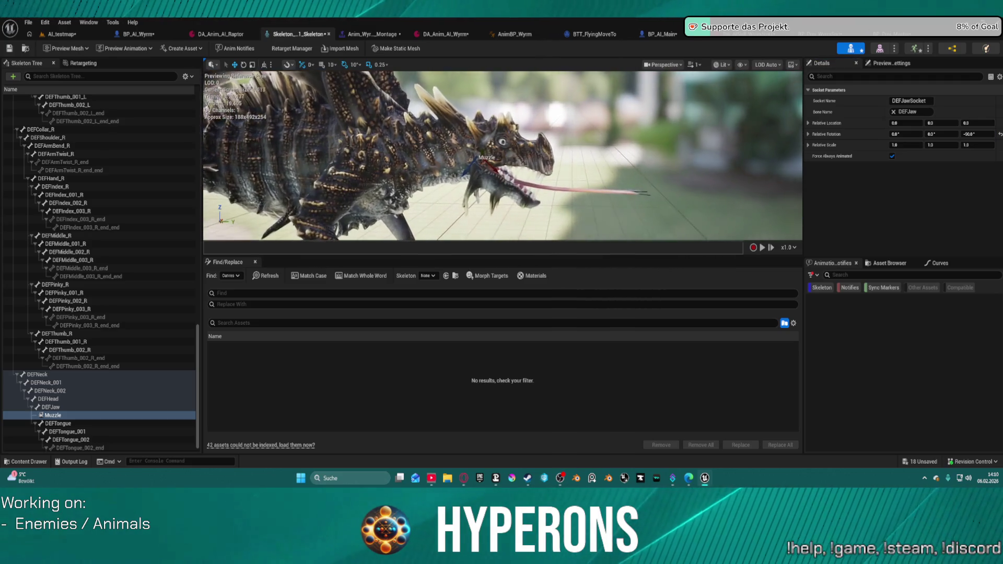
{"action": "left_click", "coordinate": [906, 133]}
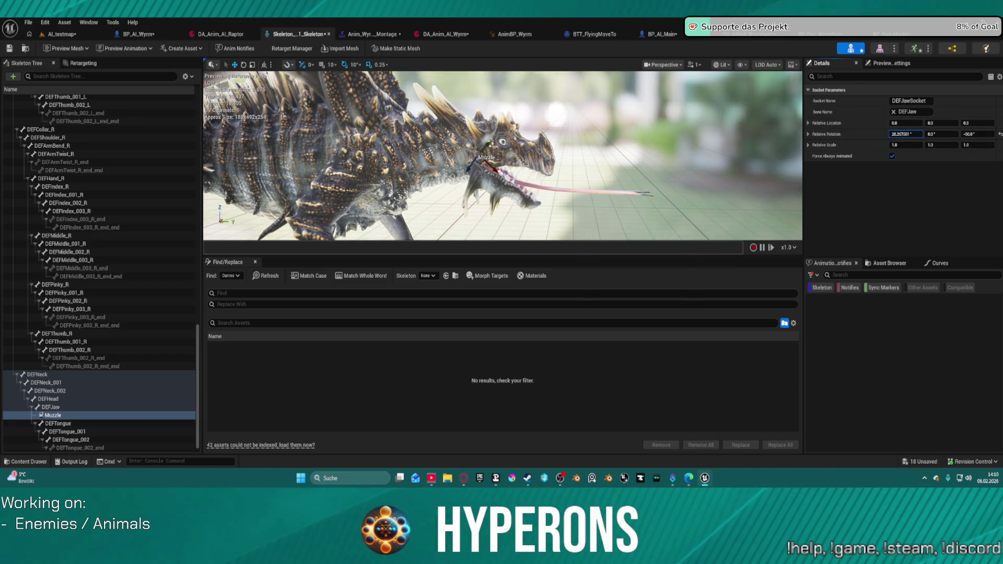
{"action": "left_click_drag", "start_coordinate": [913, 134], "coordinate": [914, 134]}
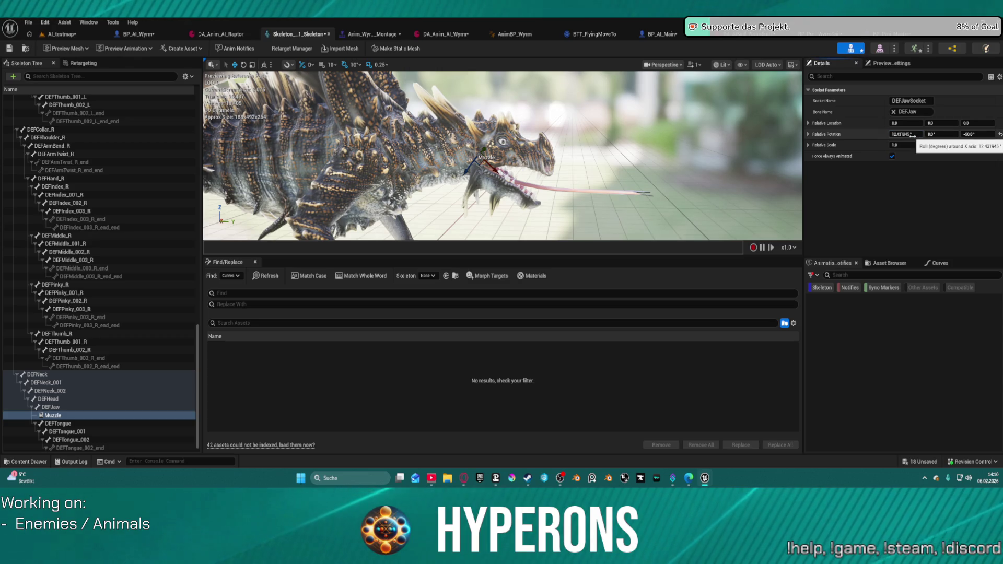
{"action": "left_click", "coordinate": [914, 135]}
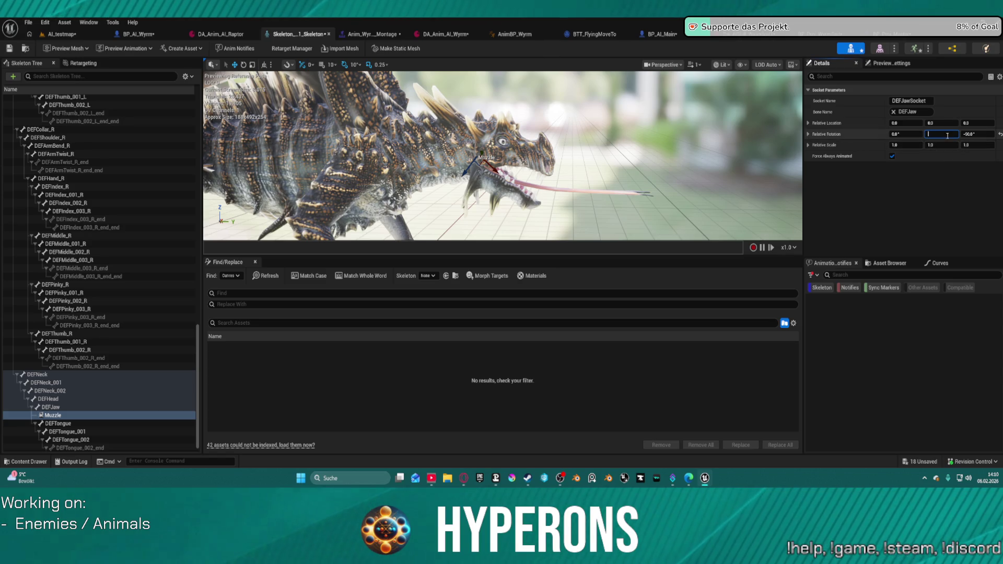
{"action": "type", "text": "0.73294"}
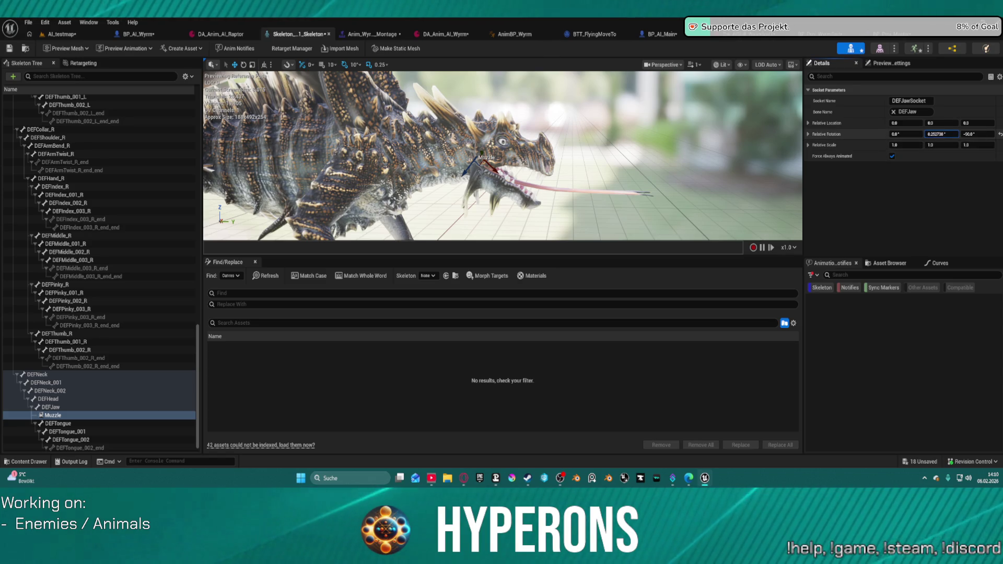
{"action": "left_click_drag", "start_coordinate": [943, 134], "coordinate": [922, 134]}
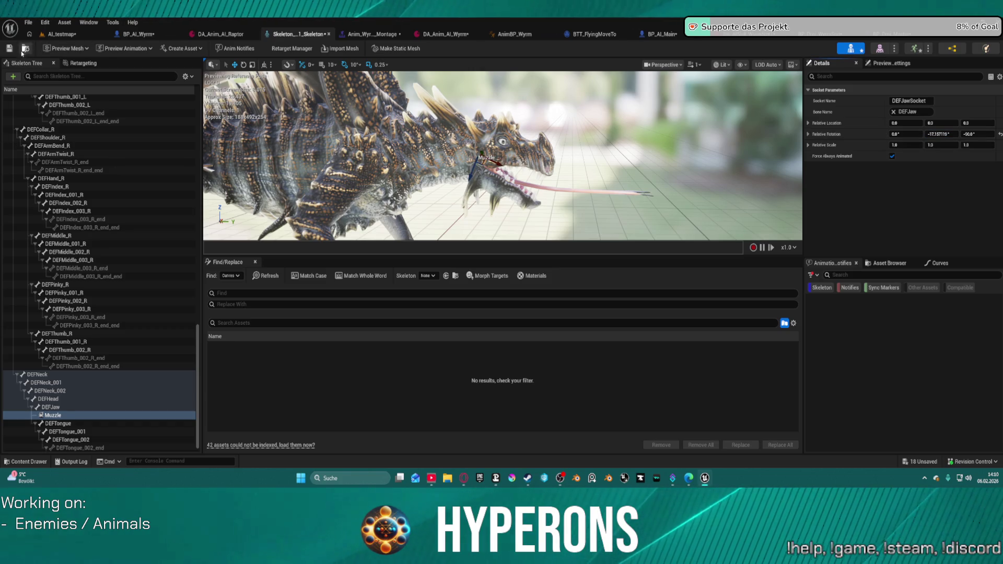
Step: Save the skeleton and drag the Muzzle socket forward to the mouth
{"action": "left_click", "coordinate": [10, 49]}
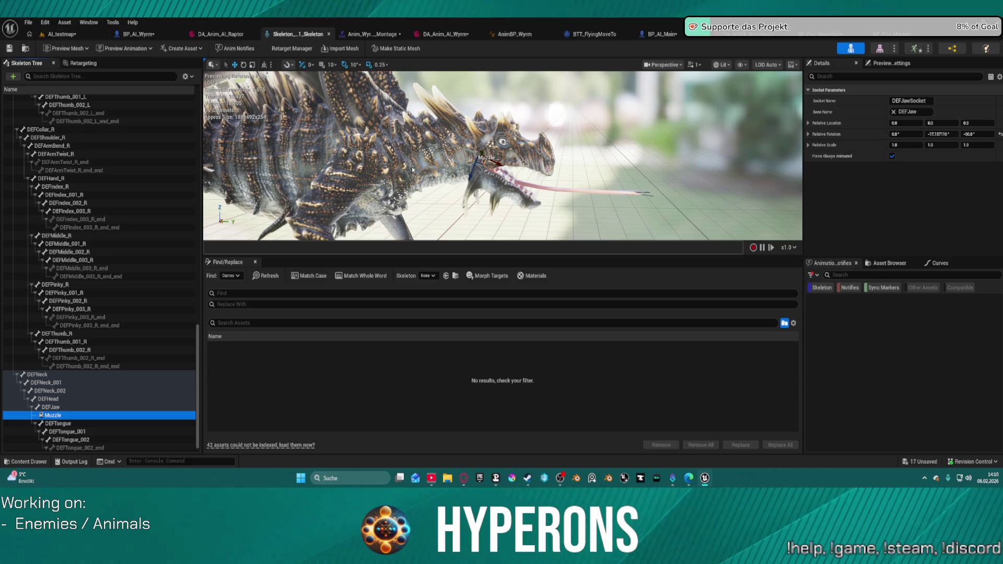
{"action": "left_click", "coordinate": [497, 164]}
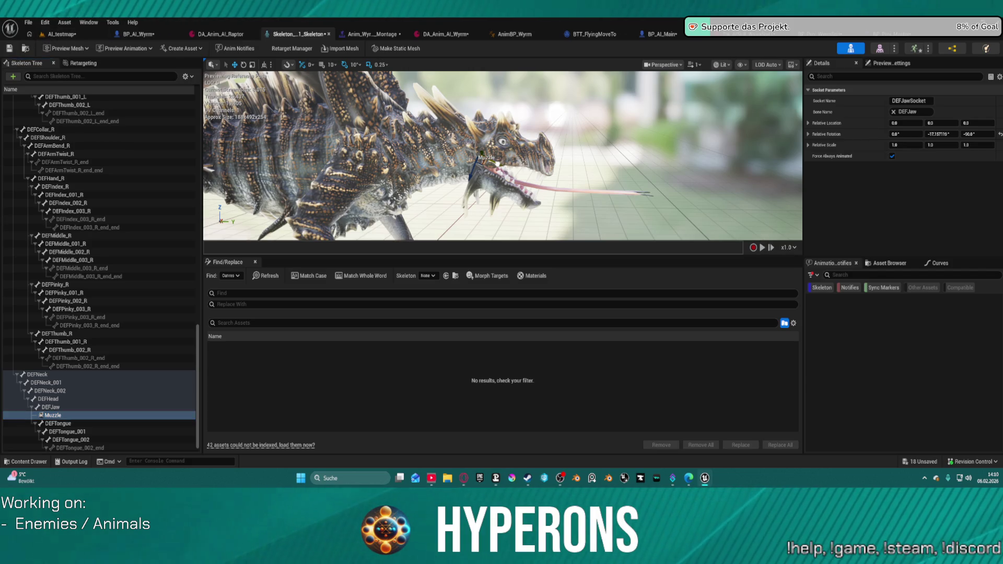
{"action": "left_click_drag", "start_coordinate": [575, 200], "coordinate": [581, 204]}
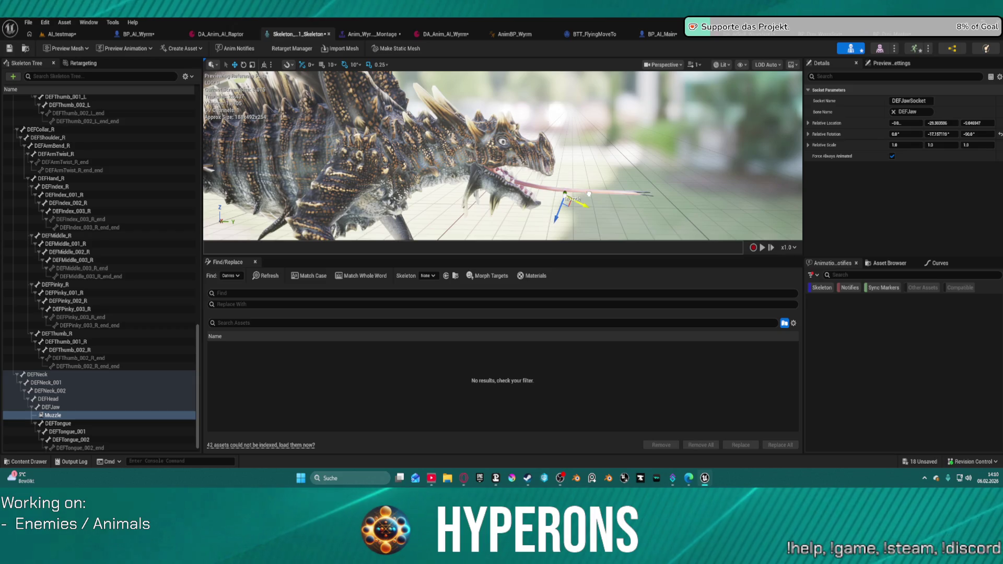
Step: Glance over BP_AI_Main's PerformAttack graph, then return to BP_Proj_Master's Construction Script
{"action": "left_click", "coordinate": [63, 34]}
{"action": "left_click", "coordinate": [209, 35]}
{"action": "left_click", "coordinate": [148, 35]}
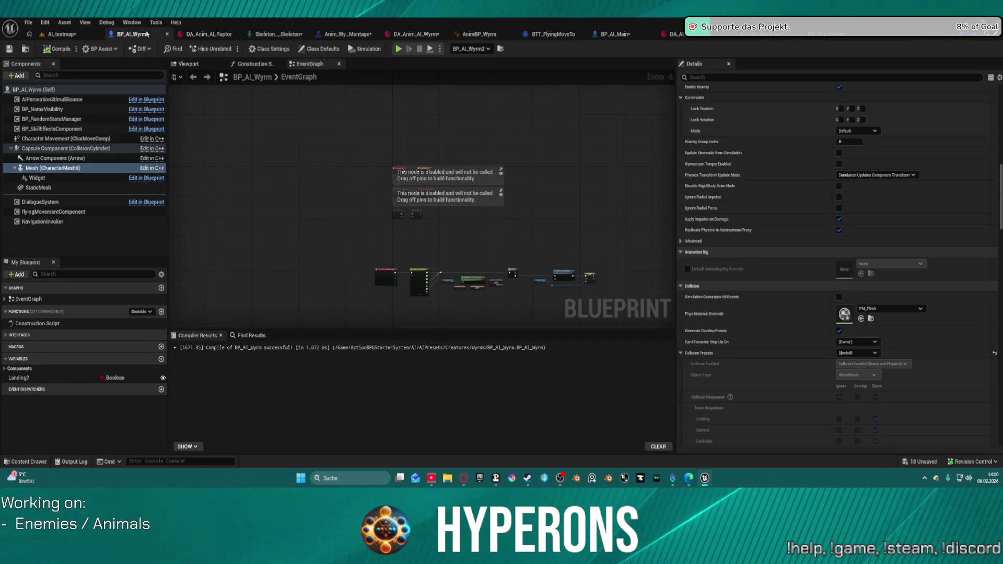
{"action": "left_click", "coordinate": [620, 34]}
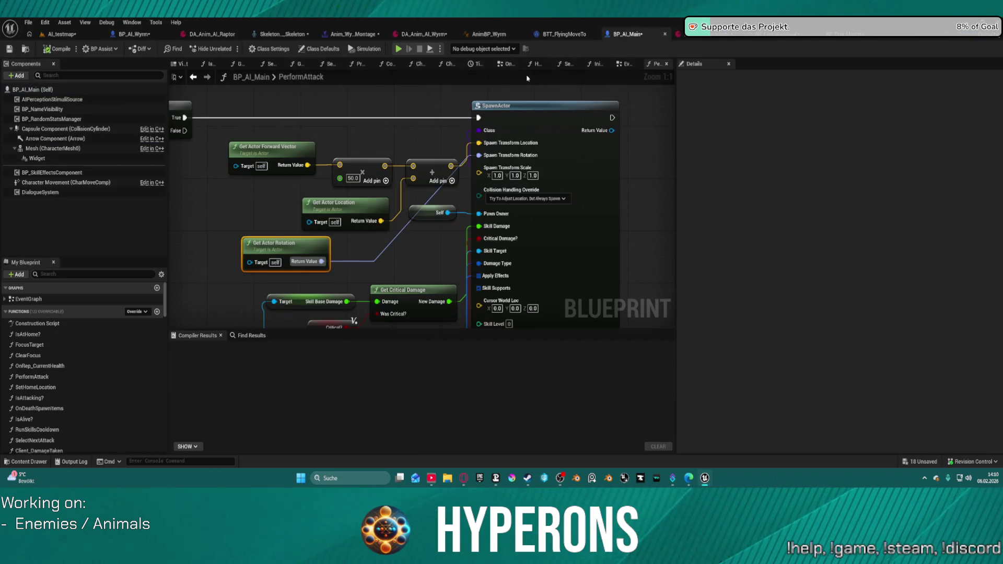
{"action": "scroll", "coordinate": [373, 167], "scroll_direction": "down", "scroll_amount": 3}
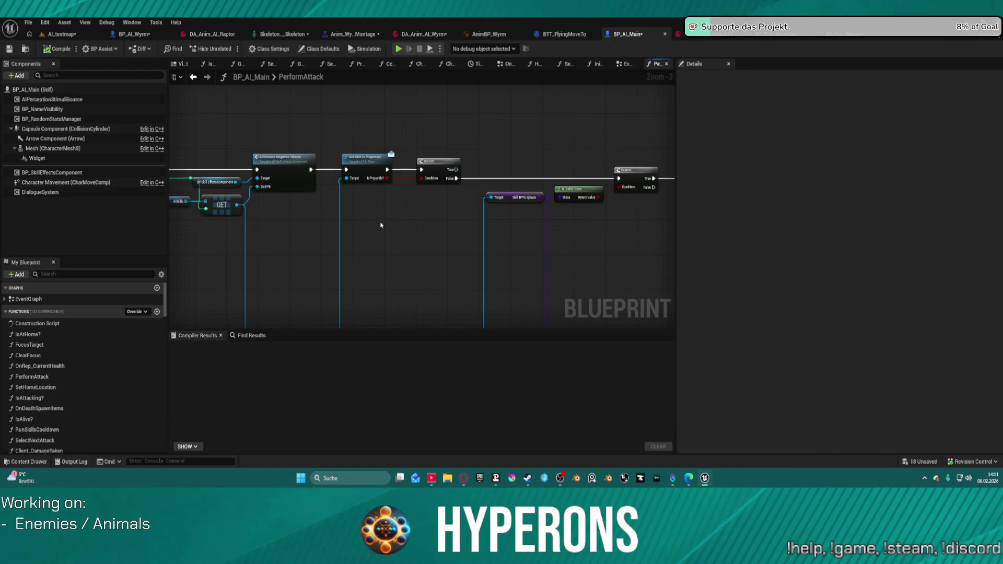
{"action": "left_click_drag", "start_coordinate": [561, 203], "coordinate": [431, 209]}
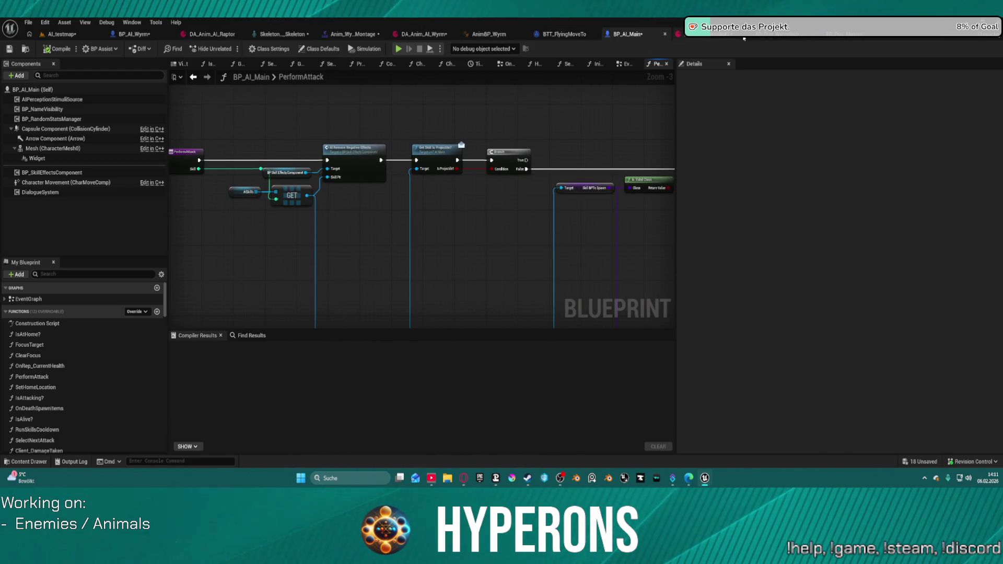
{"action": "left_click", "coordinate": [844, 34]}
{"action": "scroll", "coordinate": [318, 160], "scroll_direction": "up", "scroll_amount": 2}
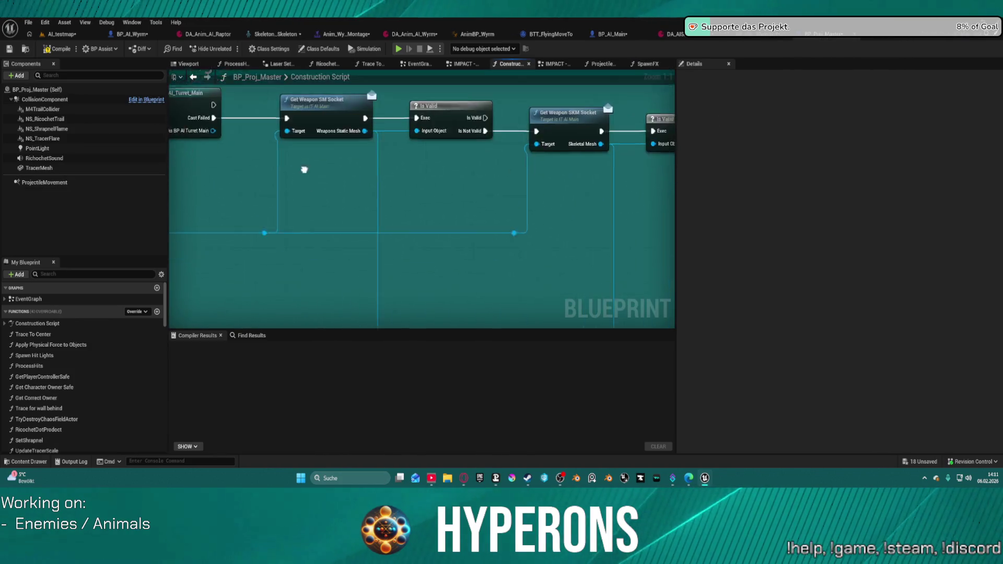
Step: Inspect the AI projectile spawning nodes around the Get Weapon SM Socket node
{"action": "scroll", "coordinate": [319, 160], "scroll_direction": "down", "scroll_amount": 2}
{"action": "mouse_move", "coordinate": [382, 98]}
{"action": "left_mouse_down"}
{"action": "mouse_move", "coordinate": [191, 110]}
{"action": "mouse_move", "coordinate": [197, 161]}
{"action": "mouse_move", "coordinate": [550, 155]}
{"action": "left_mouse_up"}
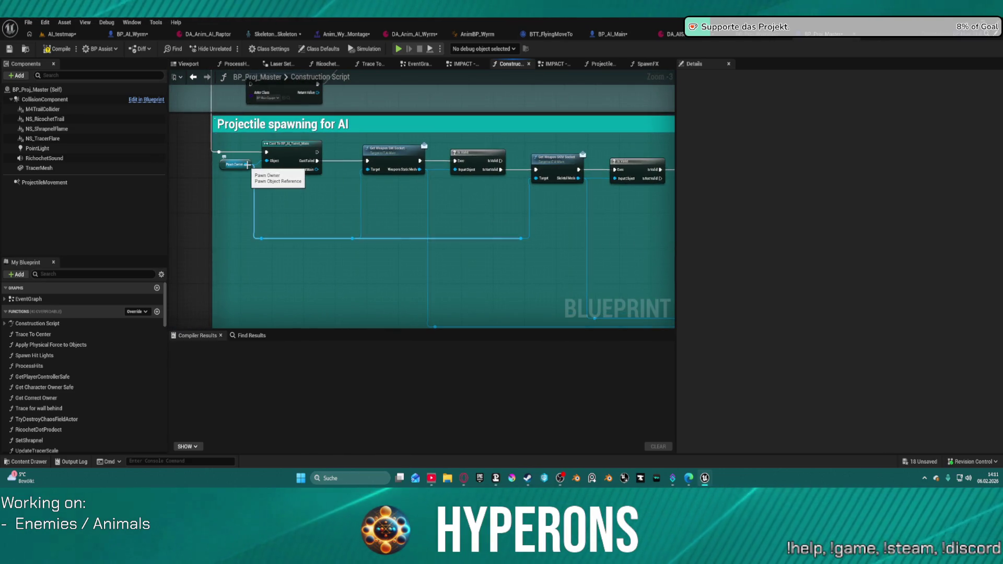
{"action": "mouse_move", "coordinate": [248, 165]}
{"action": "left_mouse_down"}
{"action": "mouse_move", "coordinate": [313, 215]}
{"action": "mouse_move", "coordinate": [436, 226]}
{"action": "left_mouse_up"}
{"action": "left_click", "coordinate": [376, 210]}
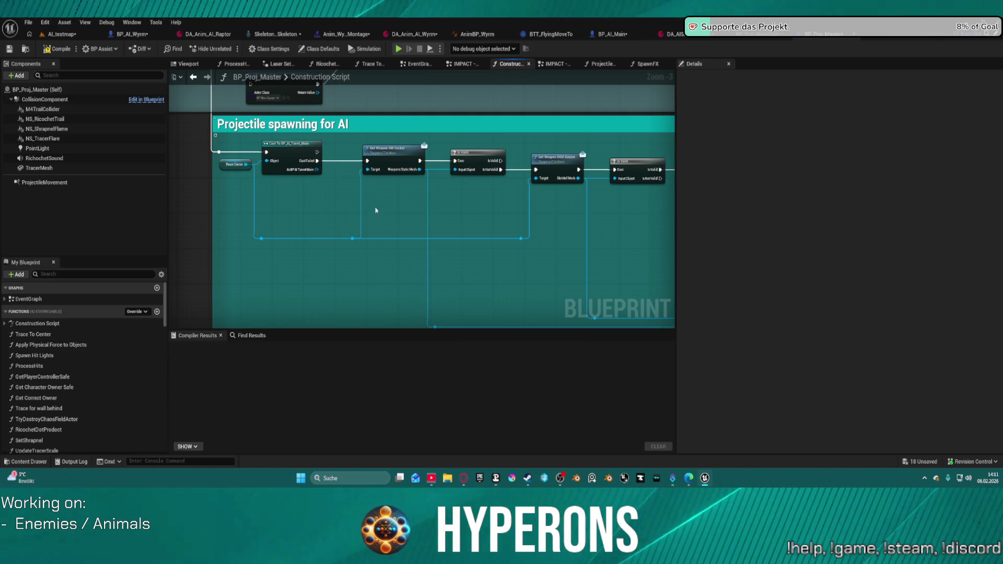
{"action": "scroll", "coordinate": [402, 166], "scroll_direction": "up", "scroll_amount": 3}
{"action": "left_click", "coordinate": [419, 156]}
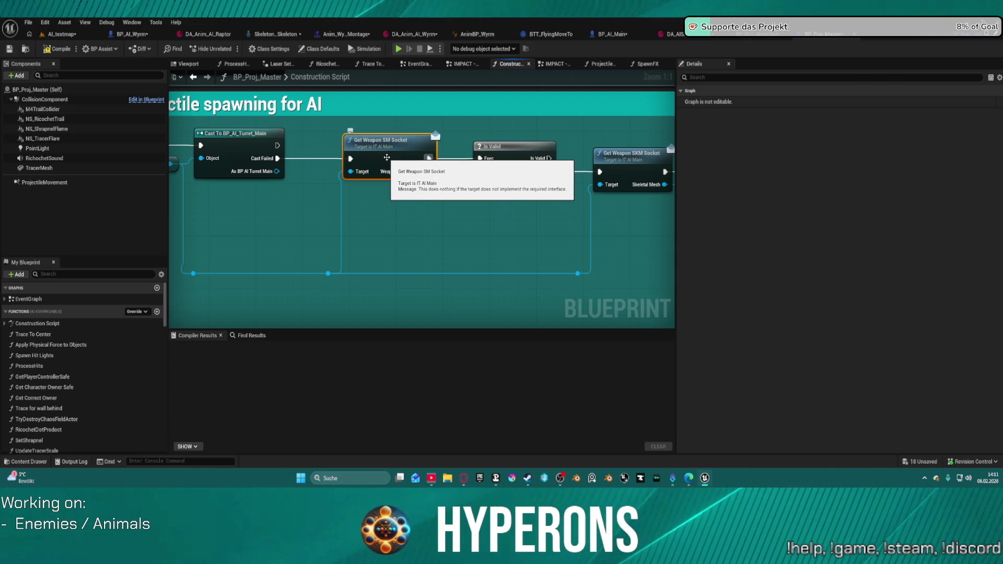
Step: Select IT_AI_Main in the ActionRPGStarterSystem > AI folder via the Content Drawer
{"action": "key", "text": "ctrl+space"}
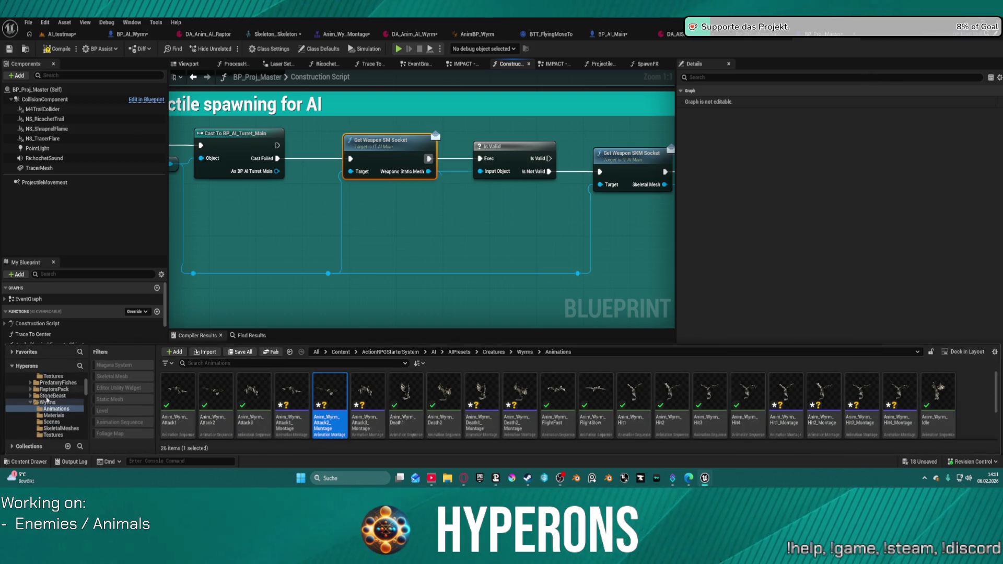
{"action": "scroll", "coordinate": [47, 402], "scroll_direction": "up", "scroll_amount": 5}
{"action": "left_click", "coordinate": [43, 396]}
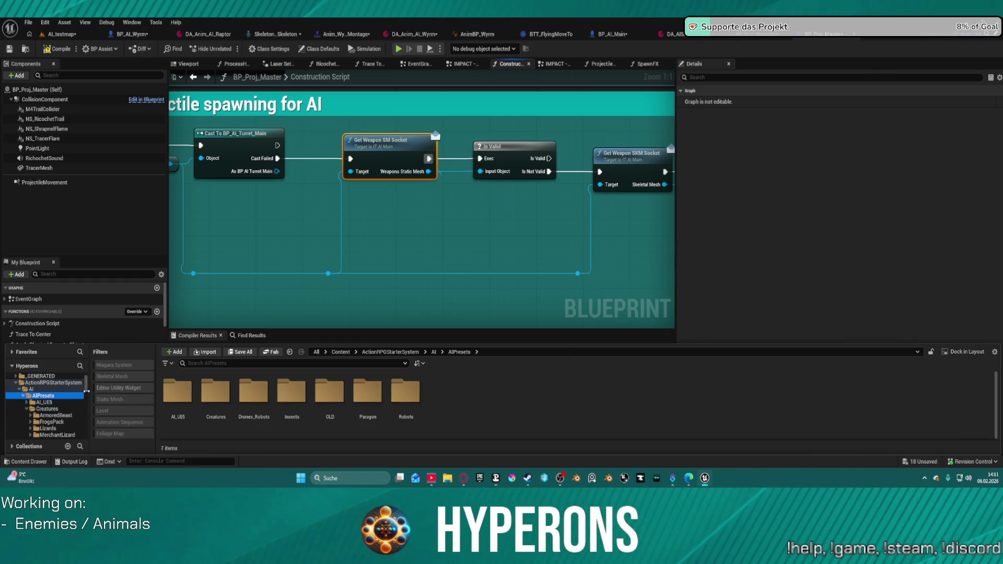
{"action": "left_click", "coordinate": [78, 389]}
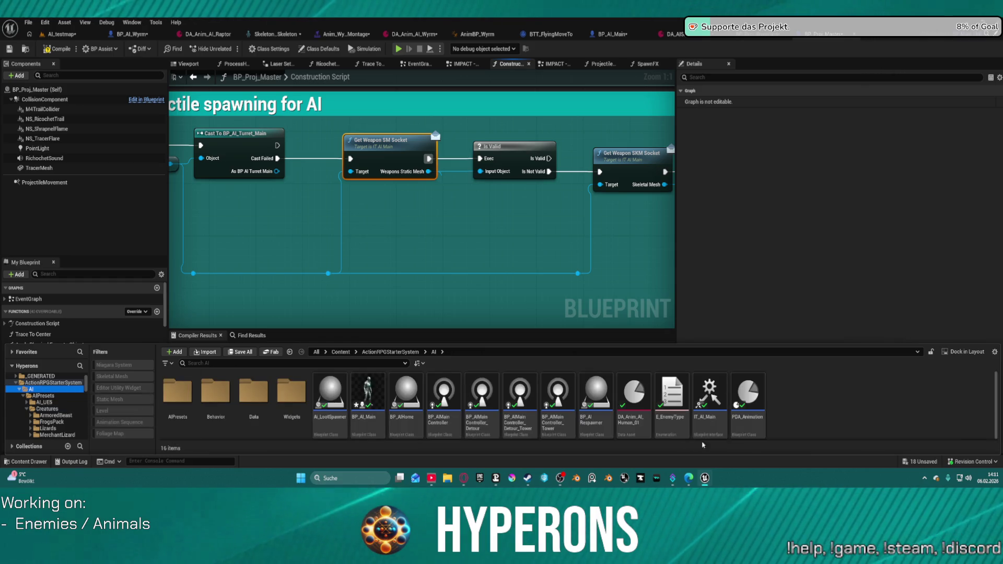
{"action": "left_click", "coordinate": [711, 423]}
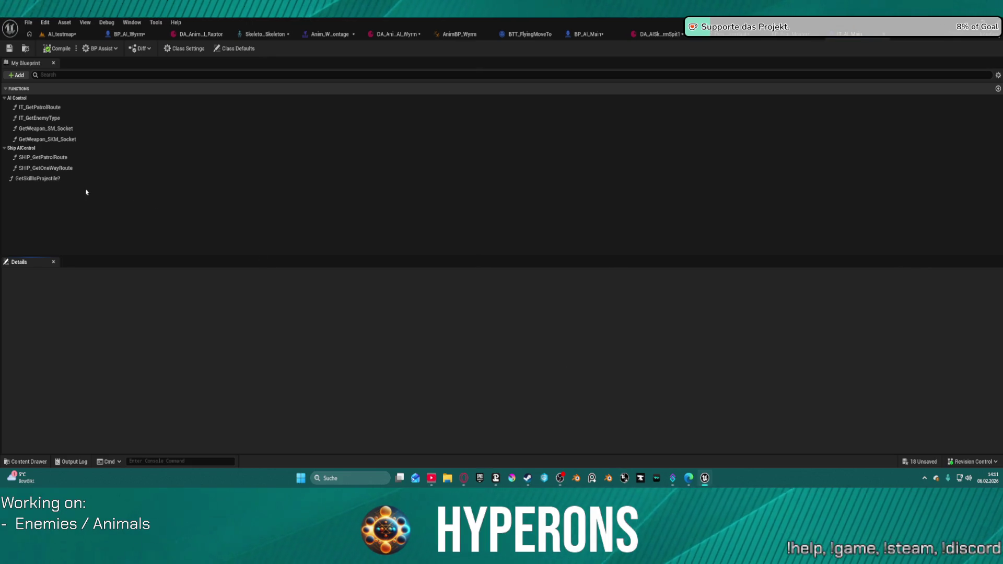
Step: Review IT_AI_Main's GetWeapon_SM_Socket graph and GetWeapon_SKM_Socket properties, then return to BP_AI_Wyrm
{"action": "left_click", "coordinate": [57, 129]}
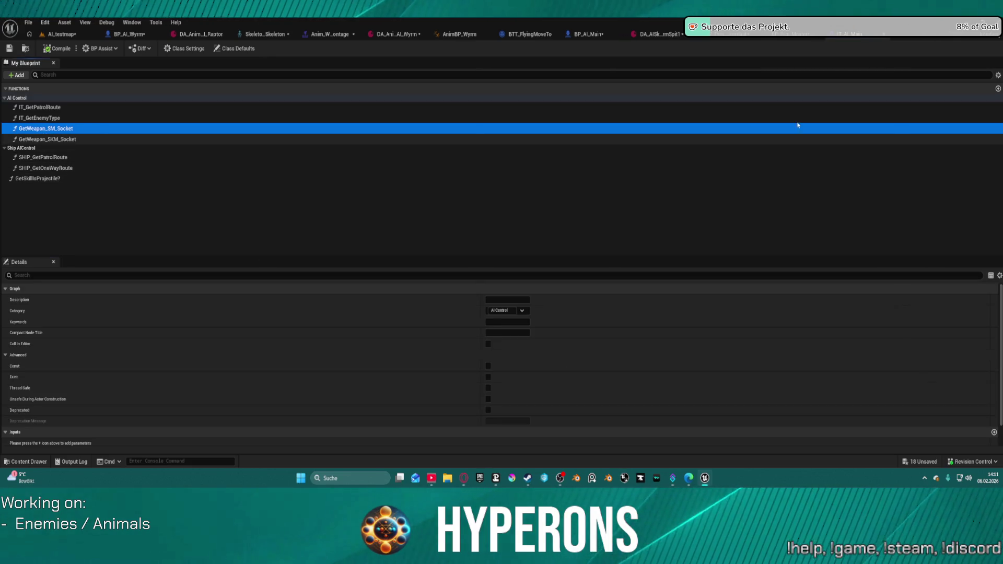
{"action": "left_click", "coordinate": [65, 139]}
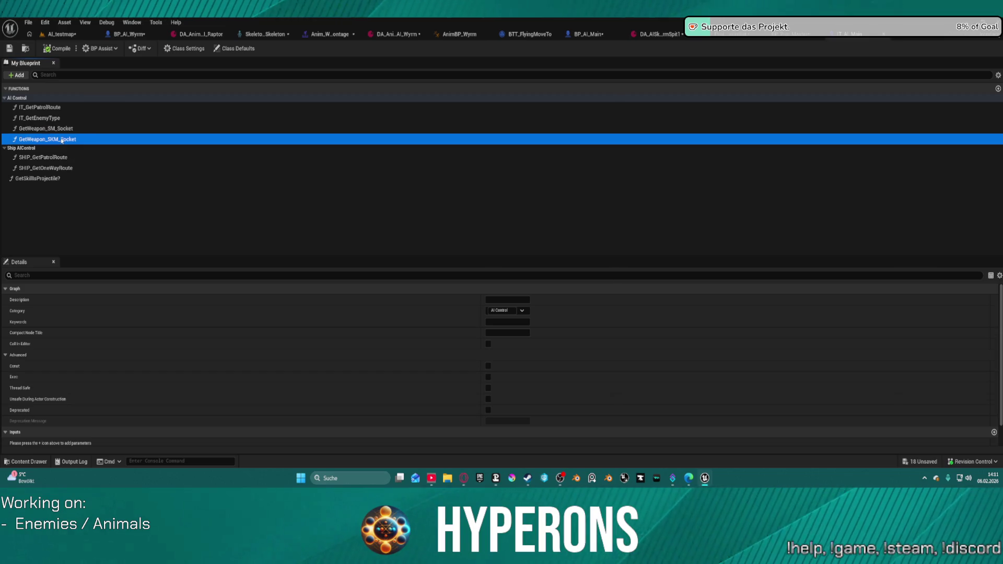
{"action": "double_click", "coordinate": [62, 129]}
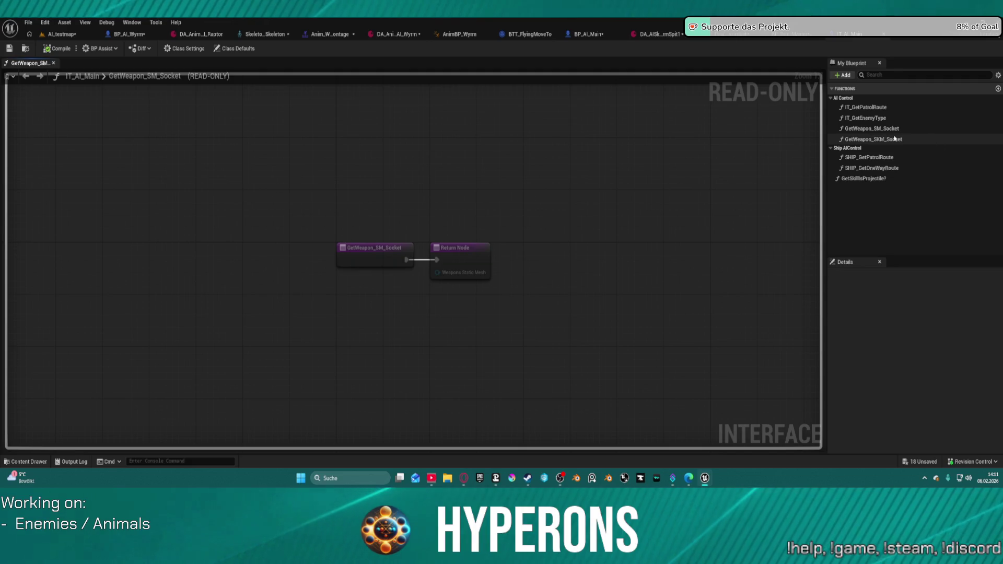
{"action": "left_click", "coordinate": [894, 139]}
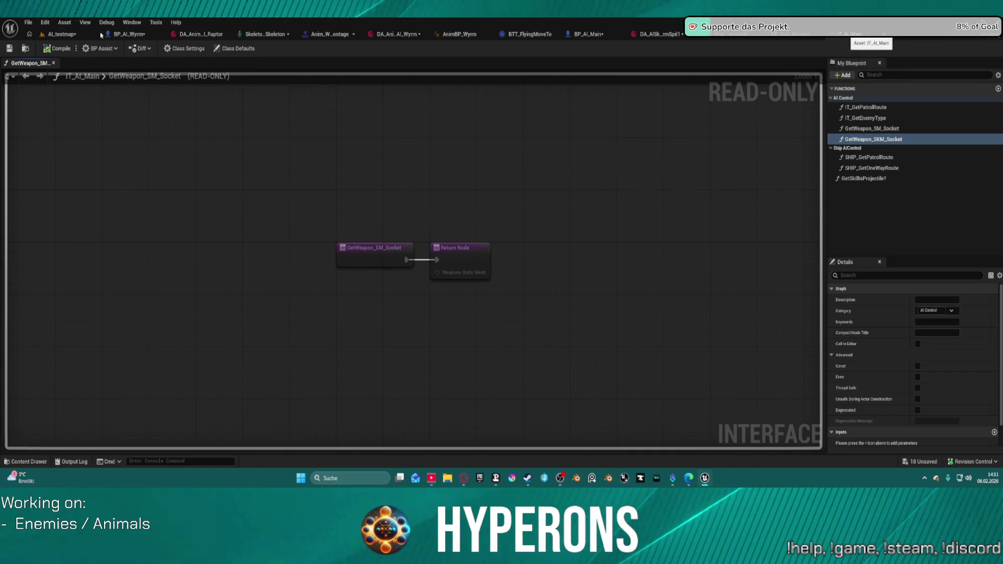
{"action": "left_click", "coordinate": [121, 34]}
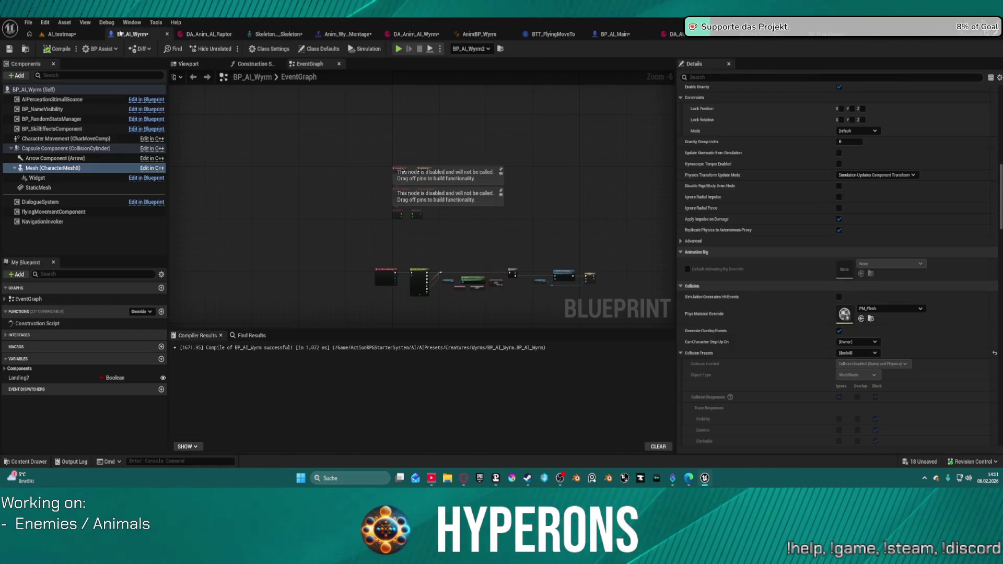
Step: Open the GetWeapon_SKM_Socket interface function in BP_AI_Wyrm's My Blueprint list
{"action": "left_click", "coordinate": [7, 335]}
{"action": "scroll", "coordinate": [32, 317], "scroll_direction": "down", "scroll_amount": 5}
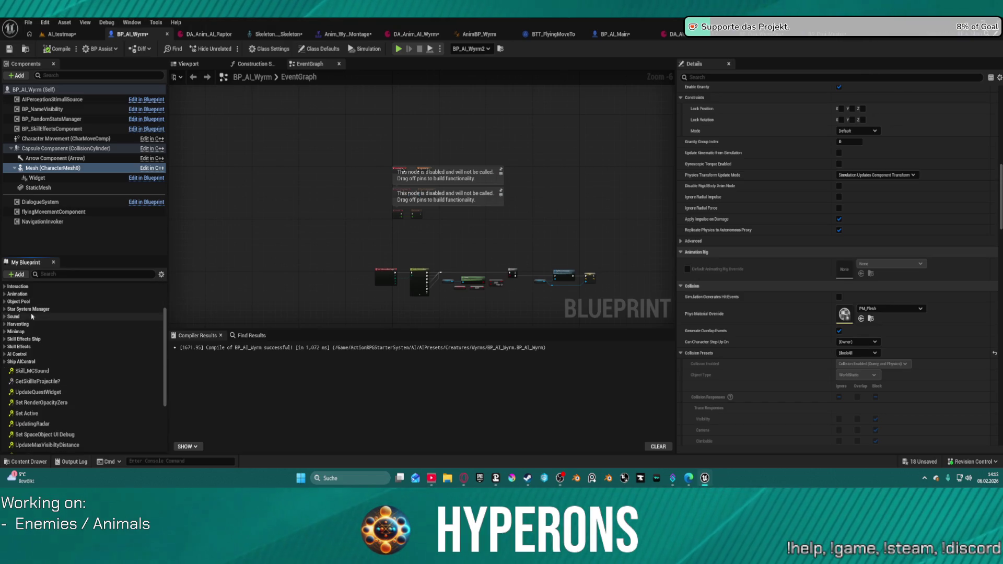
{"action": "left_click", "coordinate": [5, 294]}
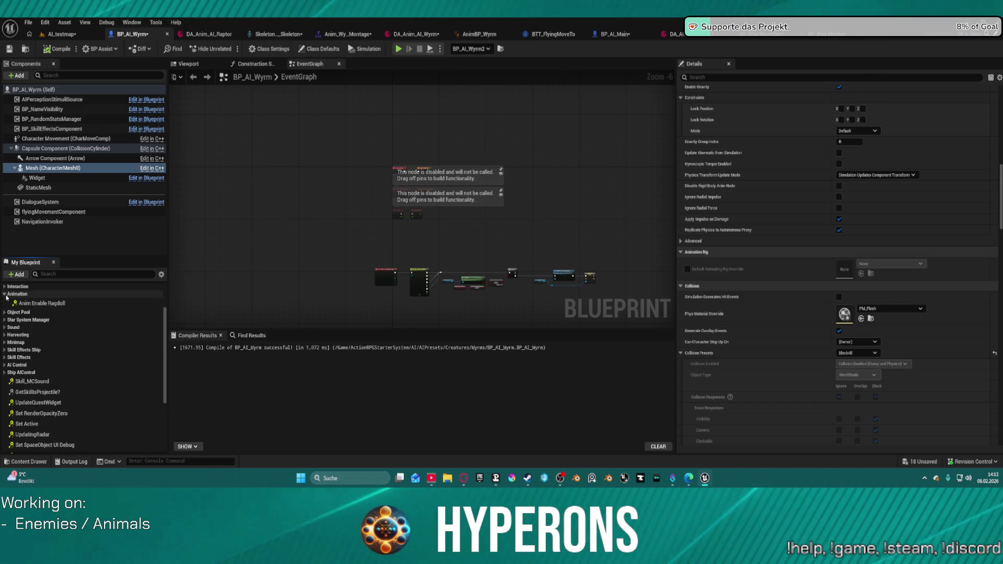
{"action": "scroll", "coordinate": [52, 361], "scroll_direction": "down", "scroll_amount": 5}
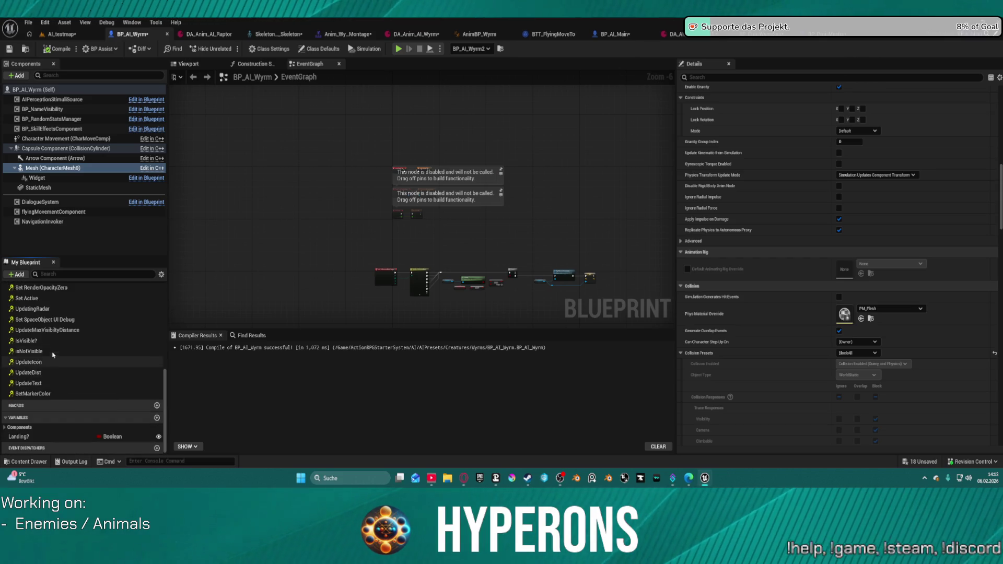
{"action": "scroll", "coordinate": [53, 355], "scroll_direction": "up", "scroll_amount": 3}
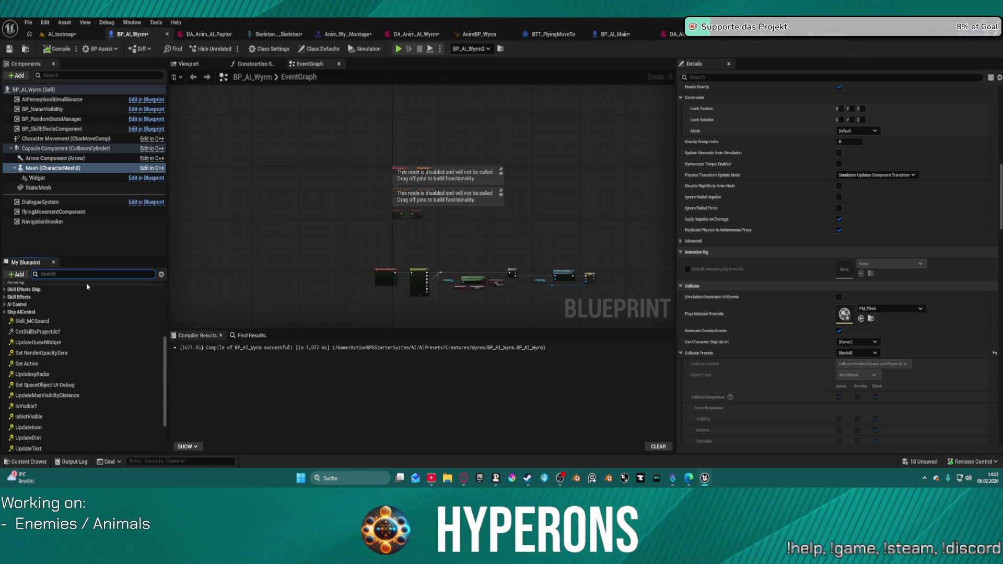
{"action": "type", "text": "get"}
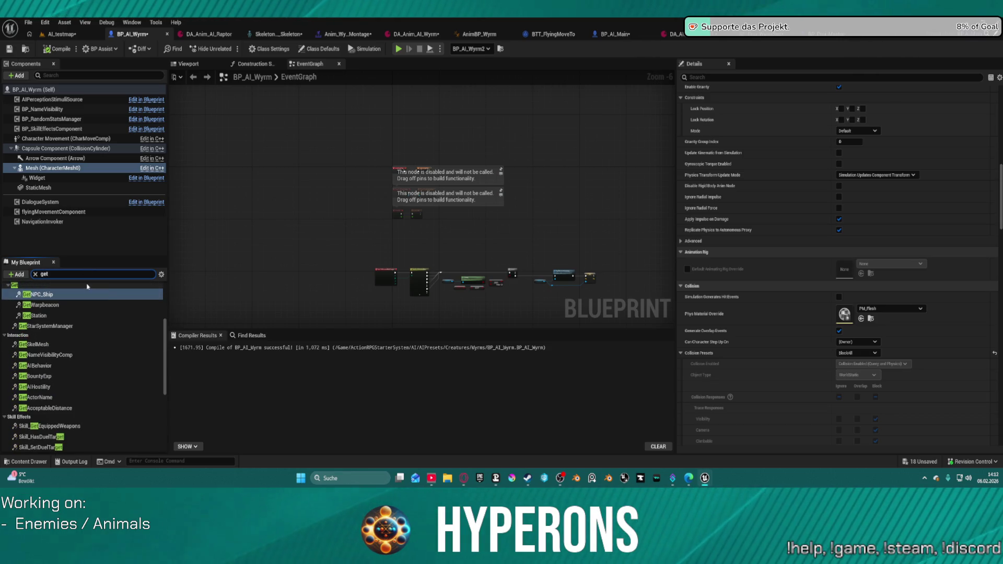
{"action": "scroll", "coordinate": [79, 365], "scroll_direction": "down", "scroll_amount": 2}
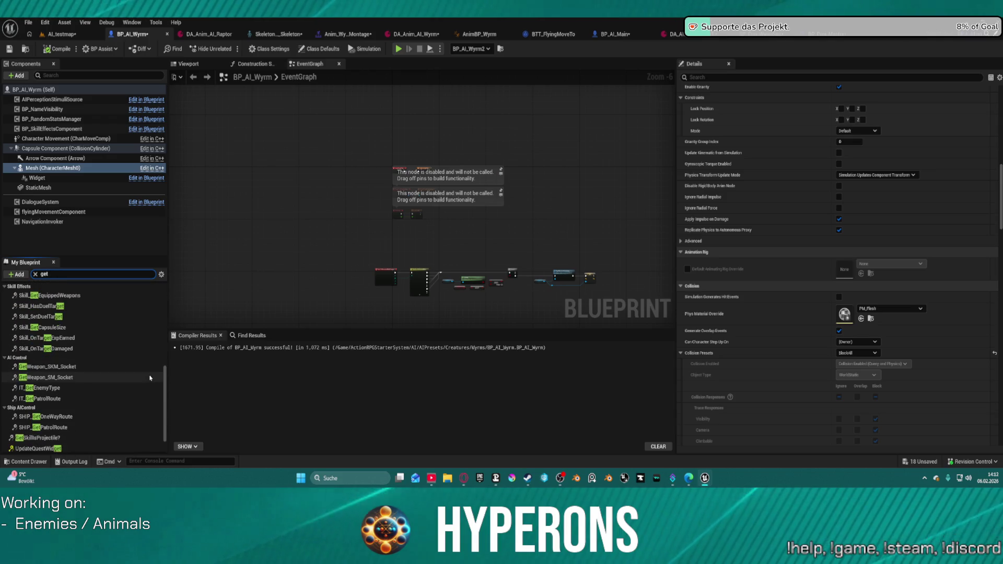
{"action": "double_click", "coordinate": [59, 368]}
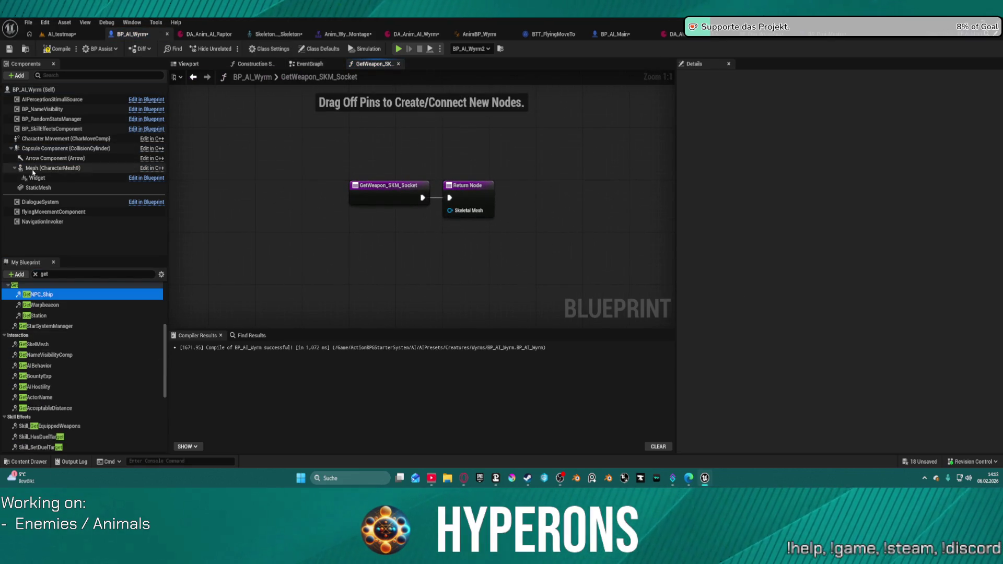
Step: Wire a Mesh getter into the Return Node's Skeletal Mesh input
{"action": "left_click_drag", "start_coordinate": [52, 168], "coordinate": [277, 239]}
{"action": "left_click_drag", "start_coordinate": [338, 253], "coordinate": [341, 249]}
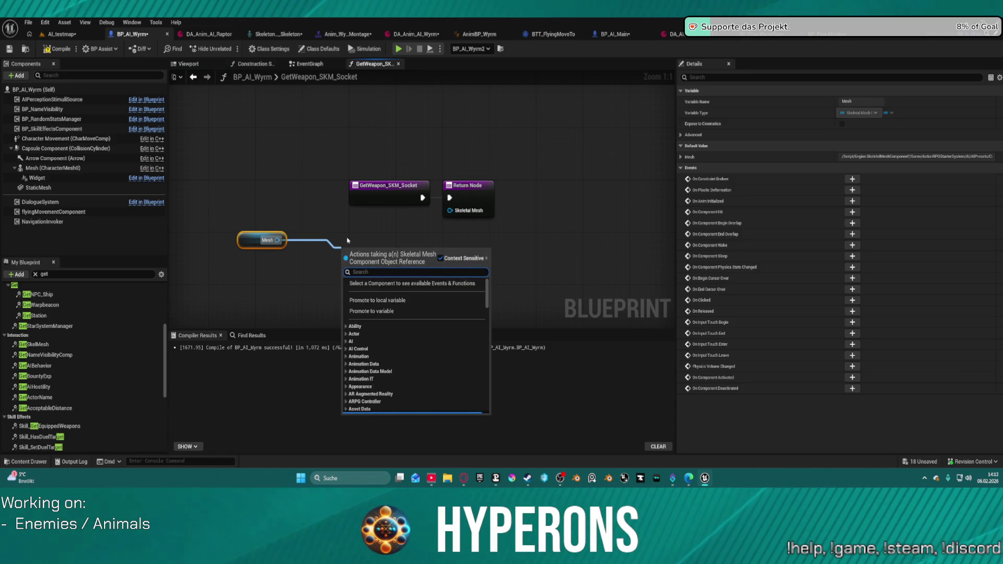
{"action": "type", "text": "get"}
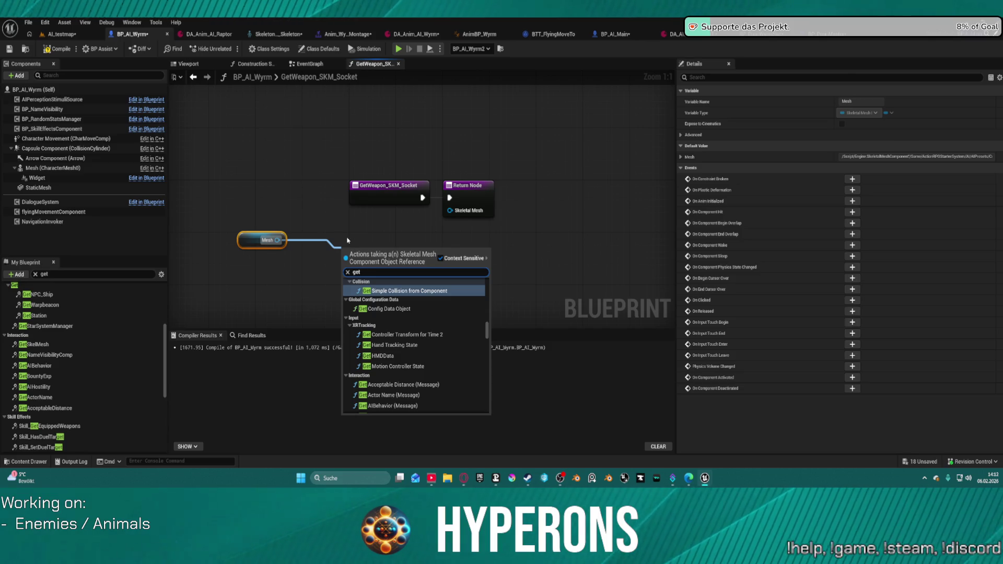
{"action": "left_click", "coordinate": [349, 237]}
{"action": "left_click_drag", "start_coordinate": [279, 239], "coordinate": [460, 214]}
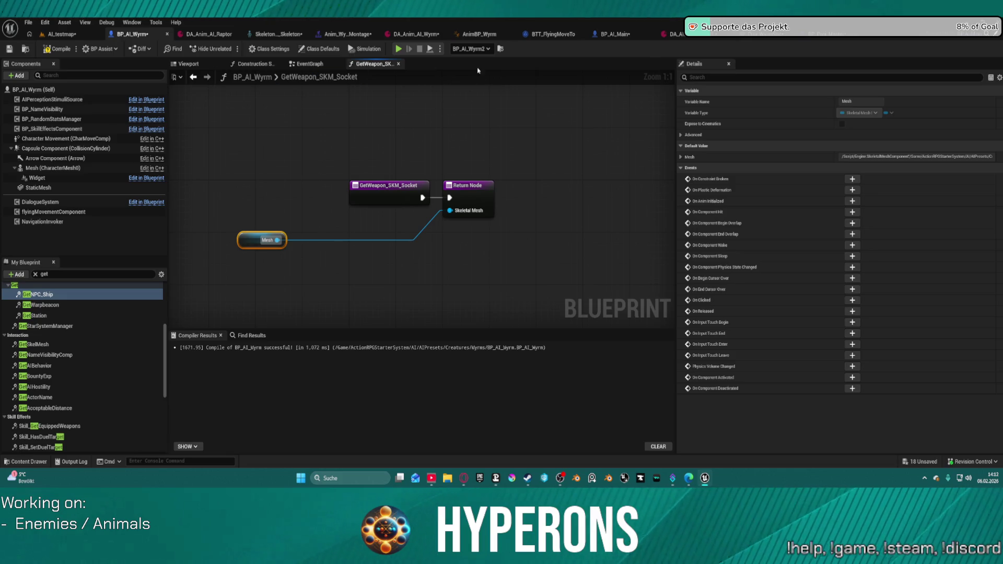
{"action": "left_click", "coordinate": [615, 35]}
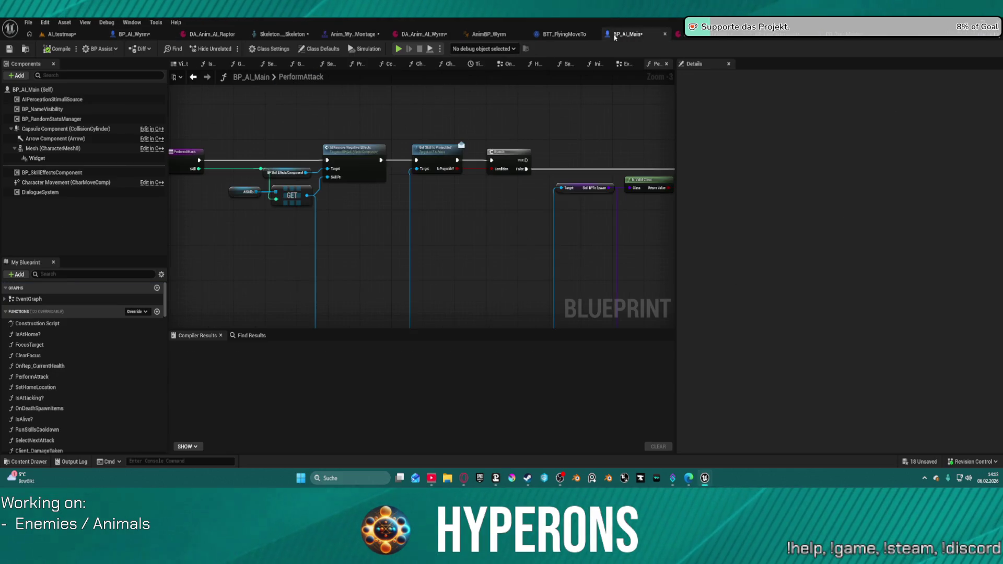
Step: Break the first Is Valid node's output link in BP_Proj_Master's Construction Script
{"action": "left_click", "coordinate": [159, 33]}
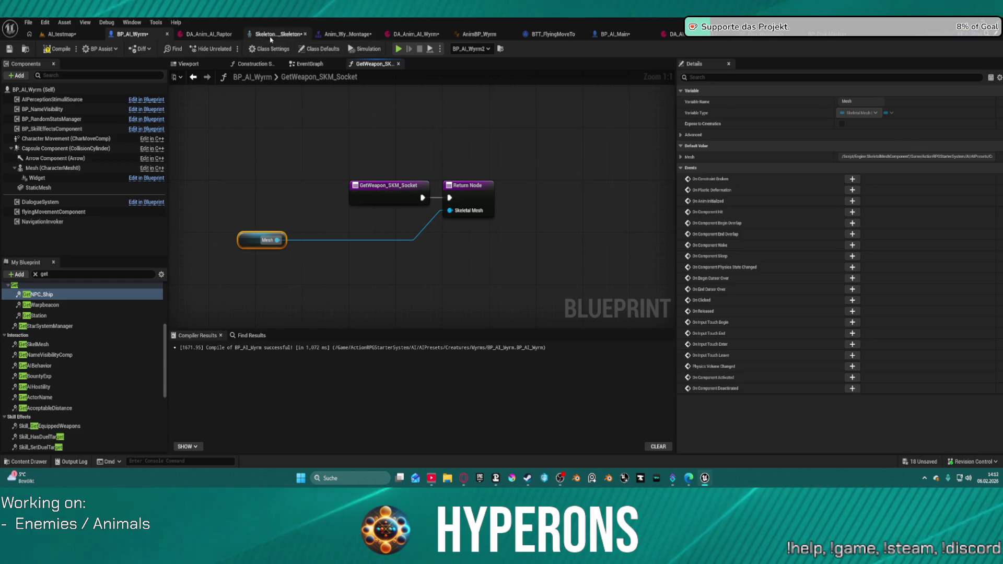
{"action": "left_click", "coordinate": [810, 34]}
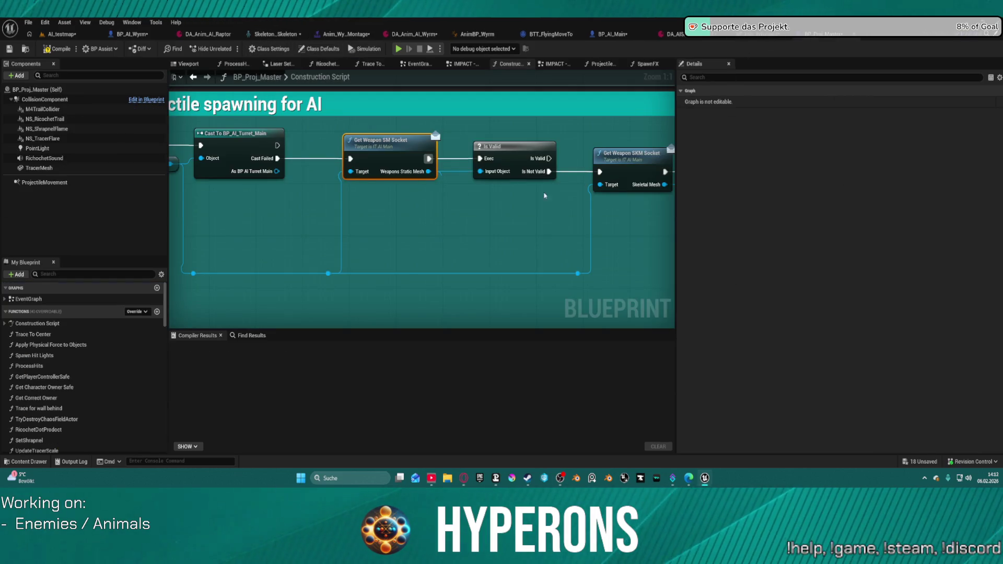
{"action": "scroll", "coordinate": [544, 196], "scroll_direction": "down", "scroll_amount": 2}
{"action": "mouse_move", "coordinate": [432, 239]}
{"action": "left_mouse_down"}
{"action": "mouse_move", "coordinate": [302, 230]}
{"action": "mouse_move", "coordinate": [293, 105]}
{"action": "mouse_move", "coordinate": [199, 113]}
{"action": "left_mouse_up"}
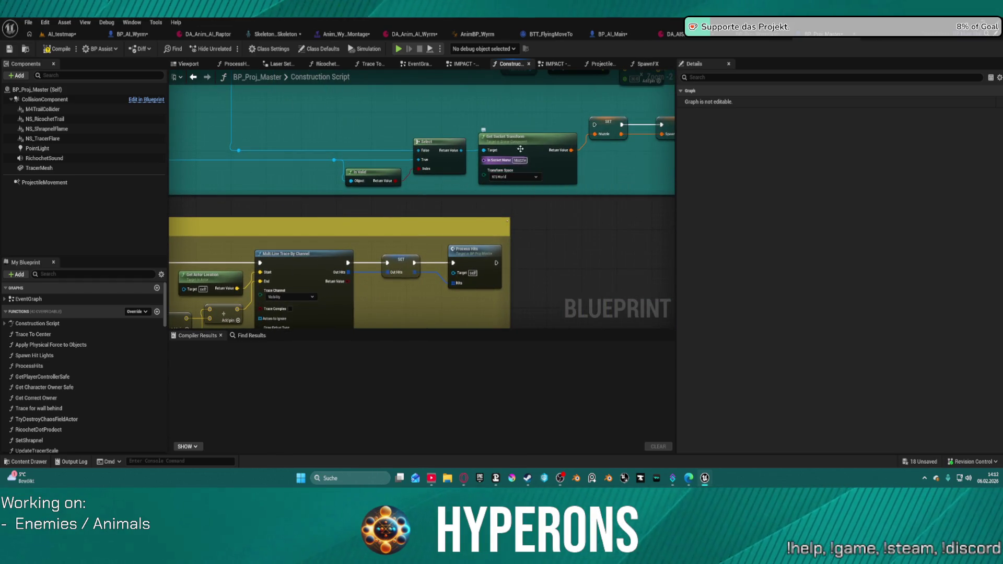
{"action": "mouse_move", "coordinate": [520, 162]}
{"action": "left_mouse_down"}
{"action": "mouse_move", "coordinate": [519, 282]}
{"action": "mouse_move", "coordinate": [500, 289]}
{"action": "left_mouse_up"}
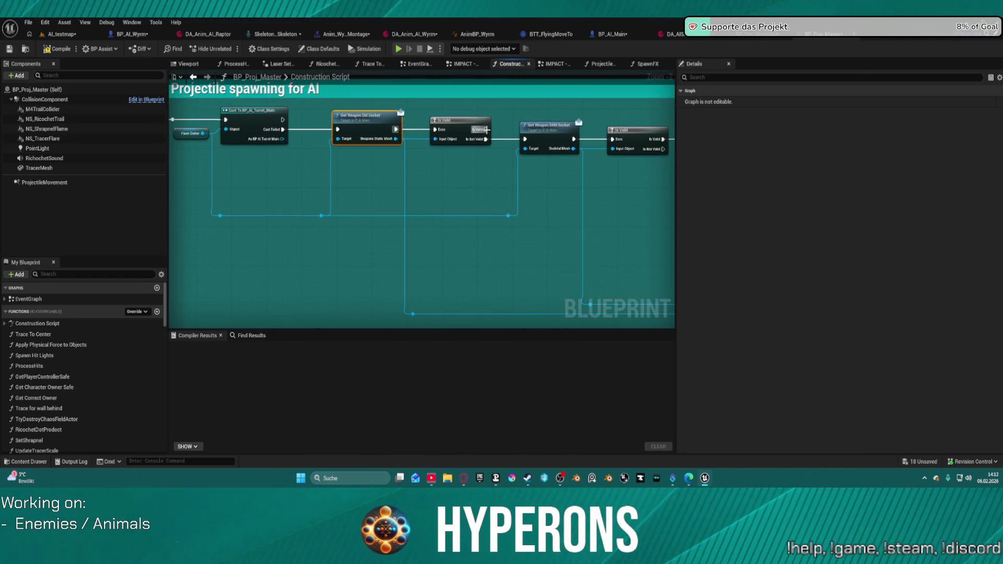
{"action": "mouse_move", "coordinate": [487, 130]}
{"action": "left_mouse_down"}
{"action": "mouse_move", "coordinate": [677, 129]}
{"action": "mouse_move", "coordinate": [575, 185]}
{"action": "left_mouse_up"}
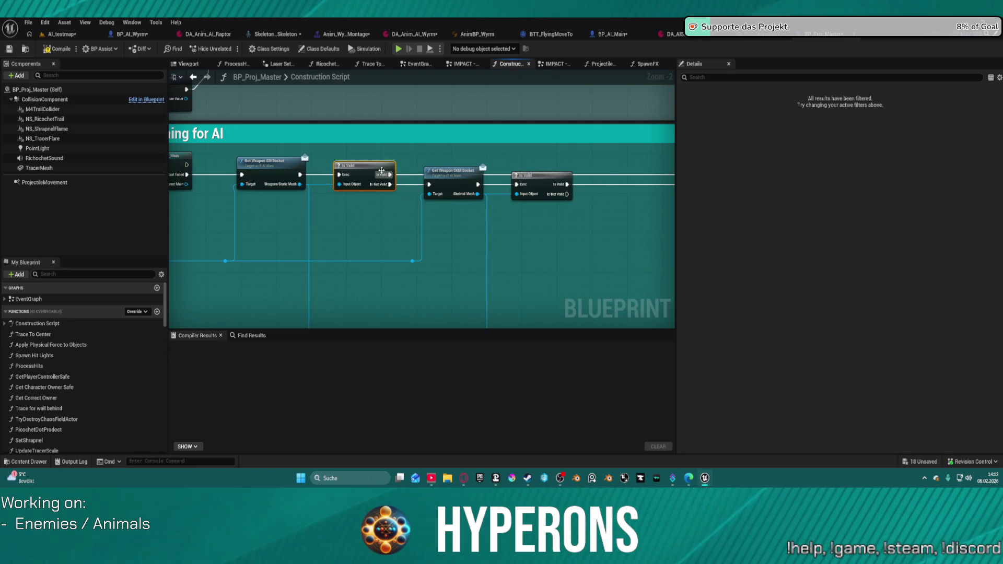
{"action": "left_click", "coordinate": [408, 175], "text": "alt"}
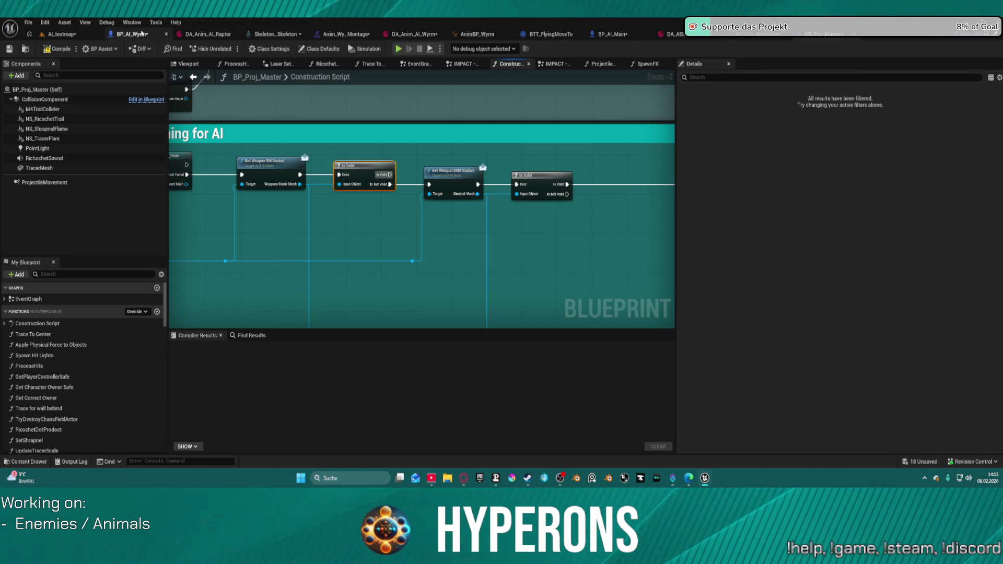
{"action": "left_click", "coordinate": [142, 33]}
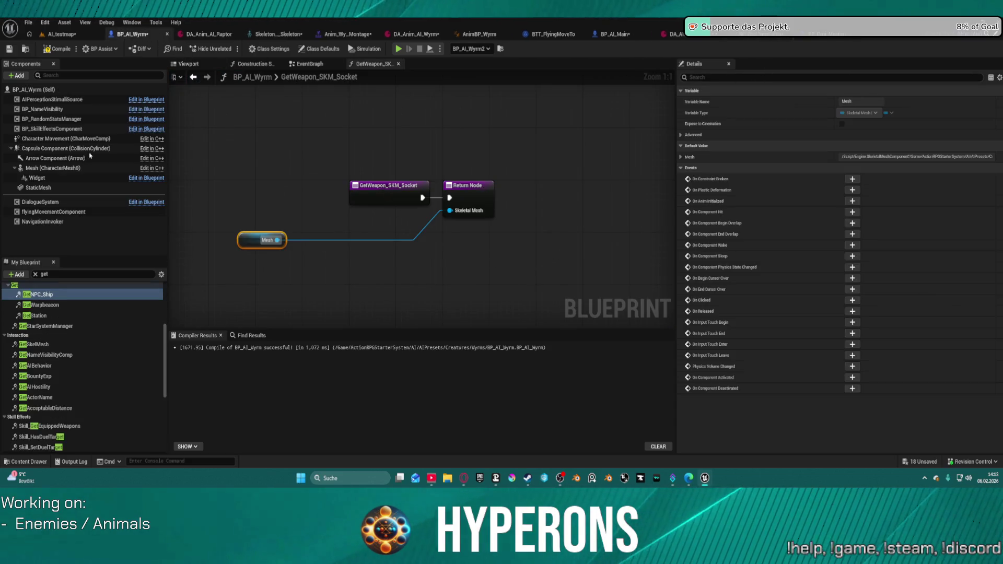
Step: Playtest AI_testmap, jetpacking over the white blocks and toggling the inventory, then stop
{"action": "left_click", "coordinate": [62, 33]}
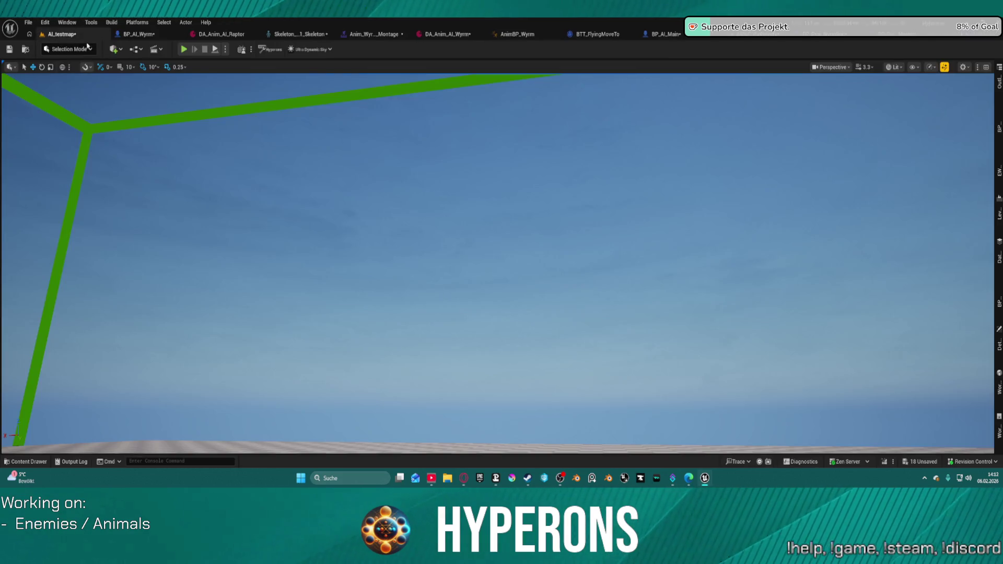
{"action": "left_click", "coordinate": [158, 36]}
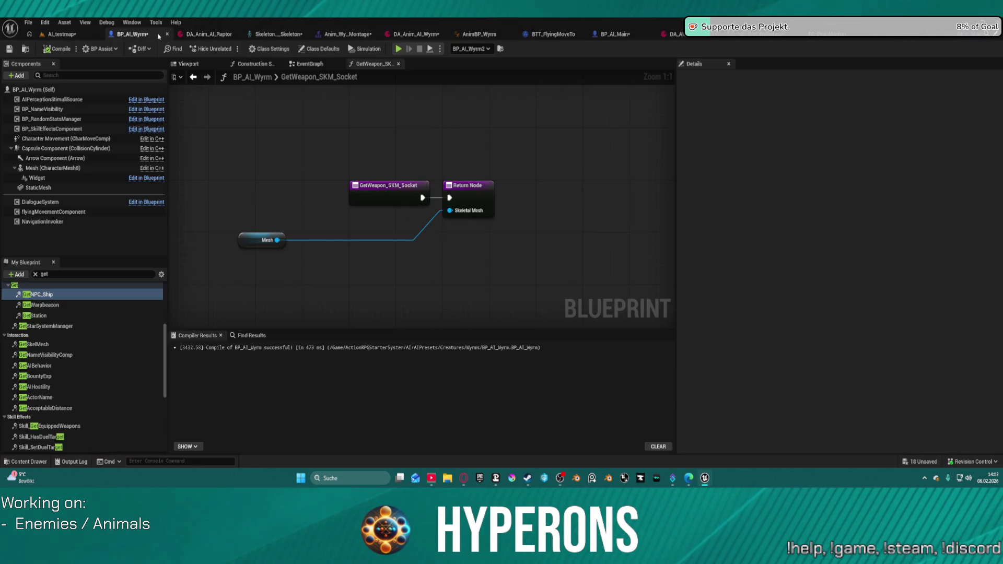
{"action": "left_click", "coordinate": [69, 35]}
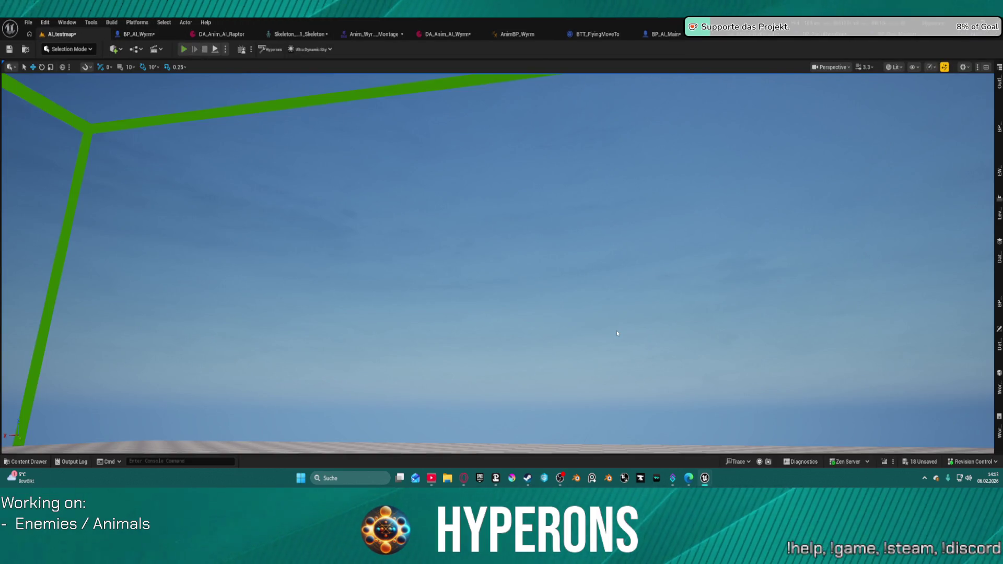
{"action": "key", "text": "alt+p"}
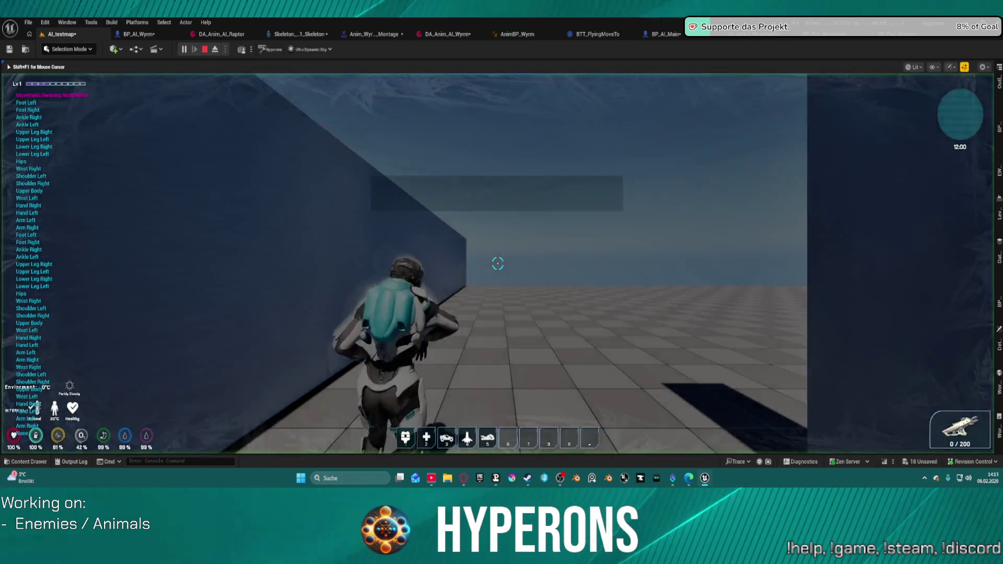
{"action": "key", "text": "space"}
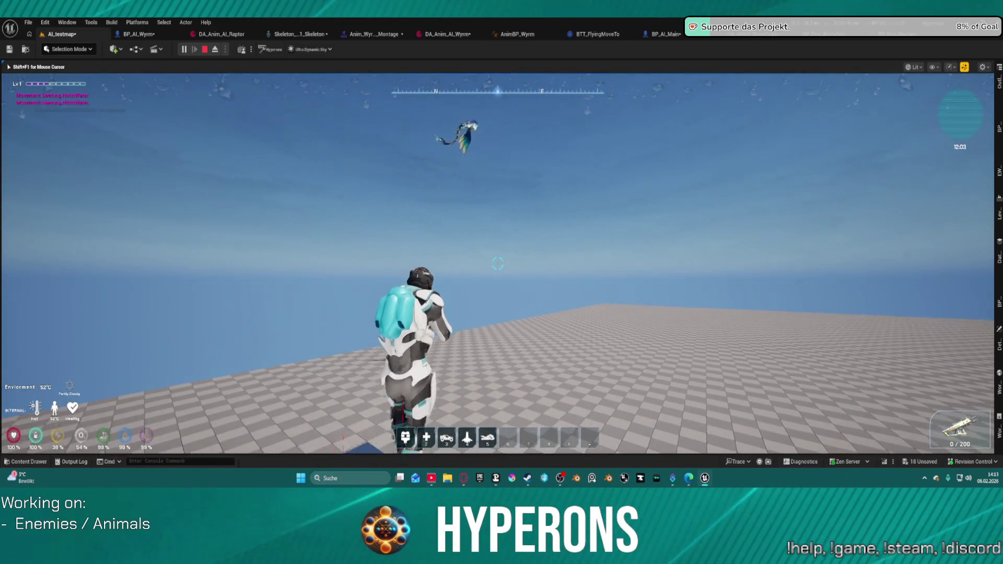
{"action": "key", "text": "space"}
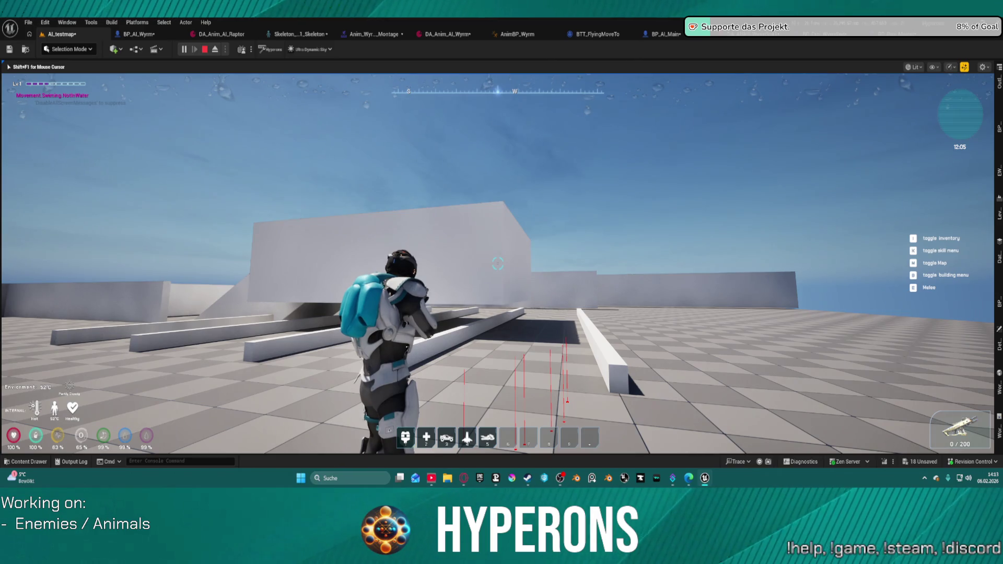
{"action": "key", "text": "space"}
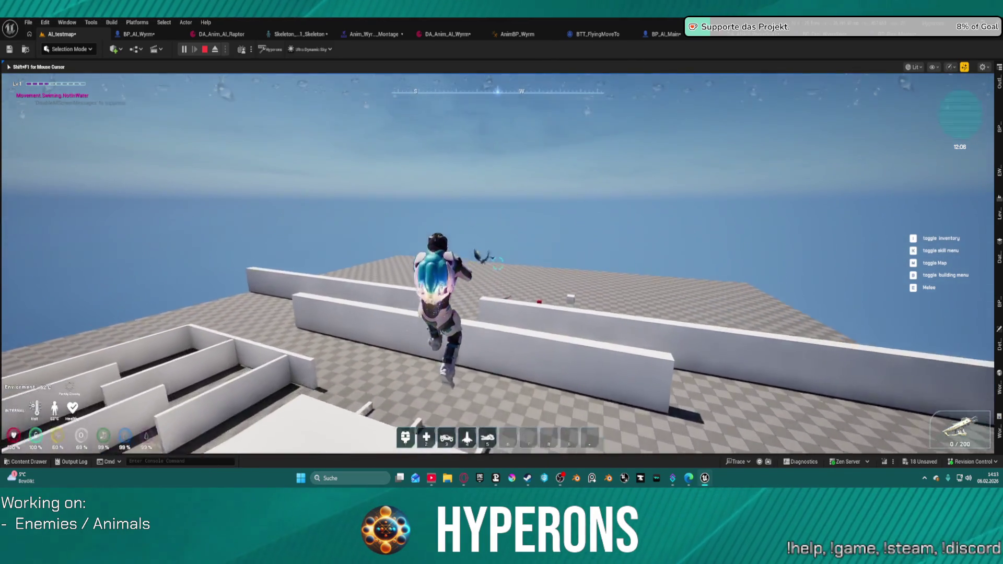
{"action": "key", "text": "space"}
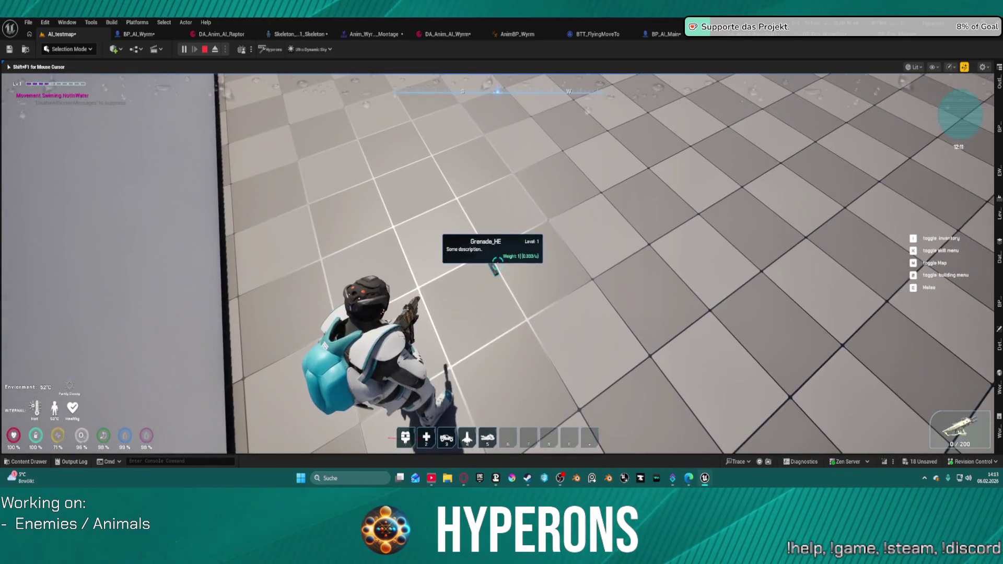
{"action": "key", "text": "i"}
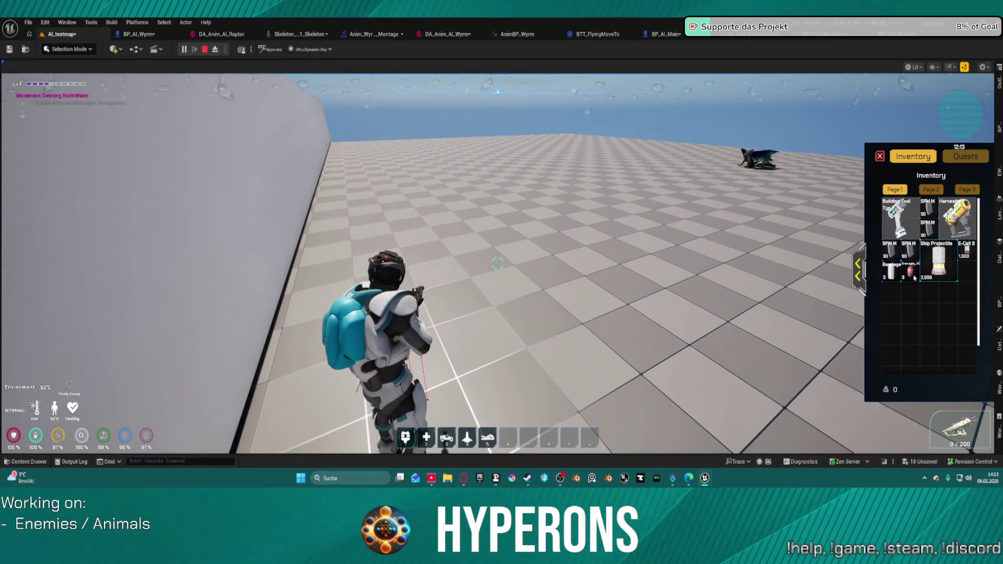
{"action": "key", "text": "i"}
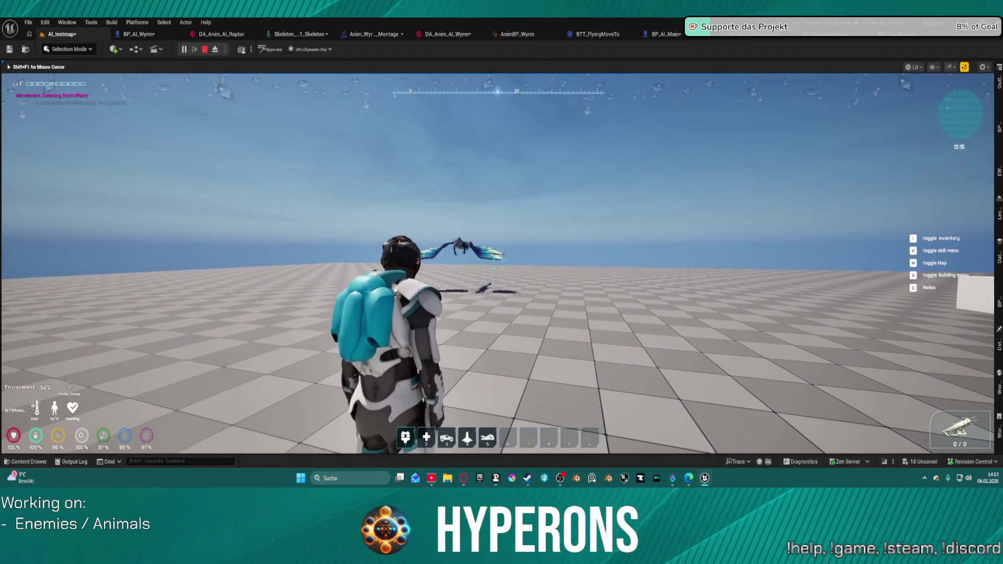
{"action": "key", "text": "w"}
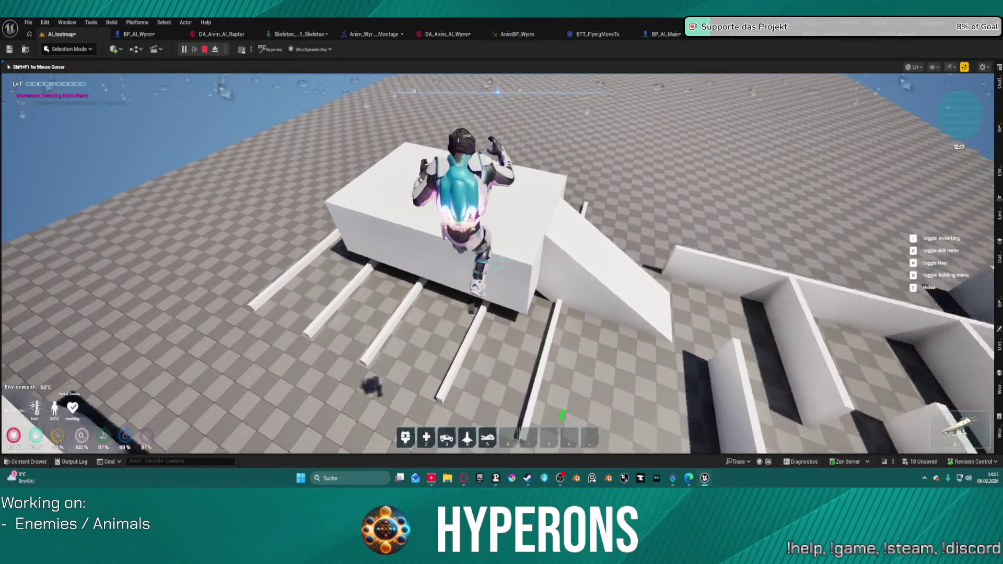
{"action": "key", "text": "Escape"}
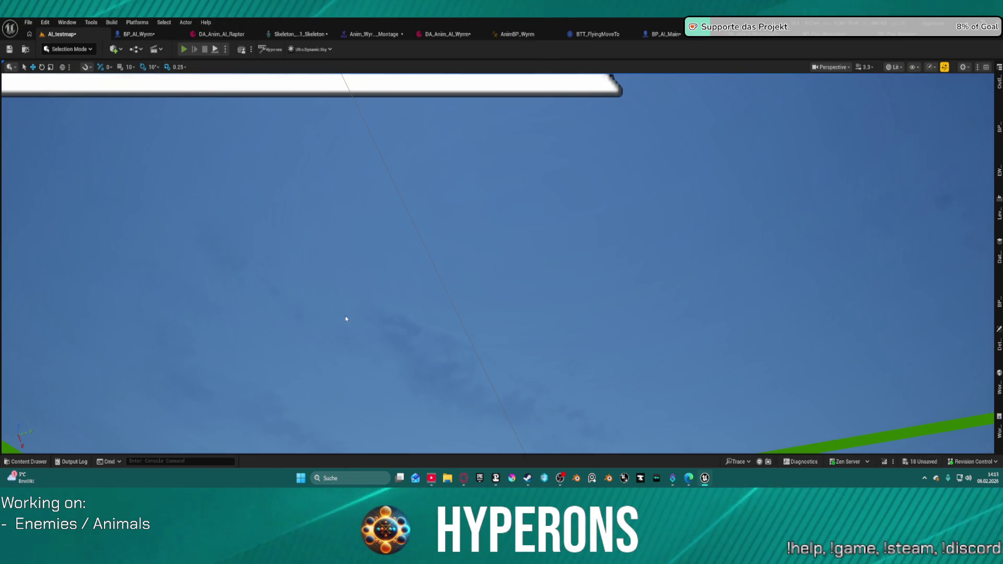
Step: Restart the playtest, fly past the white block, then aim and reload the rifle
{"action": "key", "text": "alt+p"}
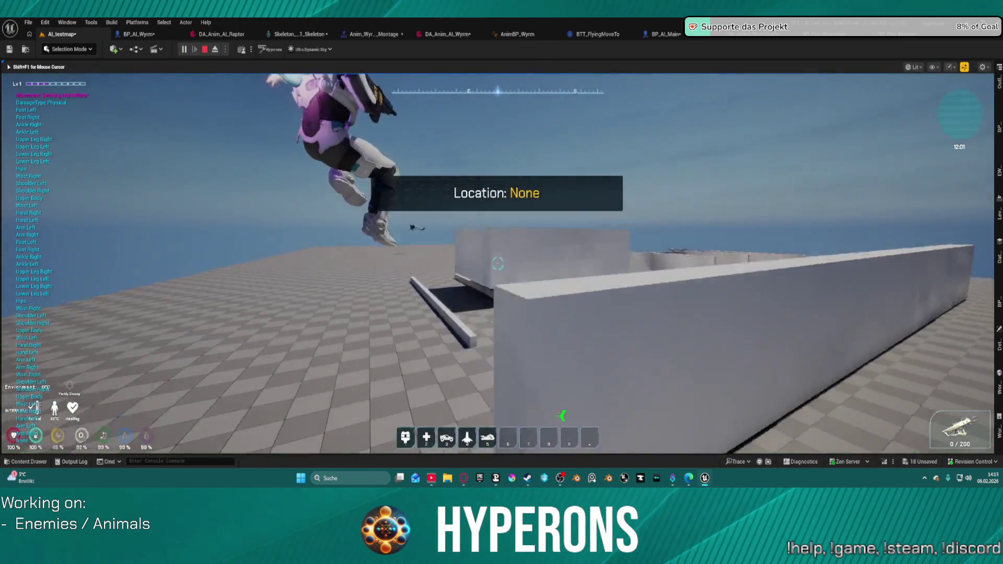
{"action": "key", "text": "w"}
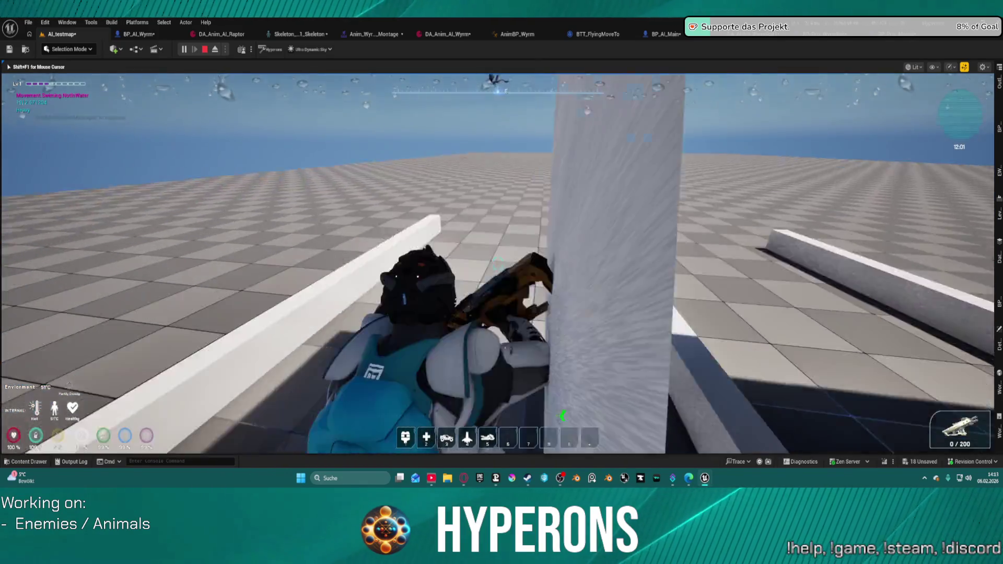
{"action": "key", "text": "space"}
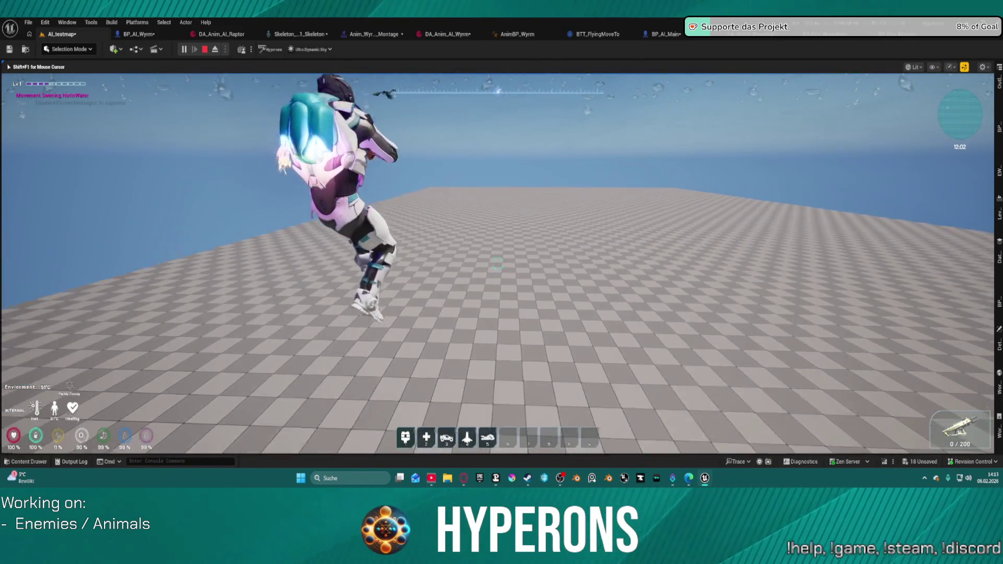
{"action": "key", "text": "1"}
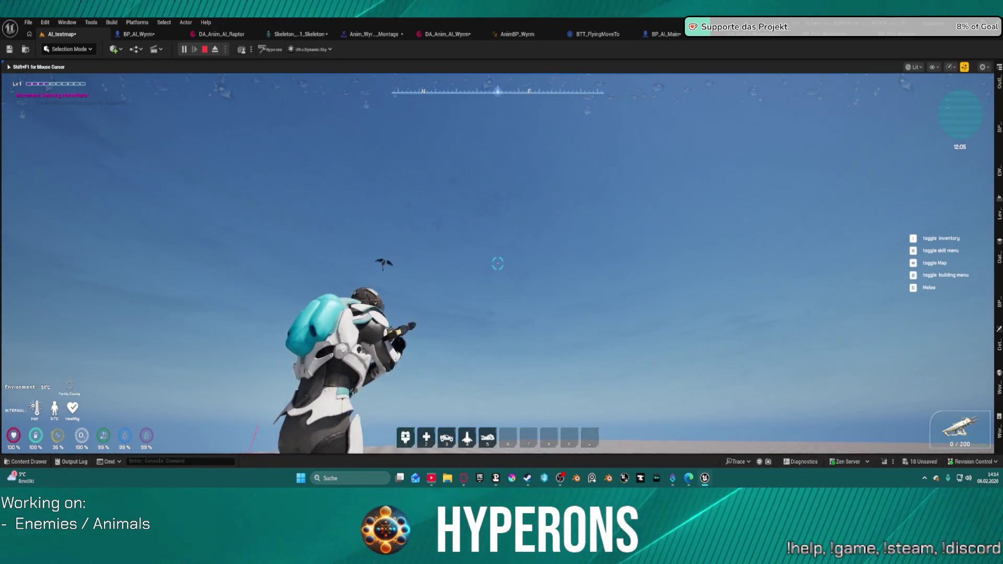
{"action": "key", "text": "r"}
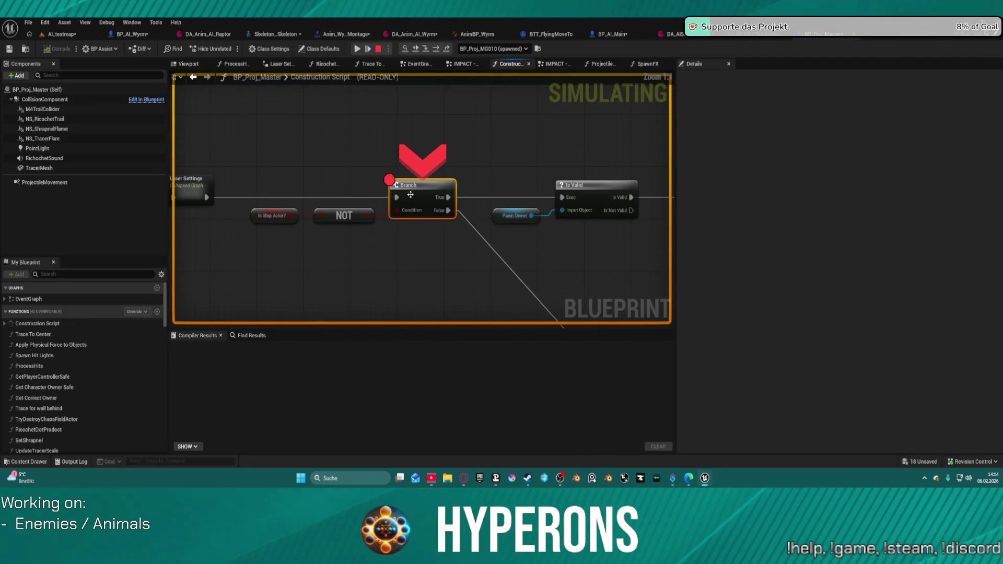
Step: Remove the Branch node's breakpoint and resume the playtest to watch the wyrm fly
{"action": "right_click", "coordinate": [418, 195]}
{"action": "left_click", "coordinate": [443, 263]}
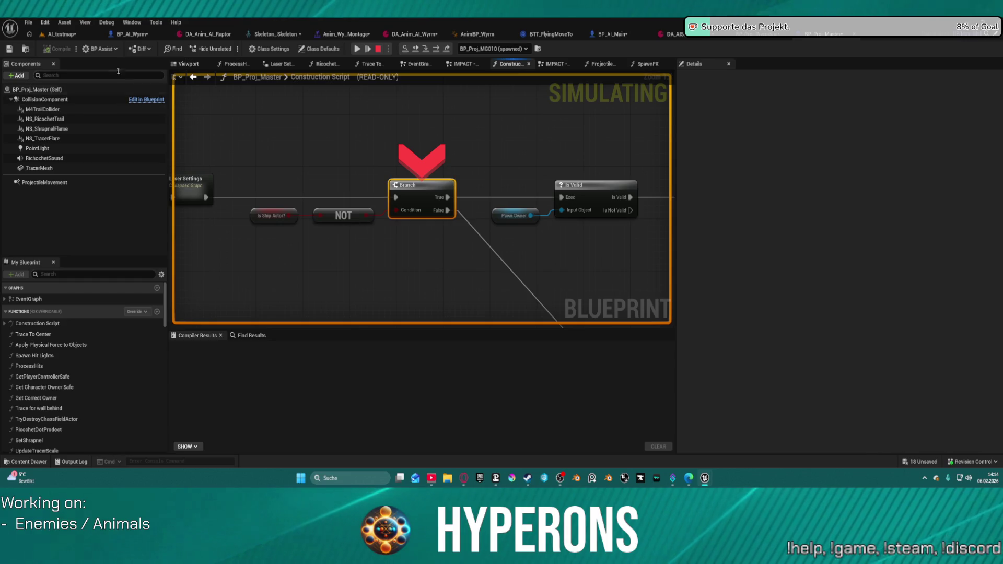
{"action": "left_click", "coordinate": [71, 35]}
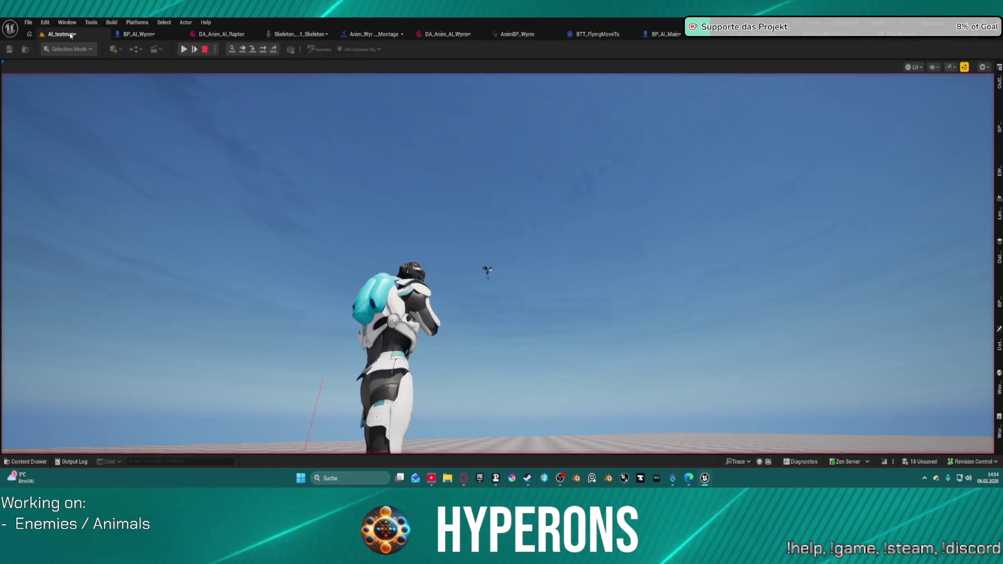
{"action": "left_click", "coordinate": [183, 50]}
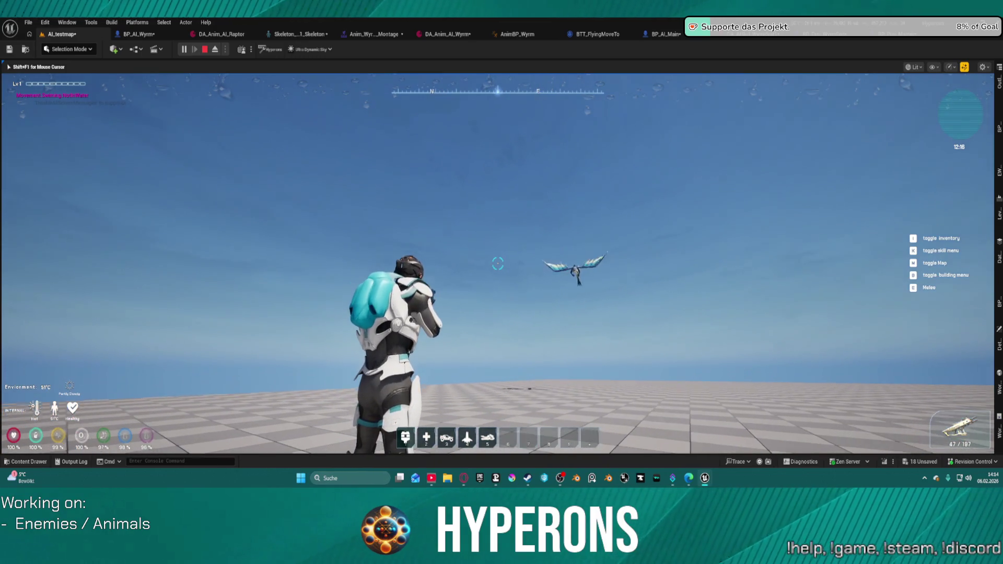
{"action": "key", "text": "super"}
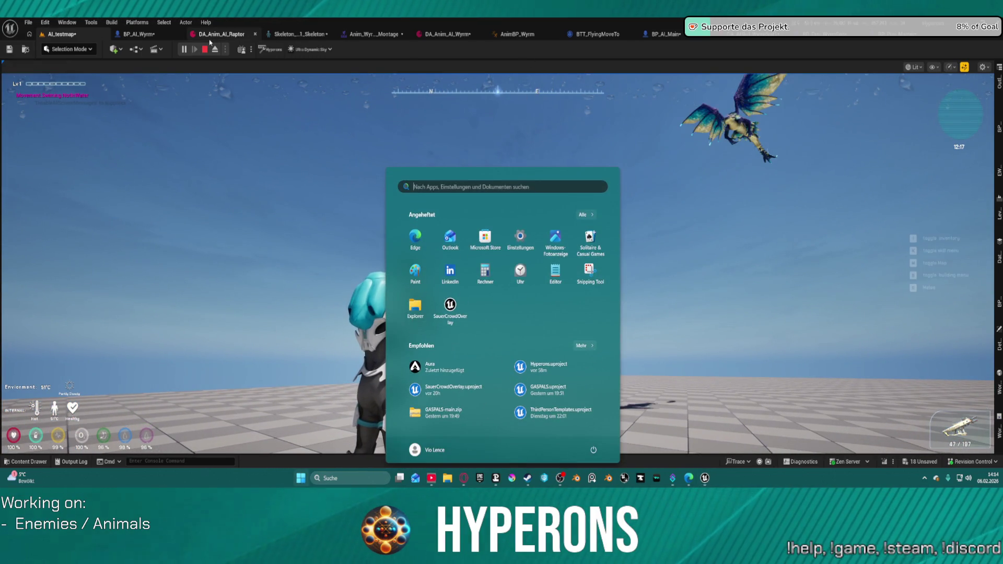